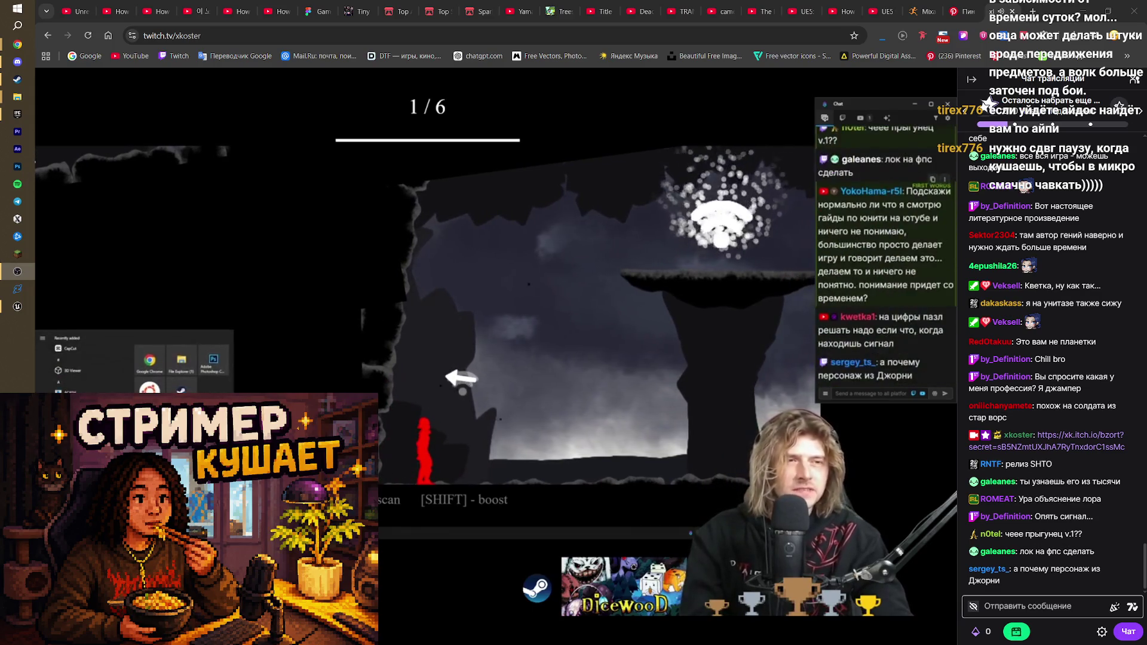
Focus the browser and jump from the Twitch stream to the YouTube 'Nujabes Vibes' tab
mouse_move(429, 125)
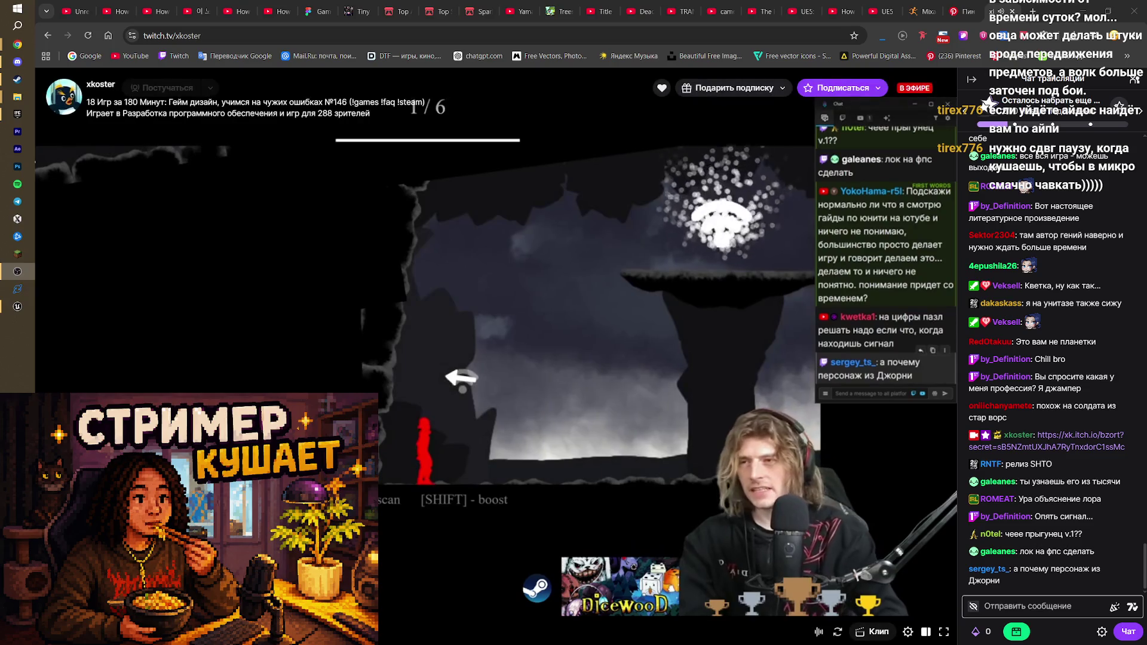
click(404, 126)
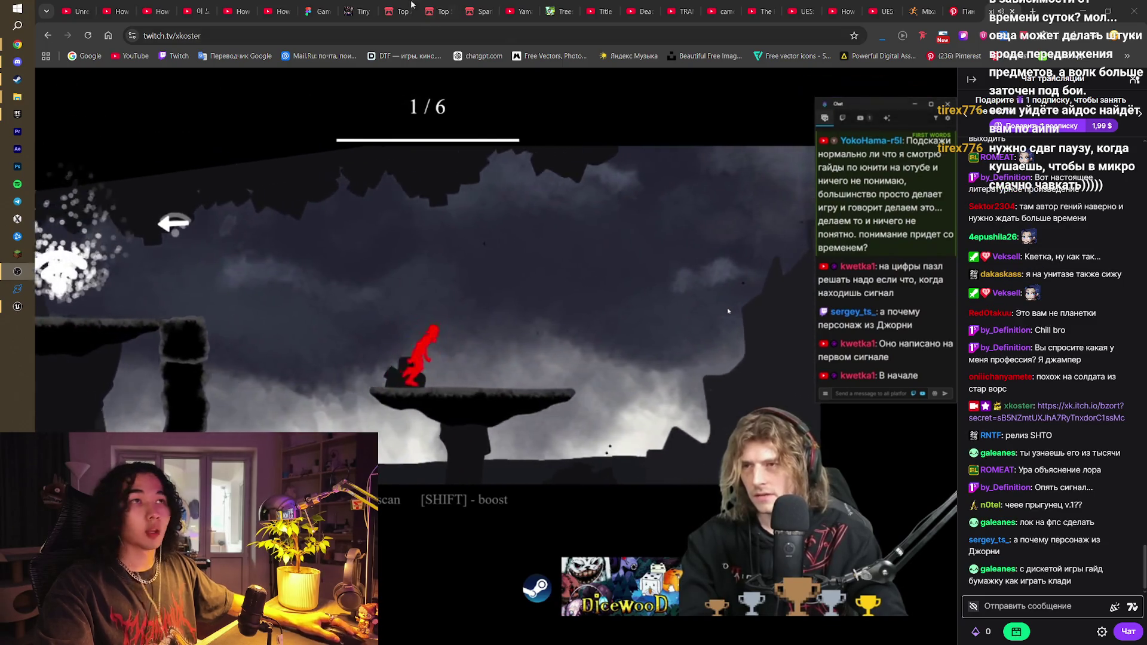
key(ctrl+4)
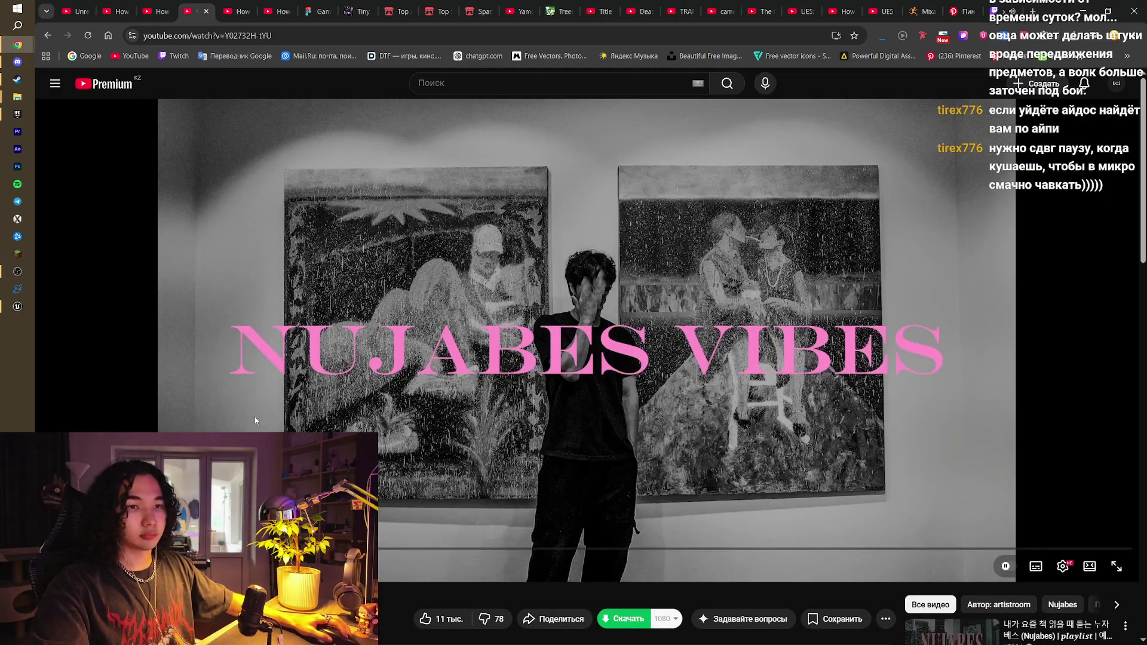
Cycle back to the Nujabes Vibes tab, then bring the Unreal Engine editor forward
key(ctrl+Tab)
key(ctrl+shift+Tab)
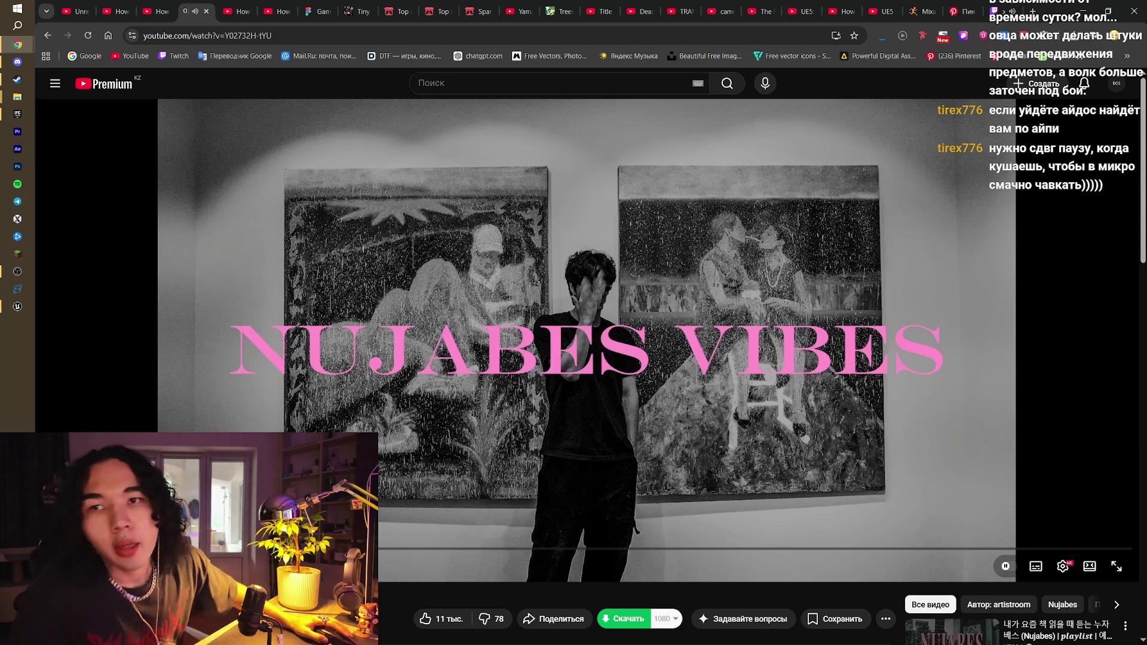
click(13, 308)
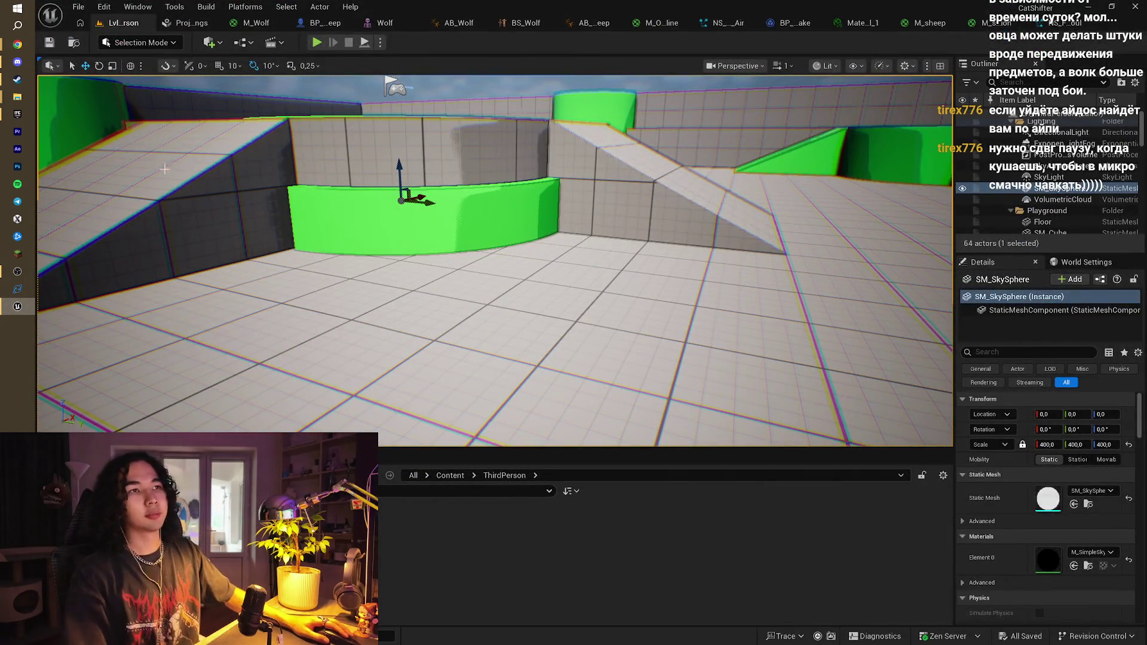
Start a playtest and run the sheep toward the green pillar and back
click(317, 42)
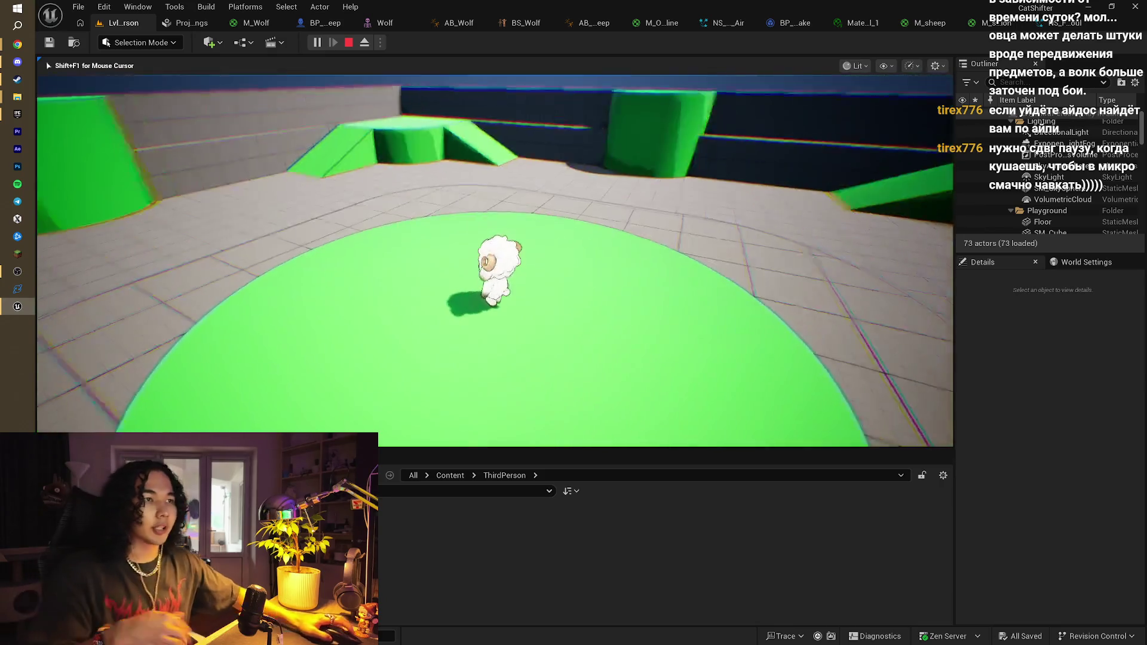
key(w)
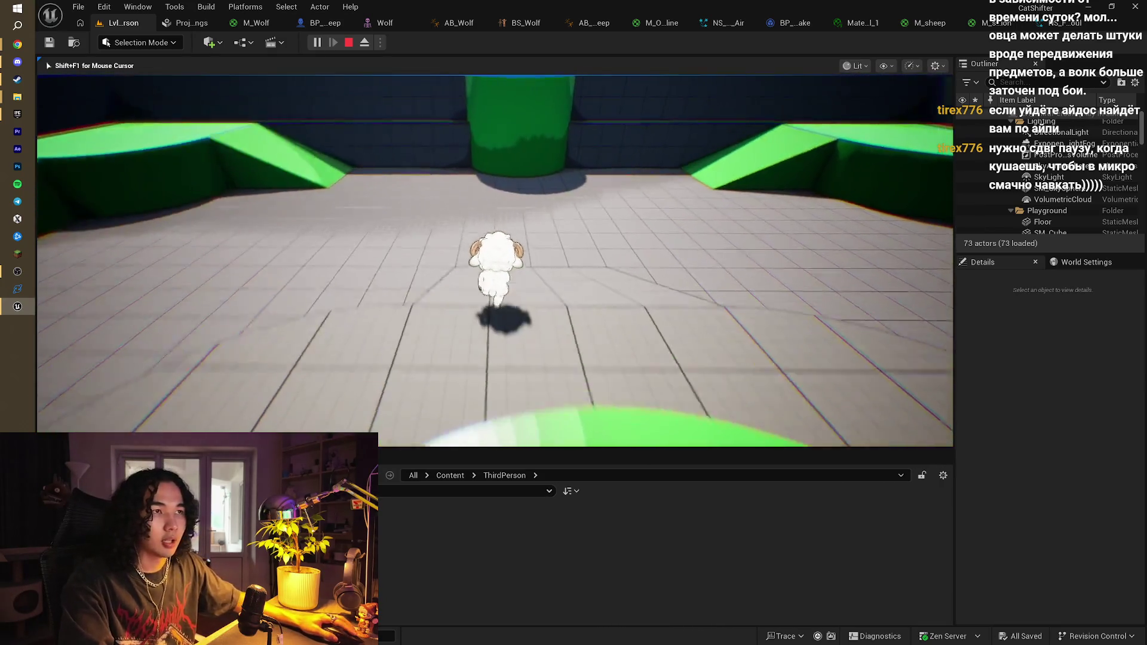
key(s)
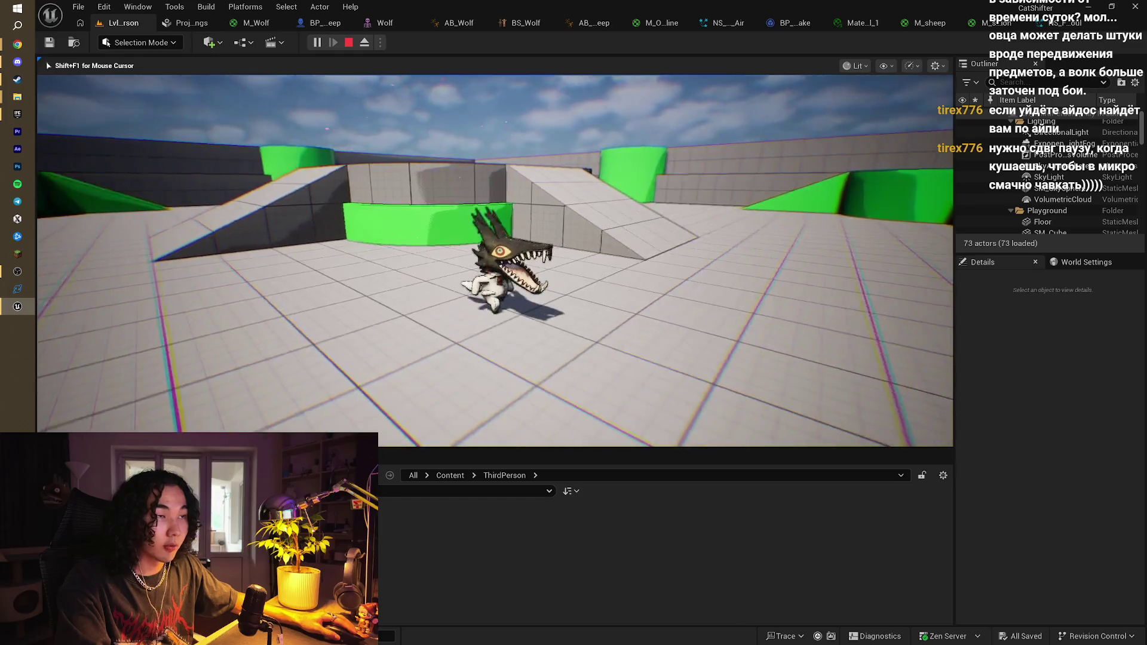
Run the wolf past the ramp and over the green platform, then end the playtest
key(w)
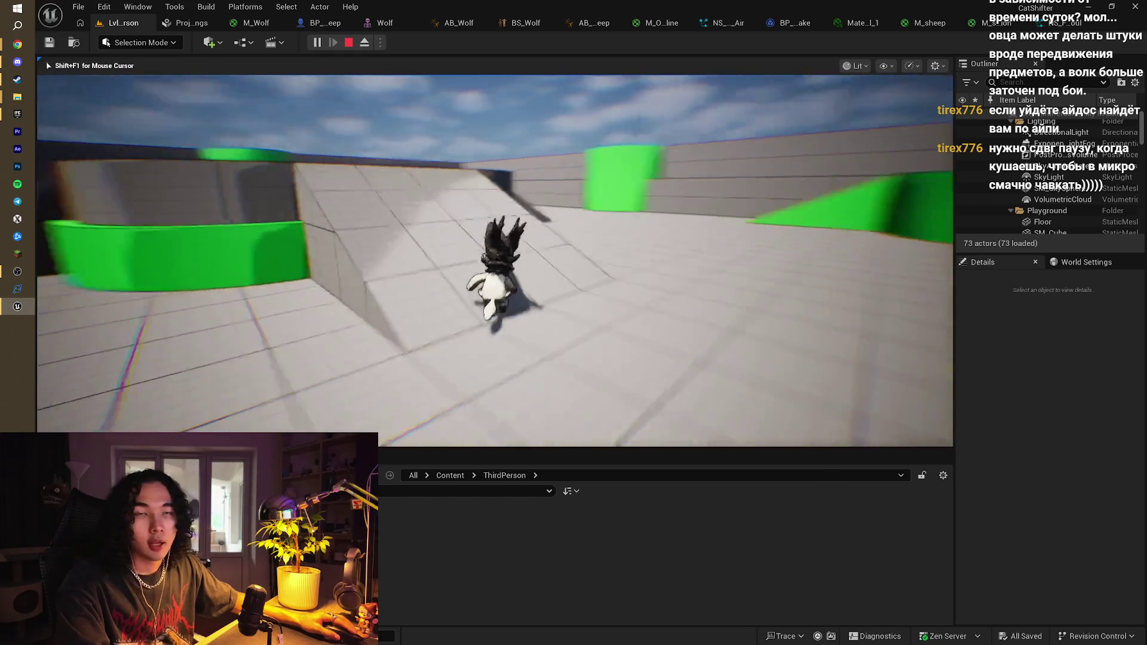
key(a)
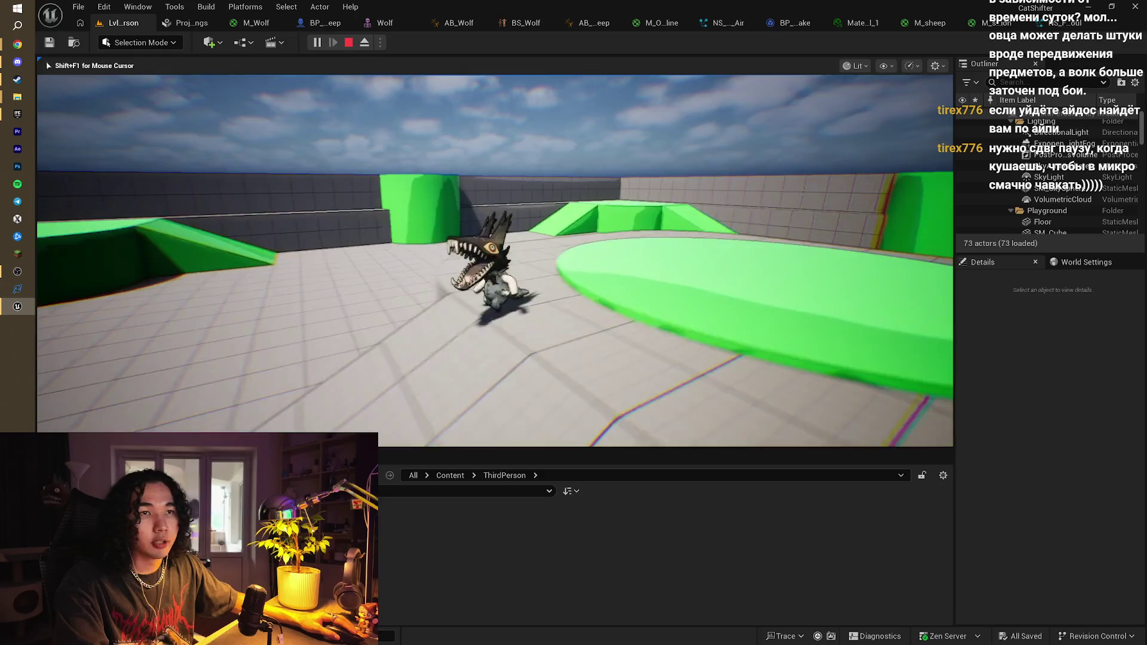
key(w)
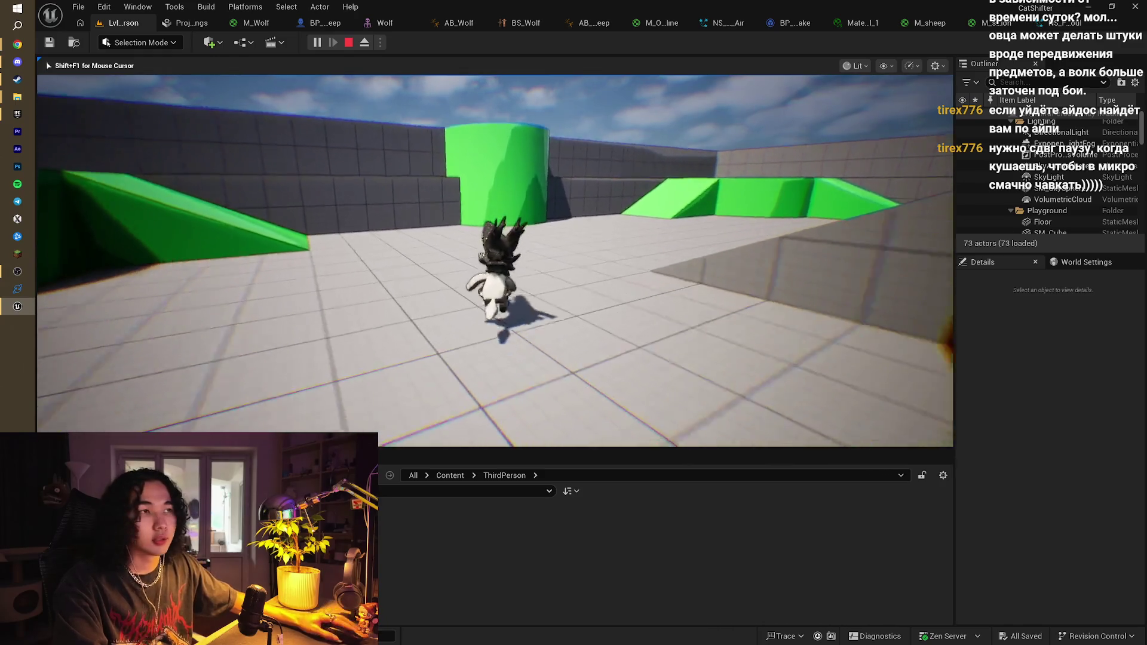
key(w)
key(w)
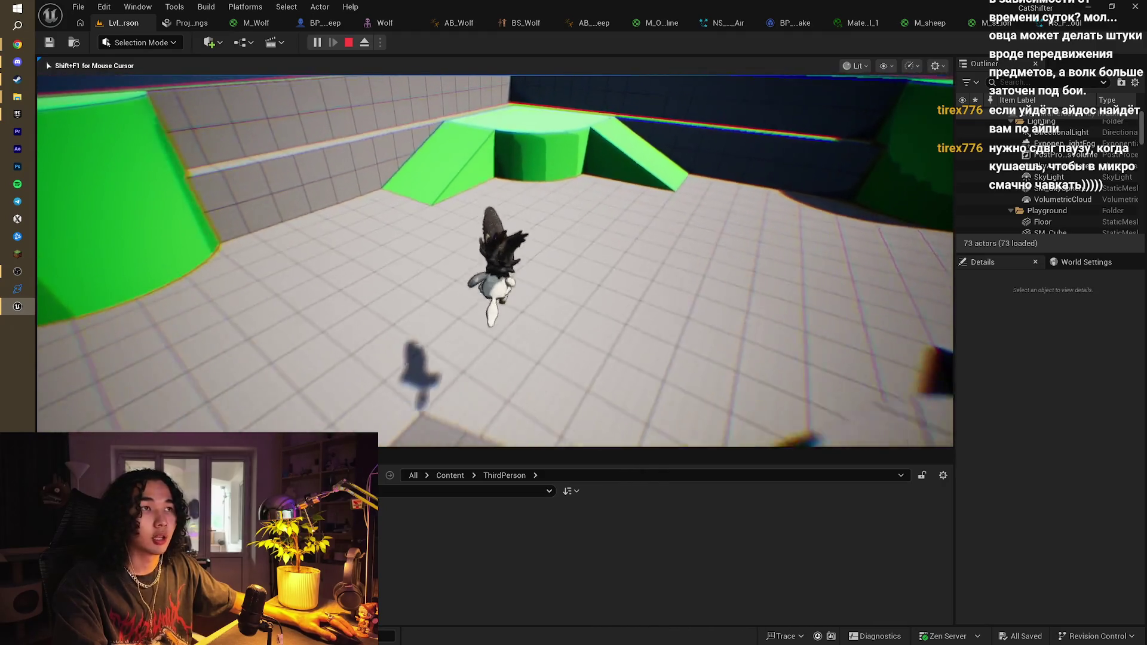
key(w)
key(w)
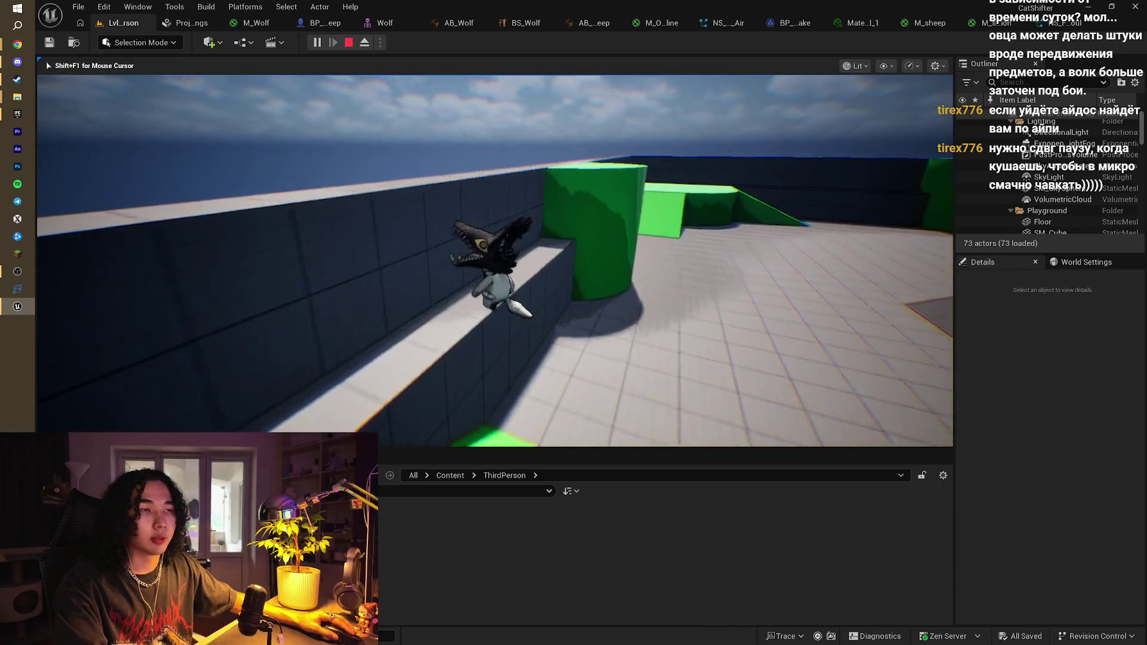
key(w)
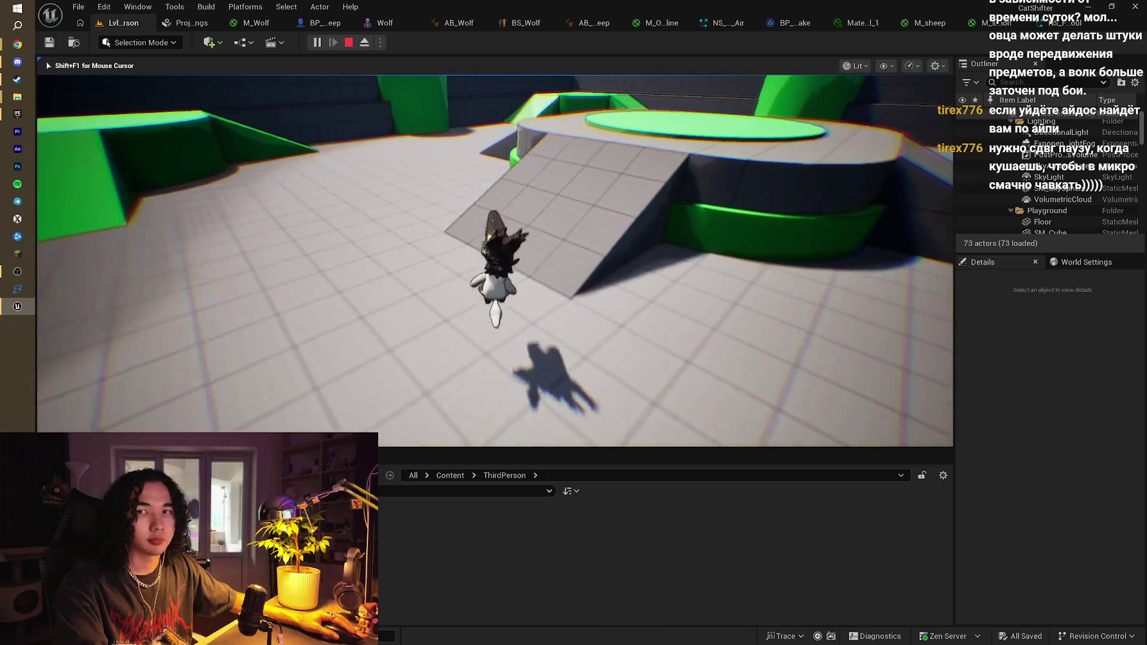
key(Escape)
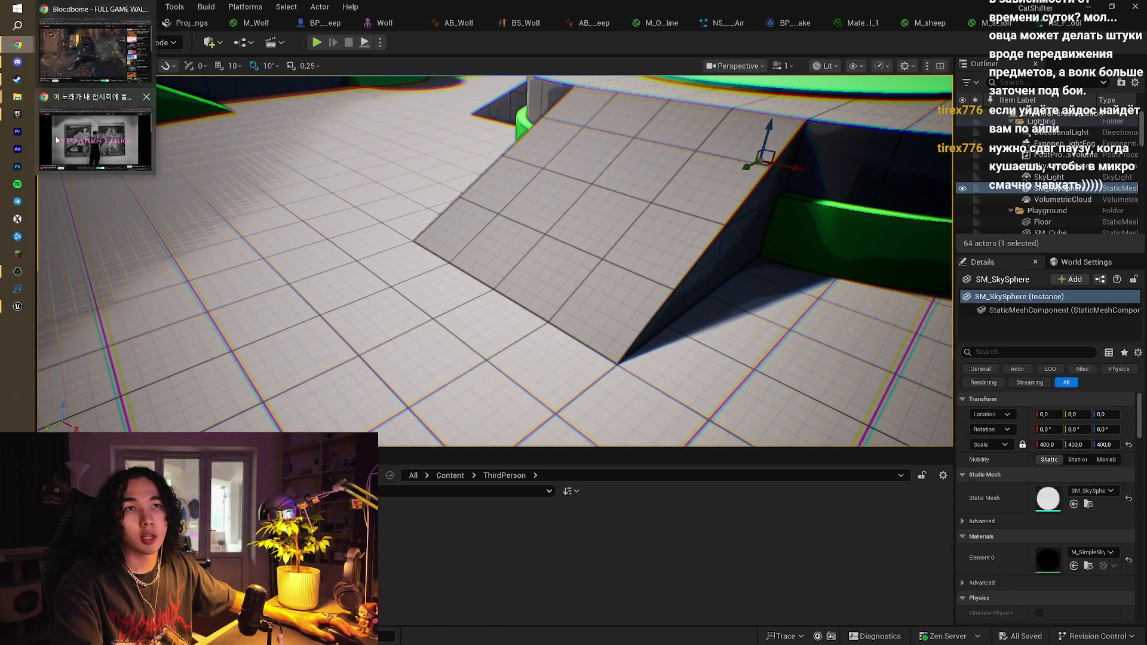
click(17, 44)
Search Google in a new tab for 'игра про барашкев'
click(1027, 5)
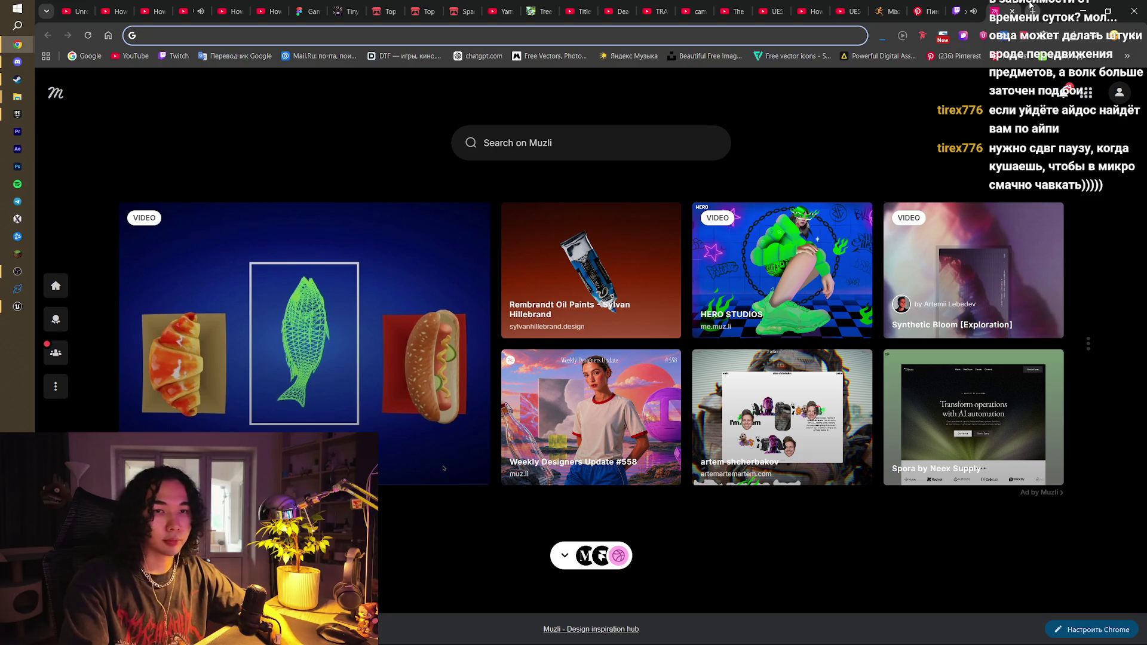
text(игра п)
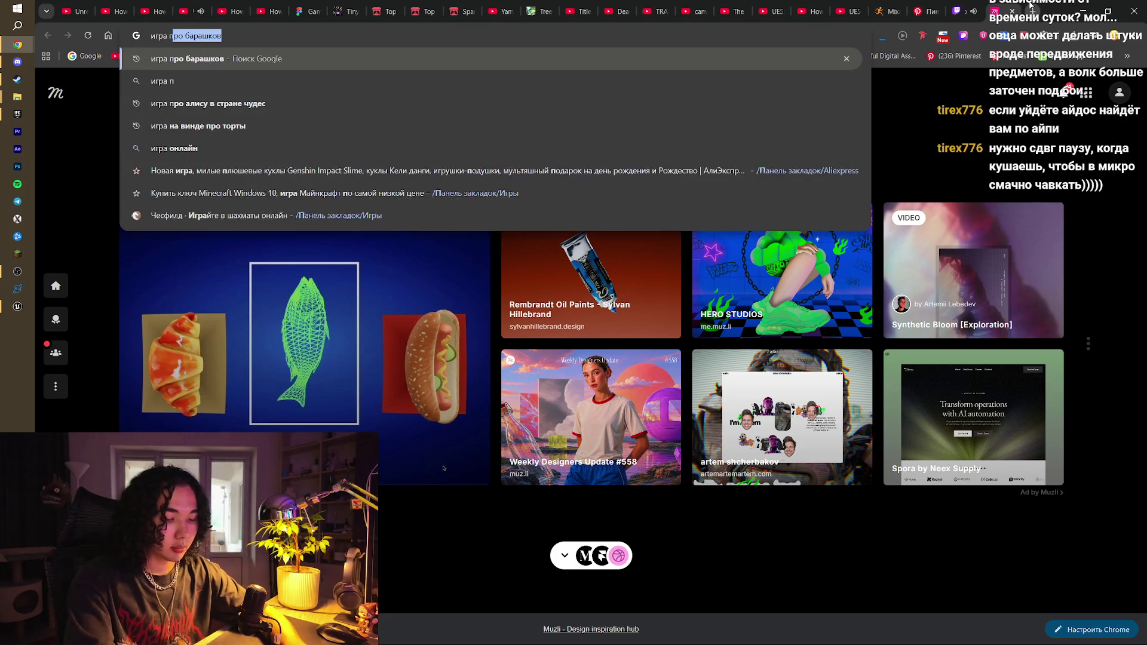
text(ро барашкев)
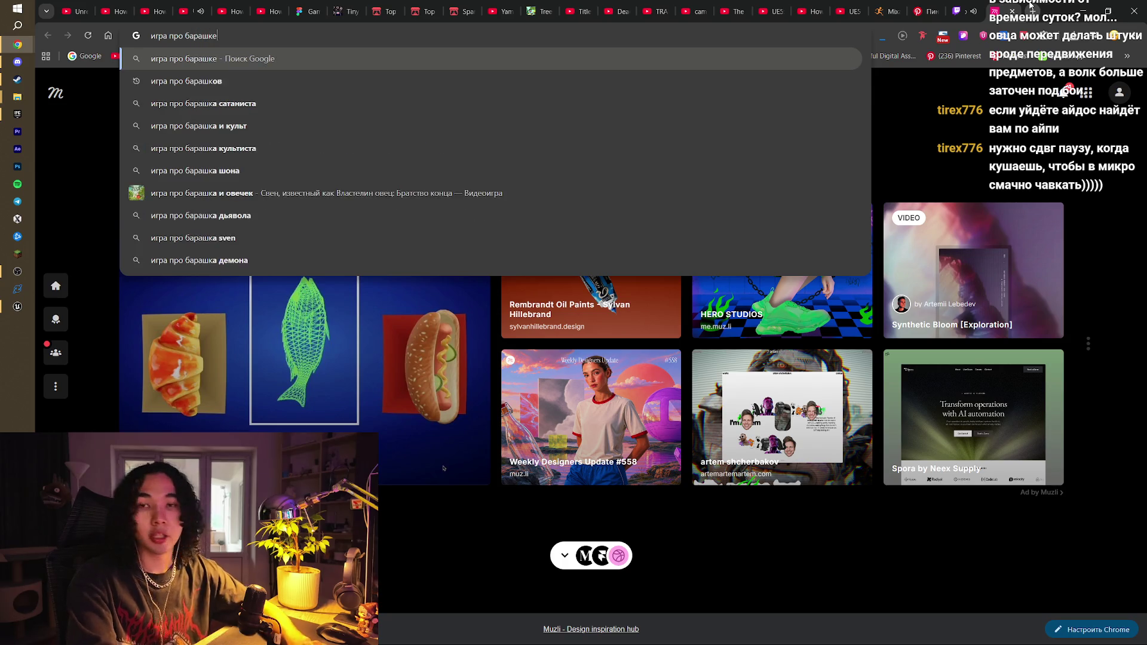
key(Return)
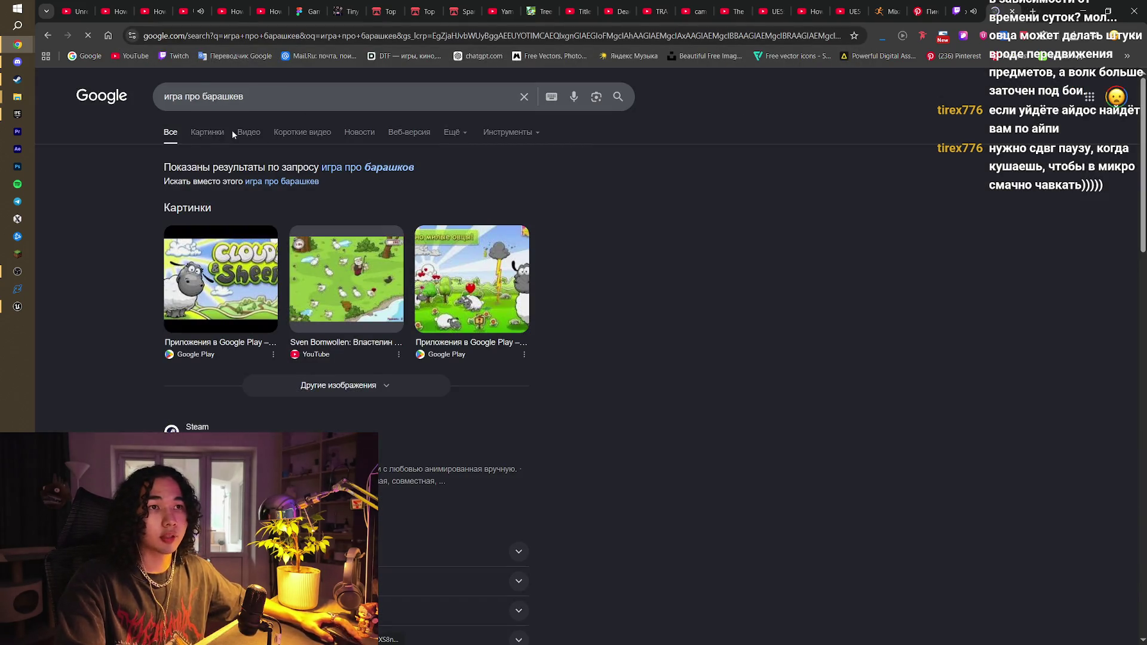
Show image results and preview the Sven Bomwollen, Pikabu Sven and Flock Together images
click(216, 134)
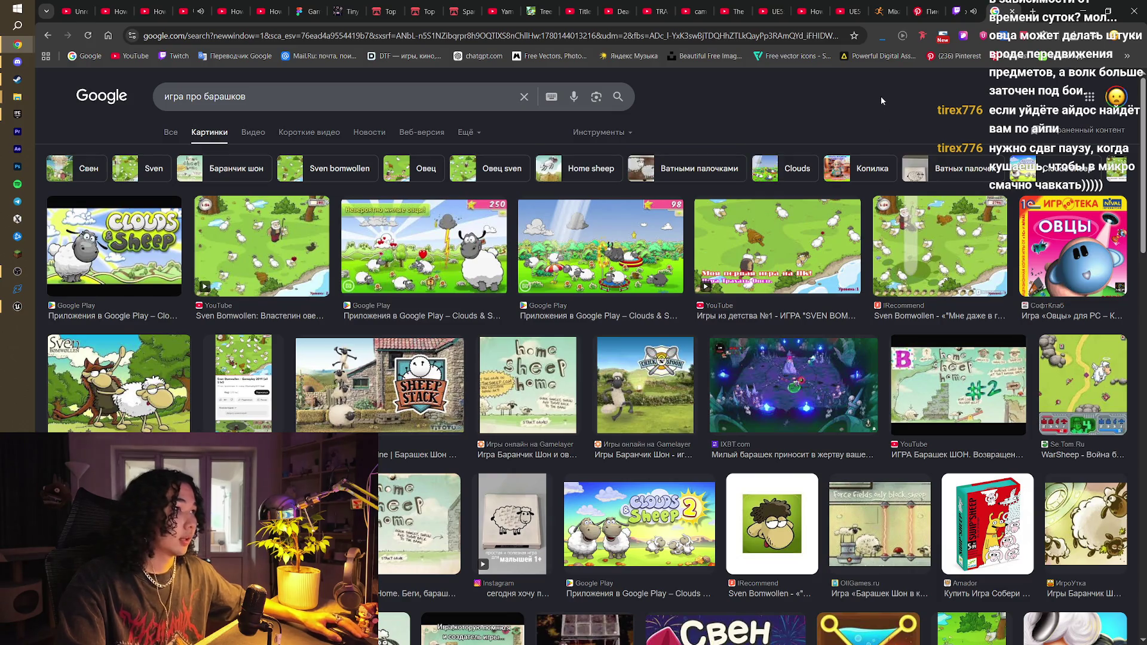
click(309, 264)
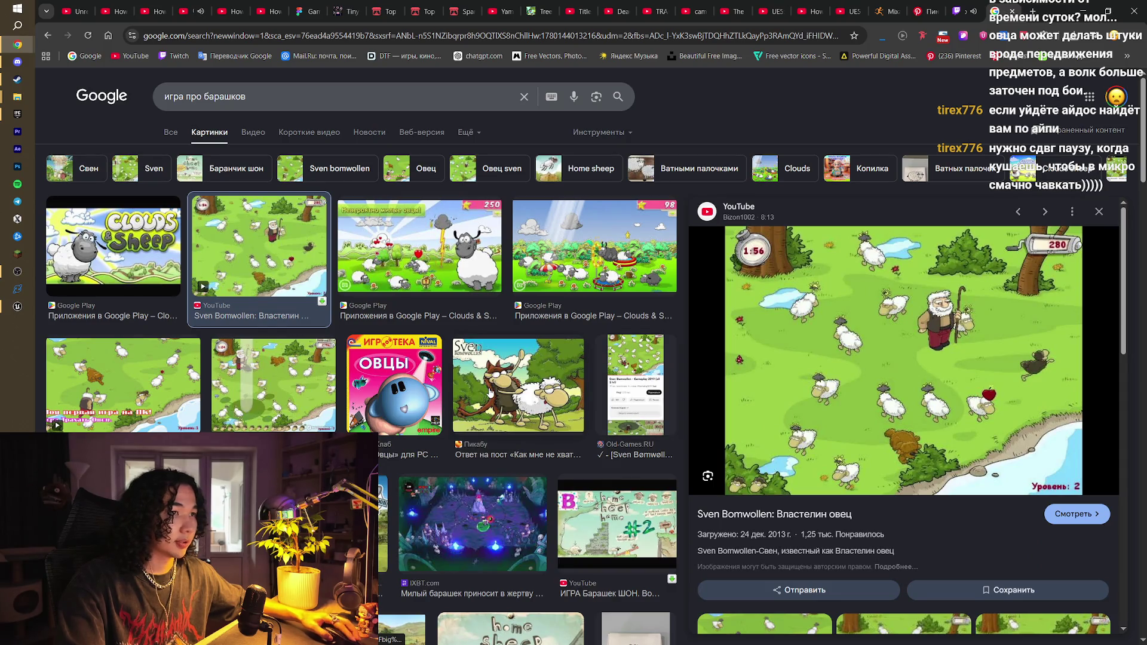
click(459, 390)
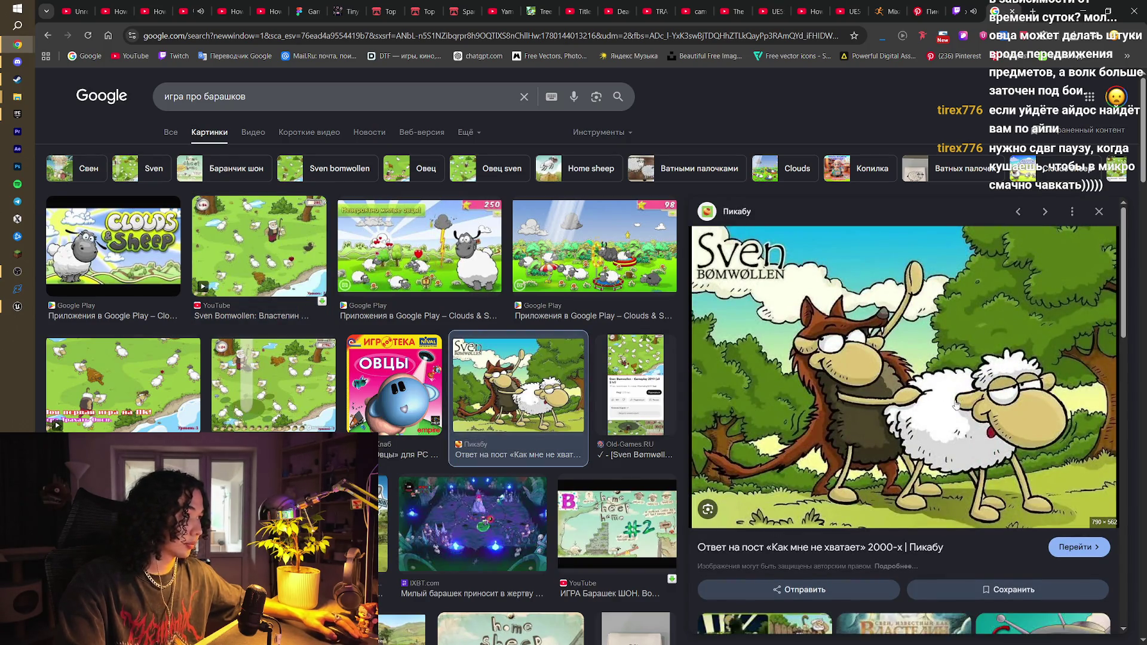
click(1099, 212)
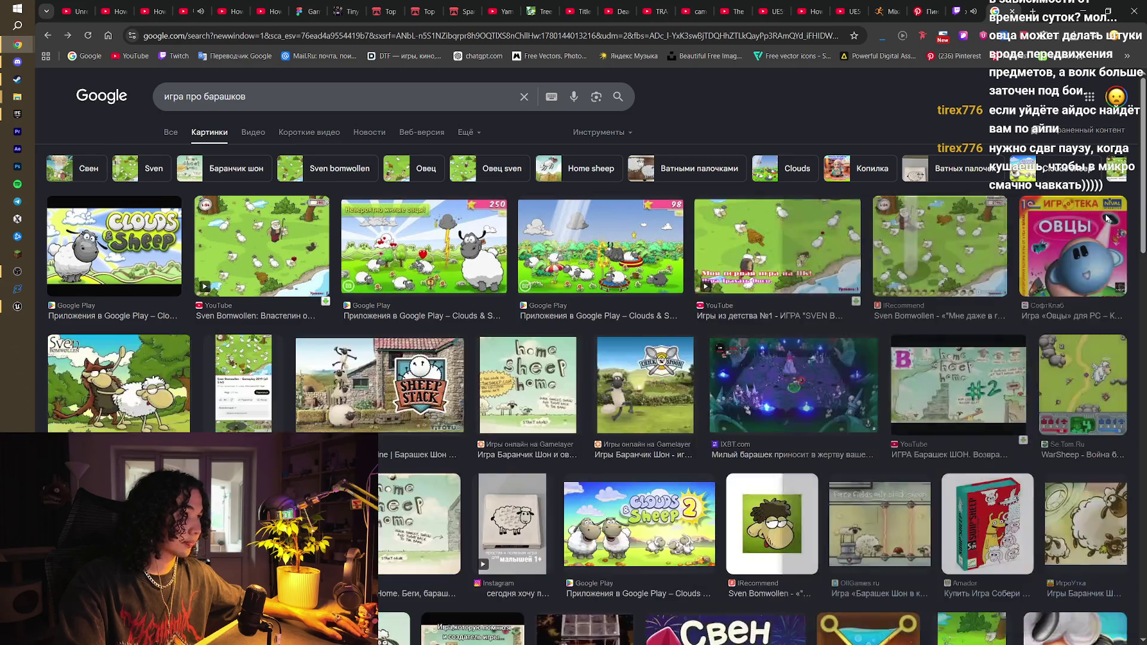
scroll(577, 320, down, 5)
scroll(577, 319, down, 4)
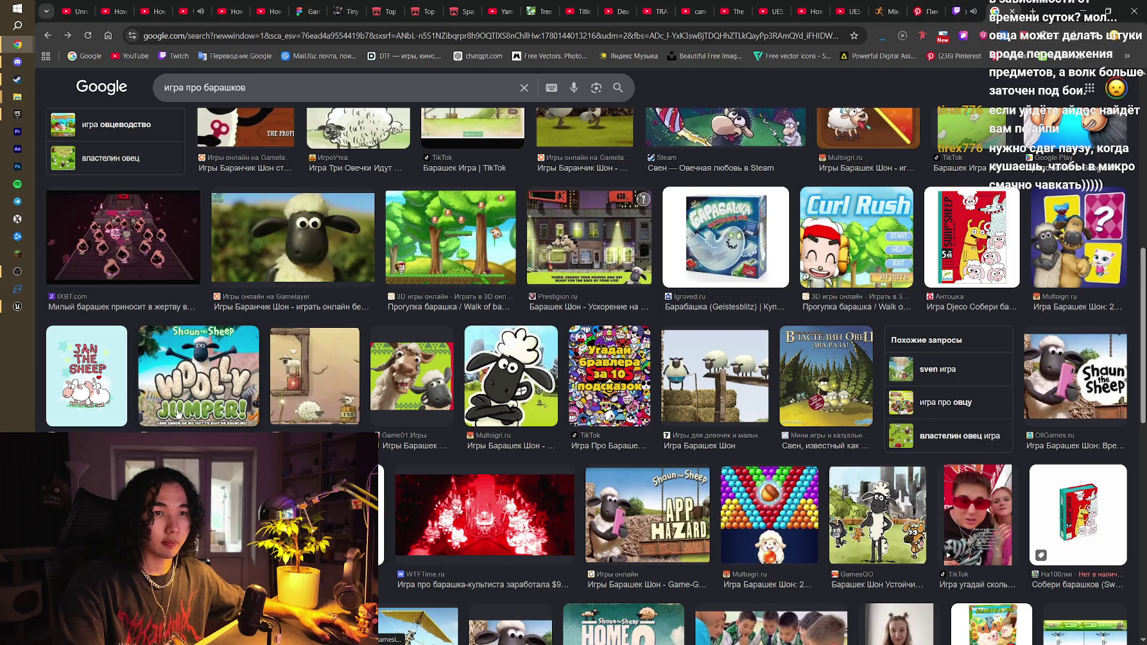
click(913, 242)
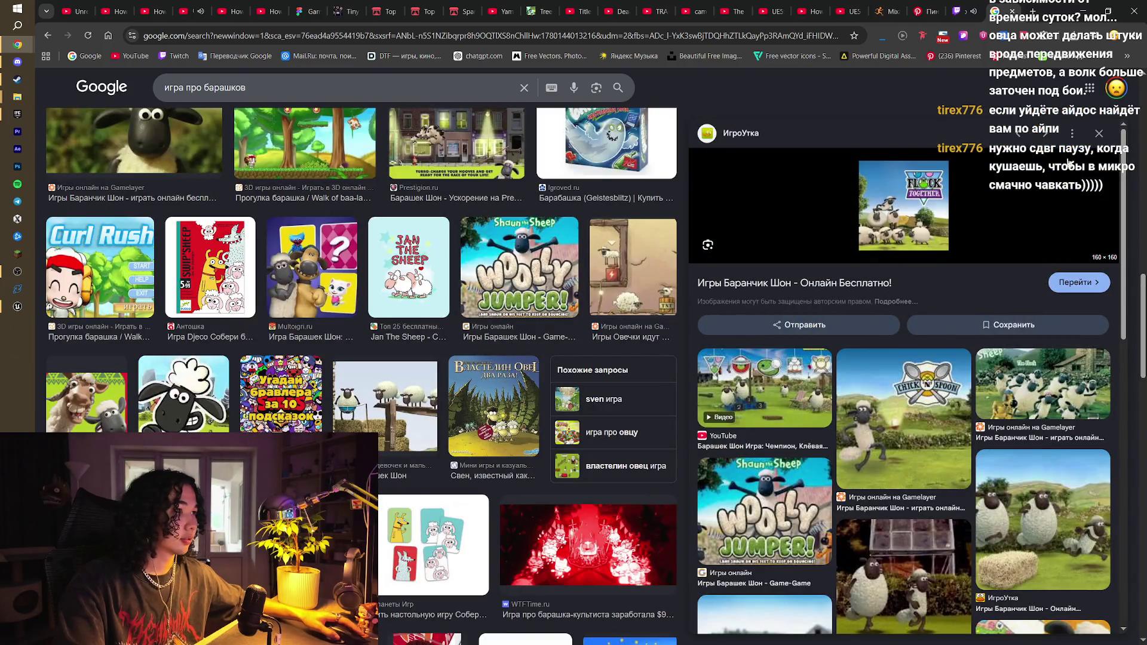
click(1100, 135)
scroll(734, 381, down, 3)
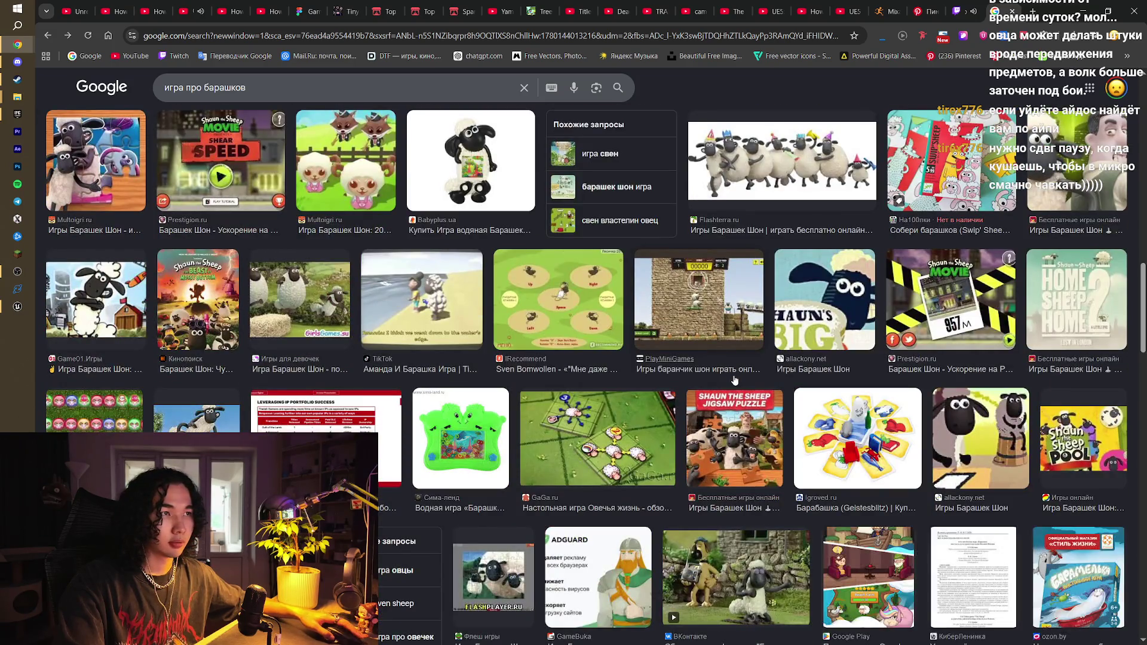
scroll(735, 380, down, 6)
scroll(735, 381, up, 15)
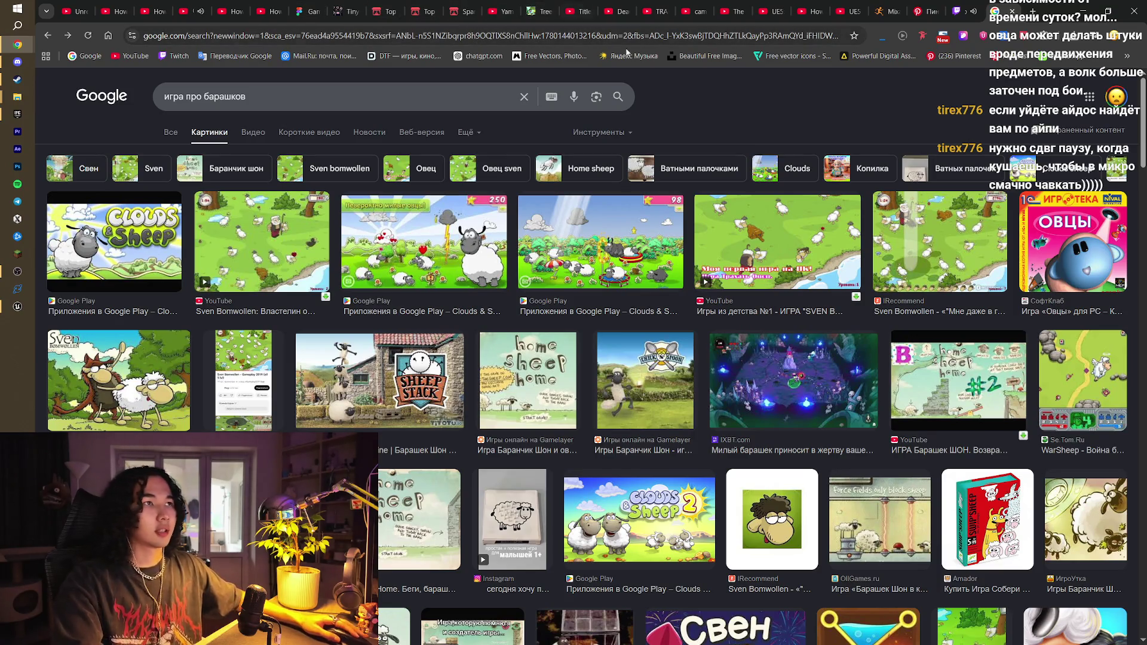
Return to the general search results and select the whole query in the search box
click(657, 35)
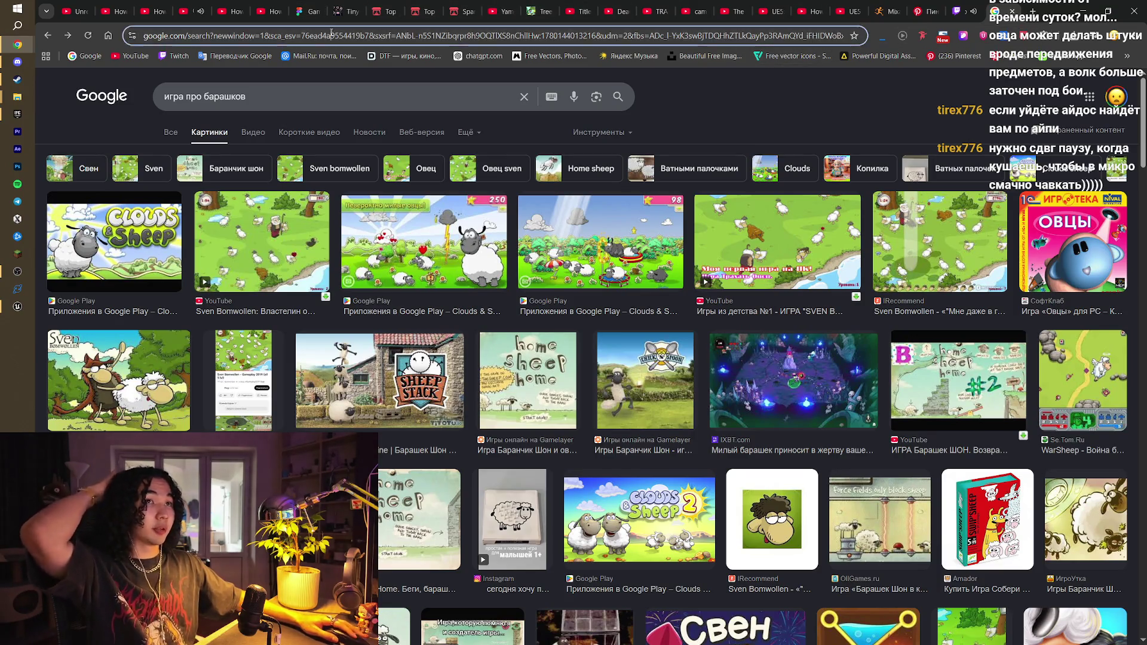
click(959, 123)
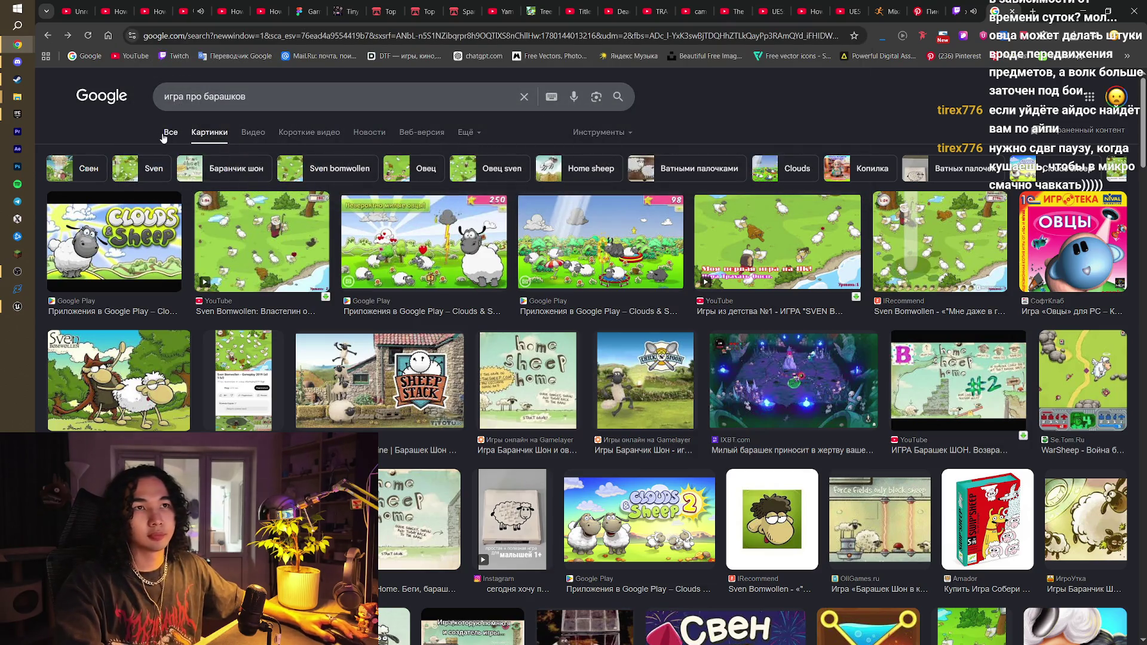
click(171, 134)
drag(250, 97, 162, 97)
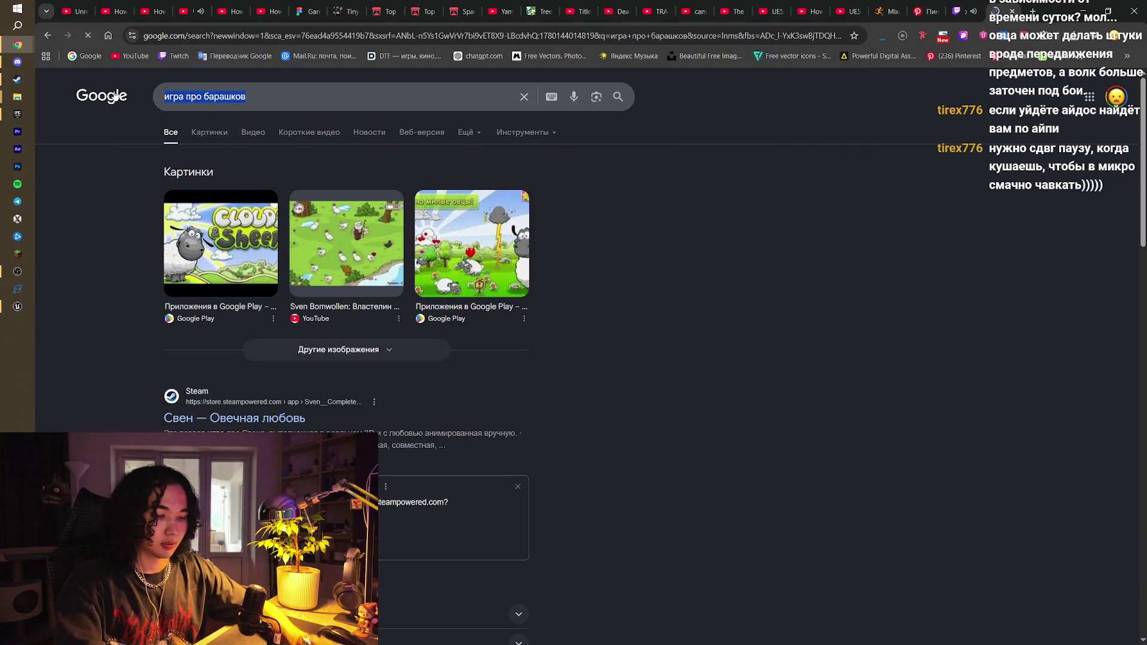
Search for 'google ai' and open the Google AI Studio site
text(google ai)
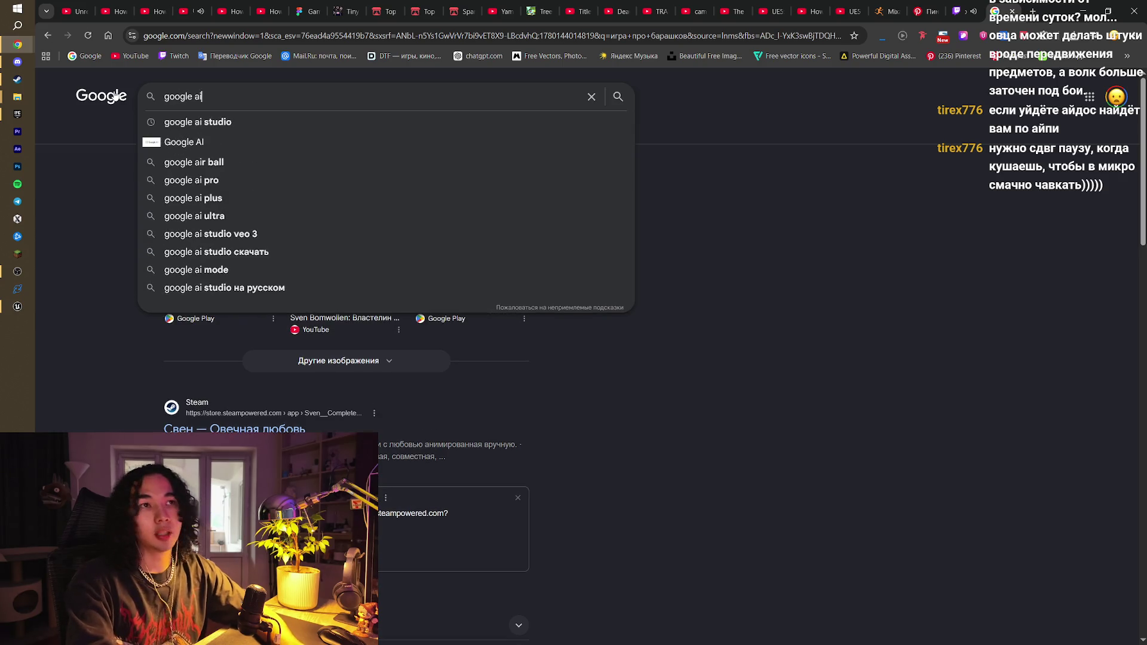
key(Return)
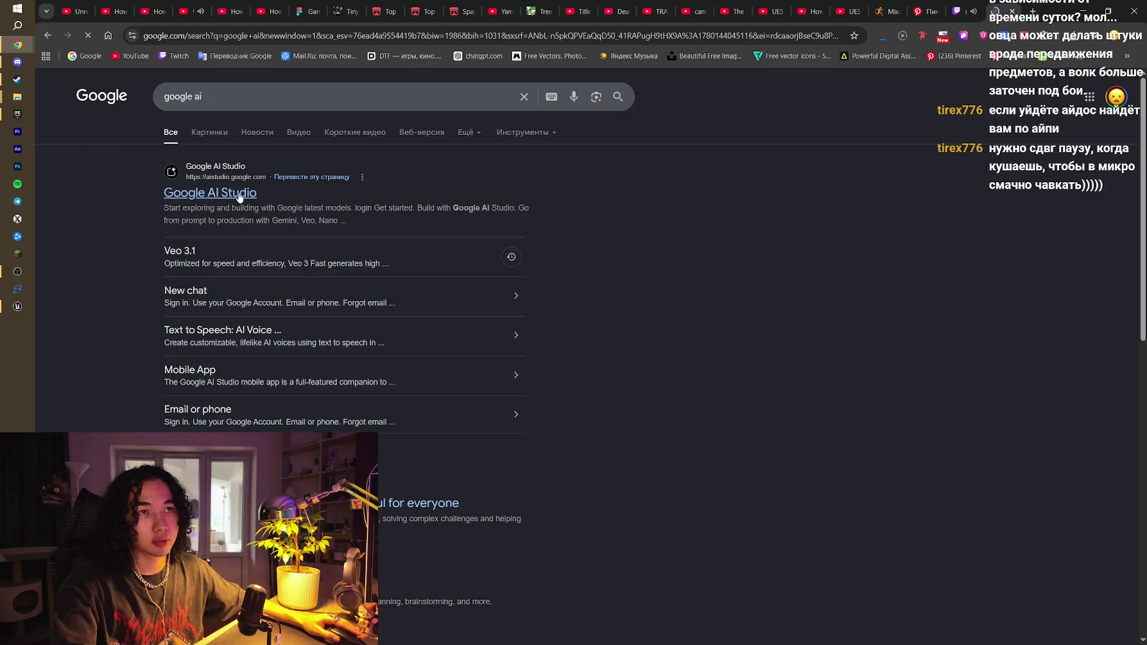
click(212, 192)
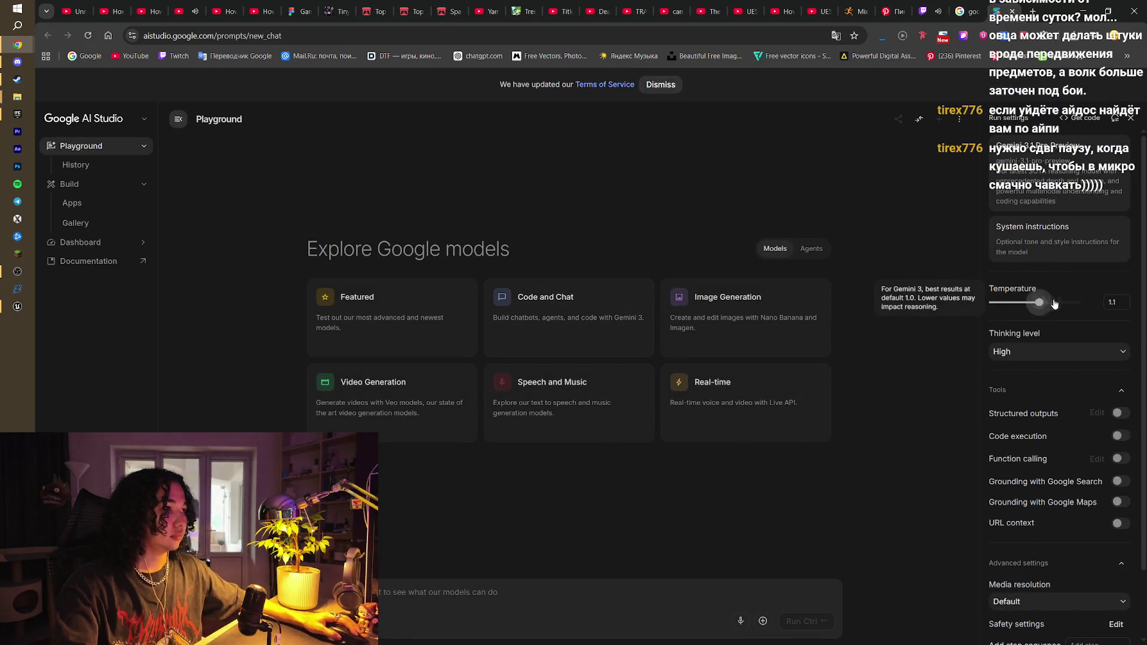
Prompt for third-person game ideas about a sheep character that turns into a wolf, and run it
click(1034, 173)
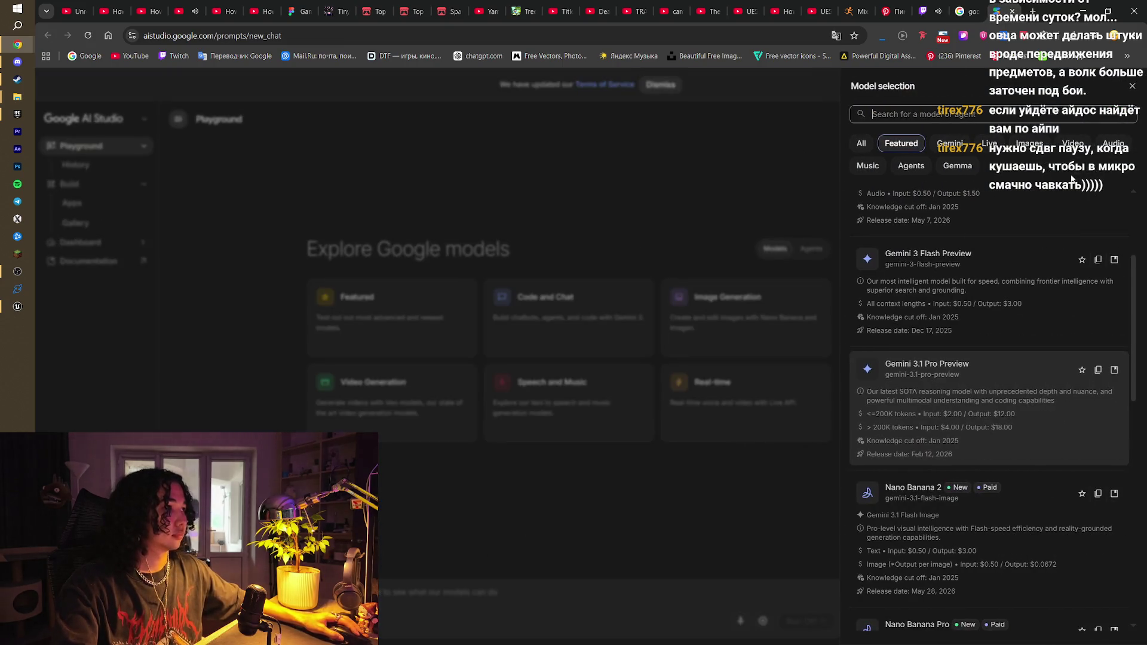
click(651, 146)
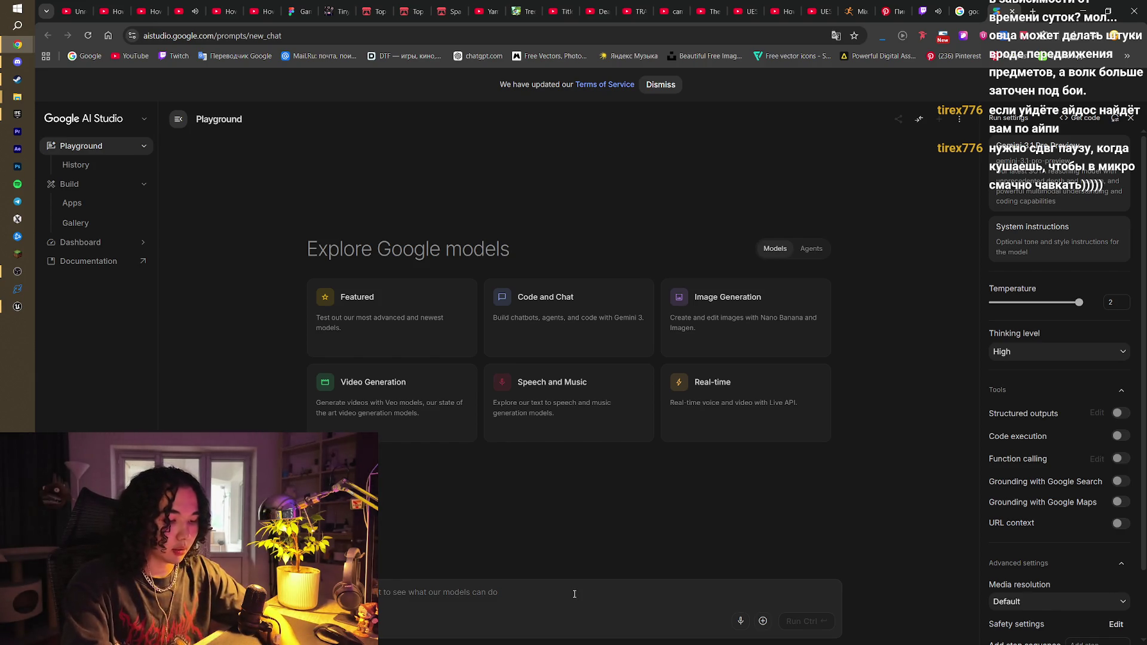
key(ctrl+v)
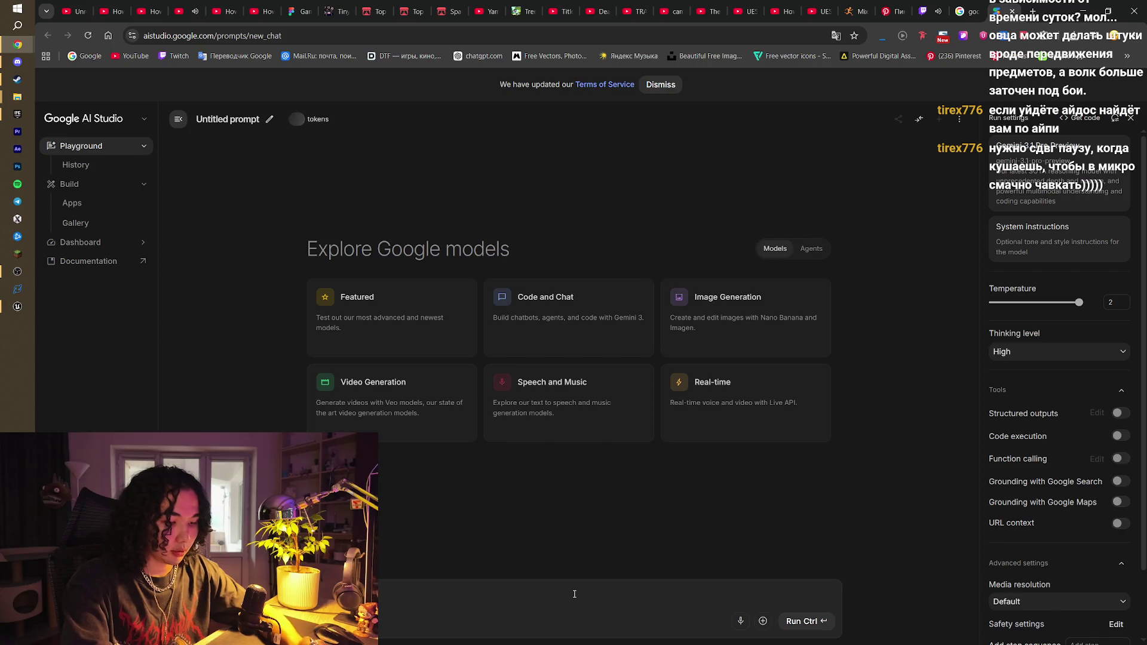
text(м у)
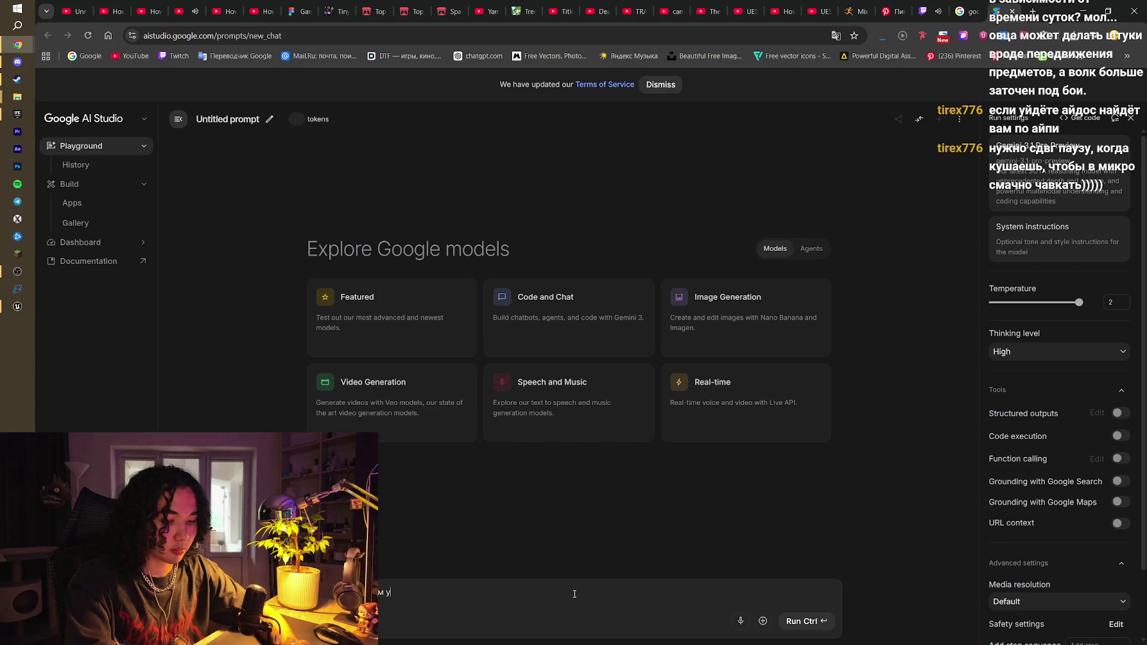
text( меня 2 д)
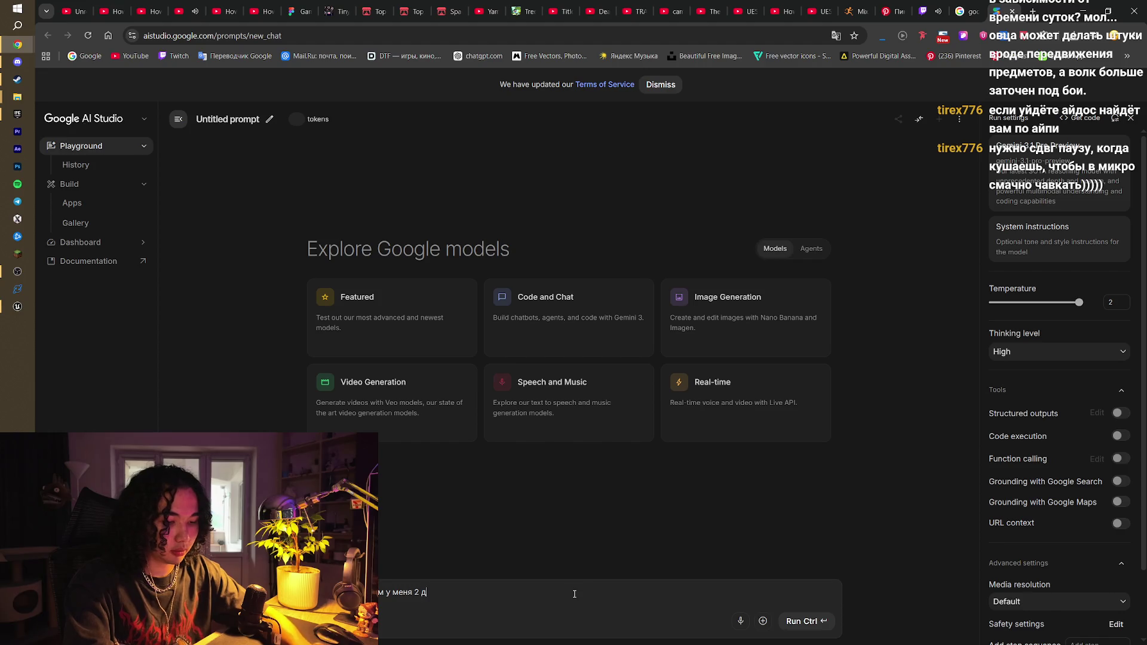
text(ня, сделал)
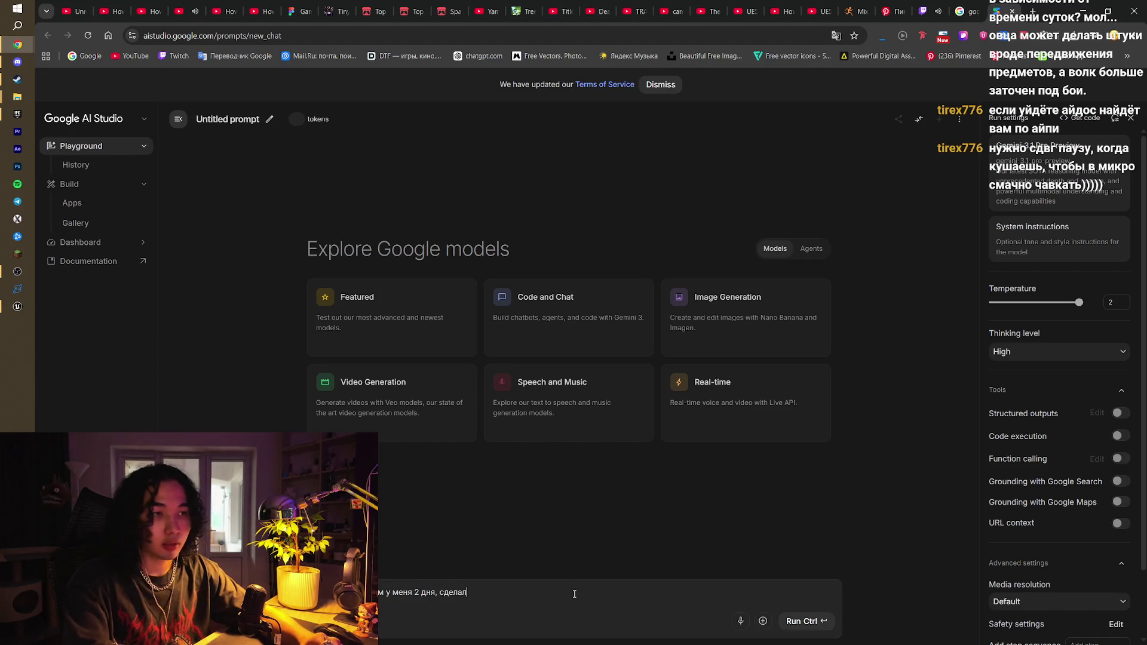
text( персонажа ба)
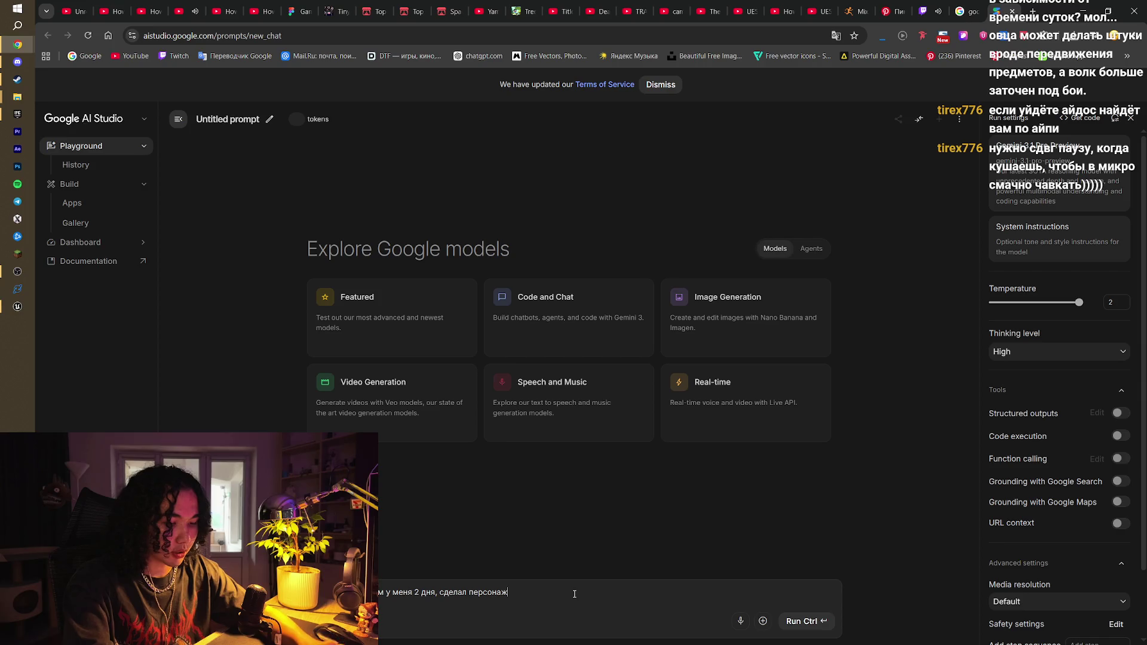
text(рашка который может )
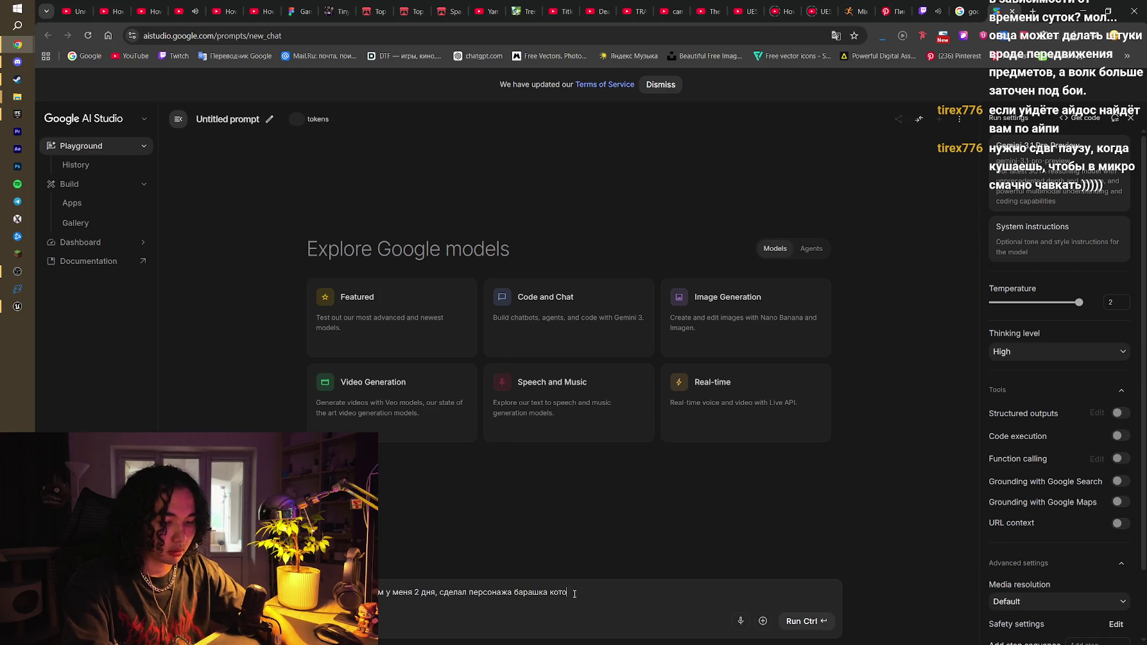
text(пре)
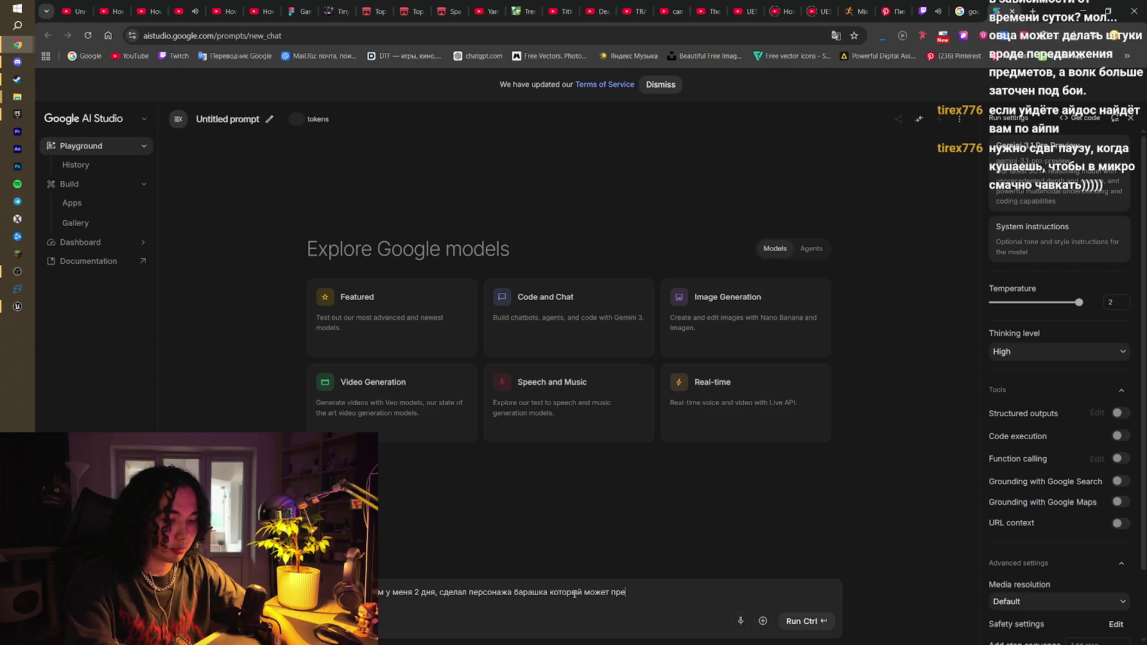
text(вращать)
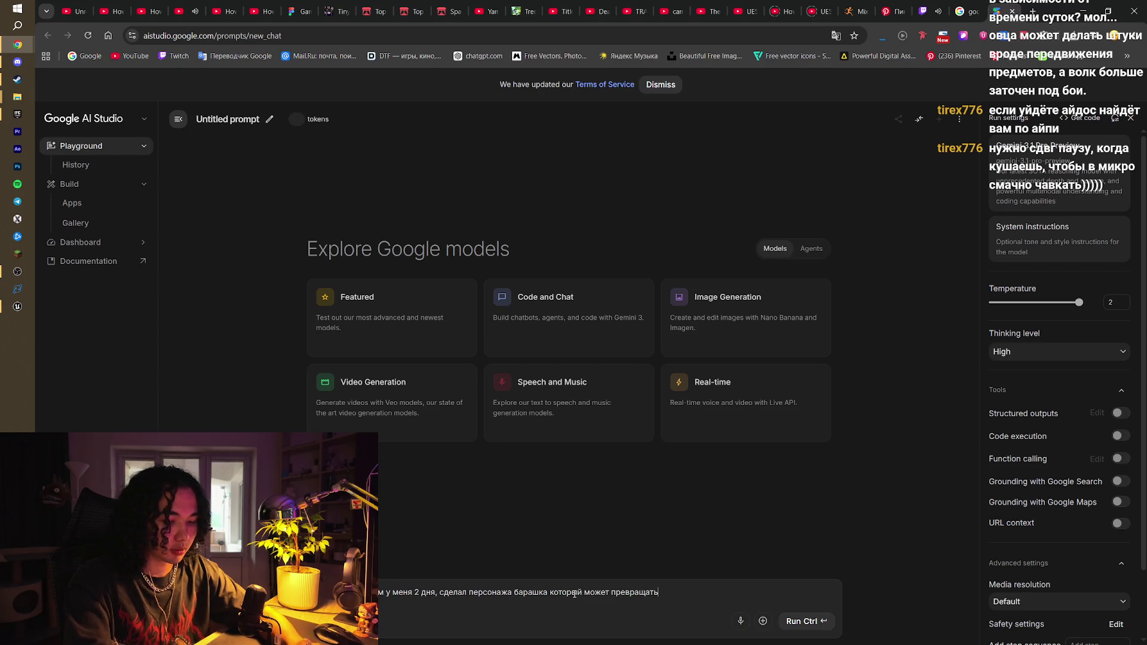
text(ся в волка)
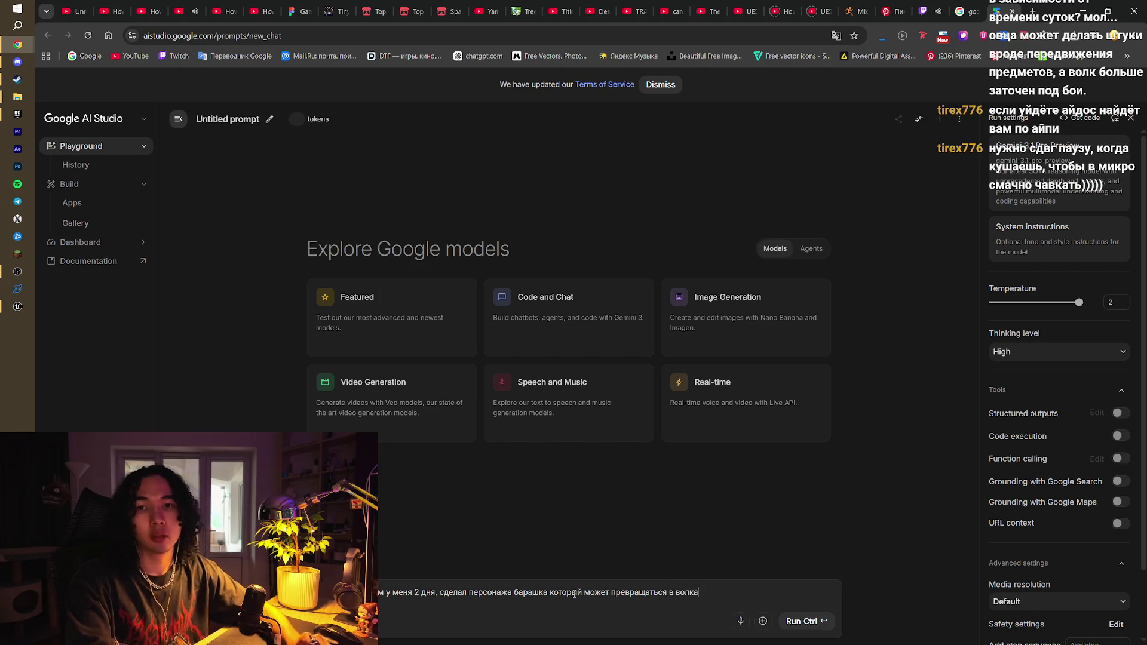
text(,)
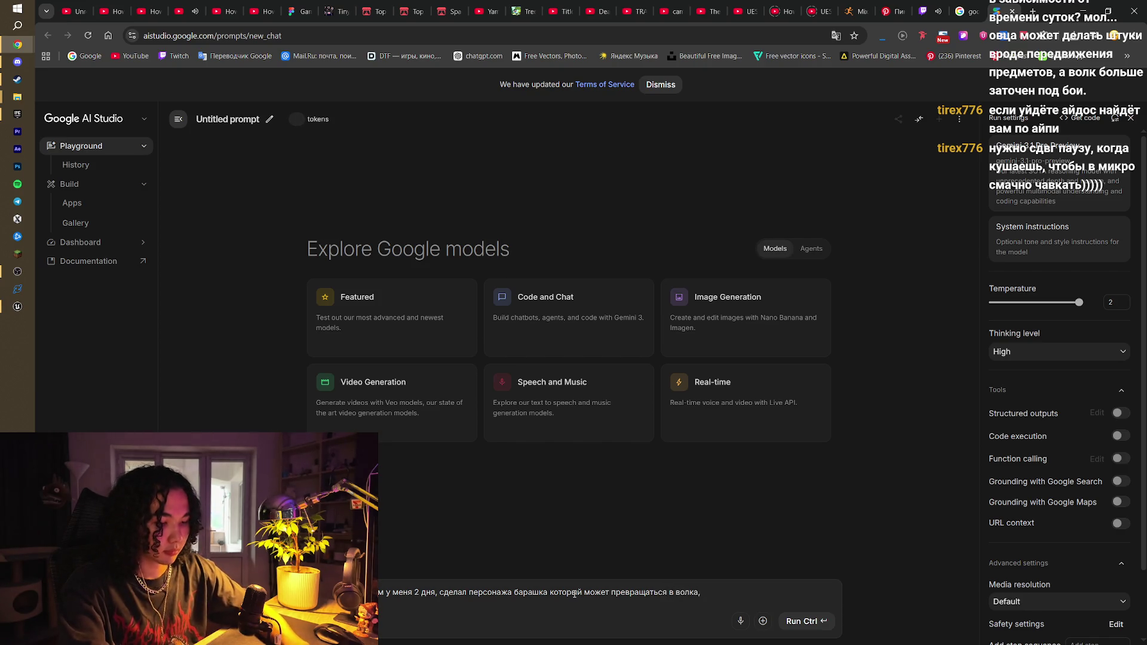
text( теперь нужен гейпл)
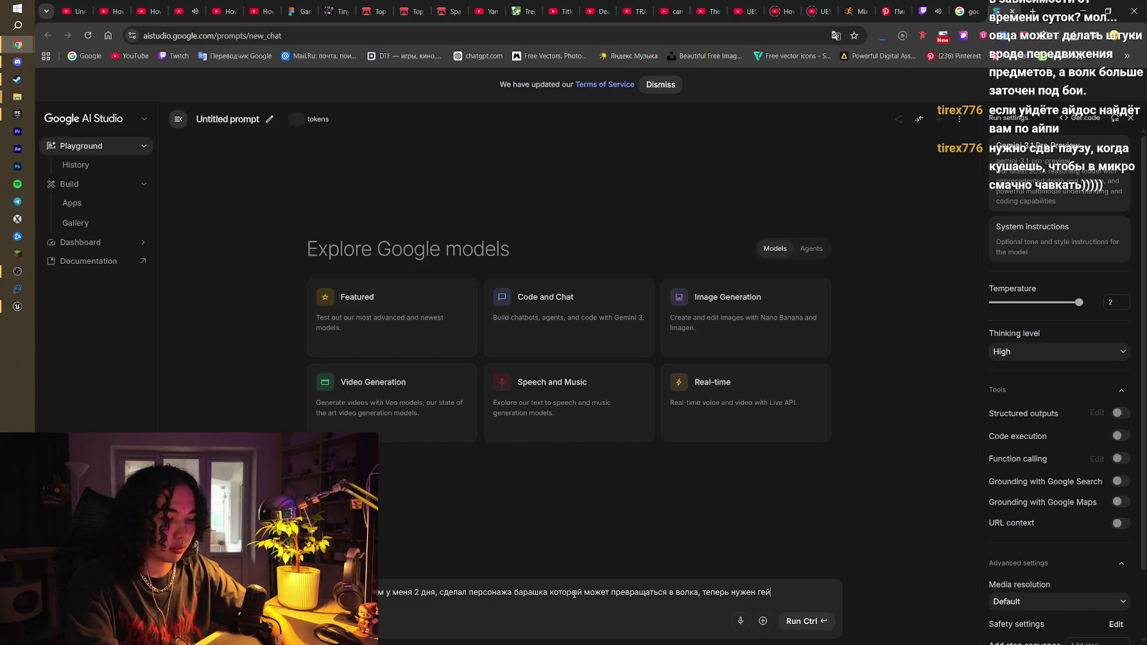
text(ей и истории)
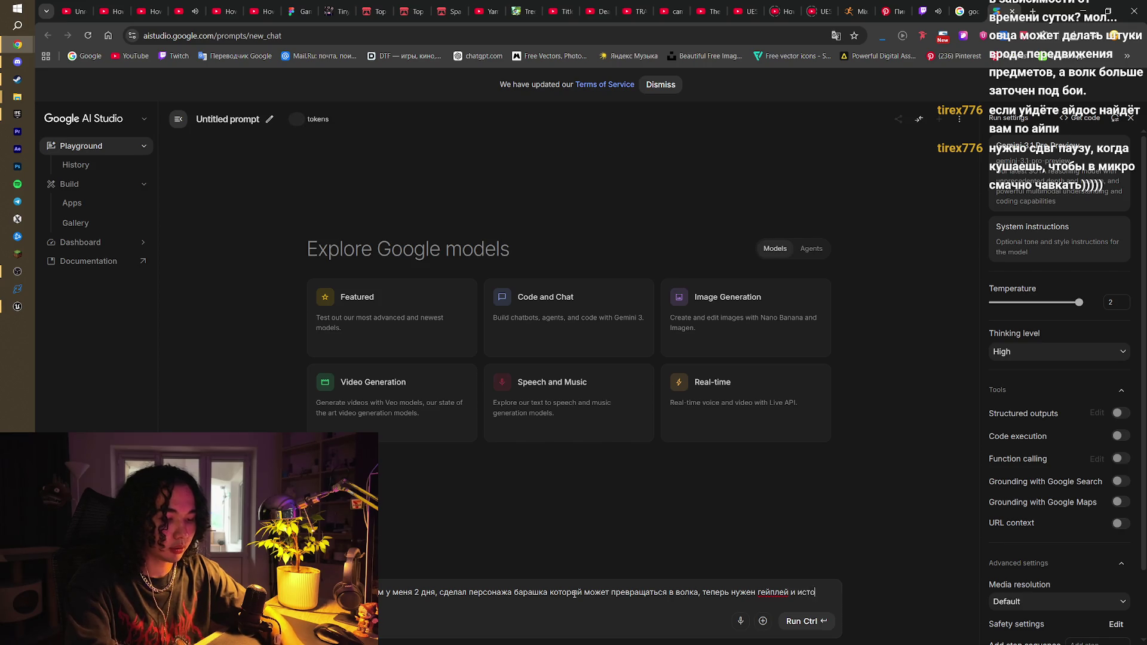
key(BackSpace)
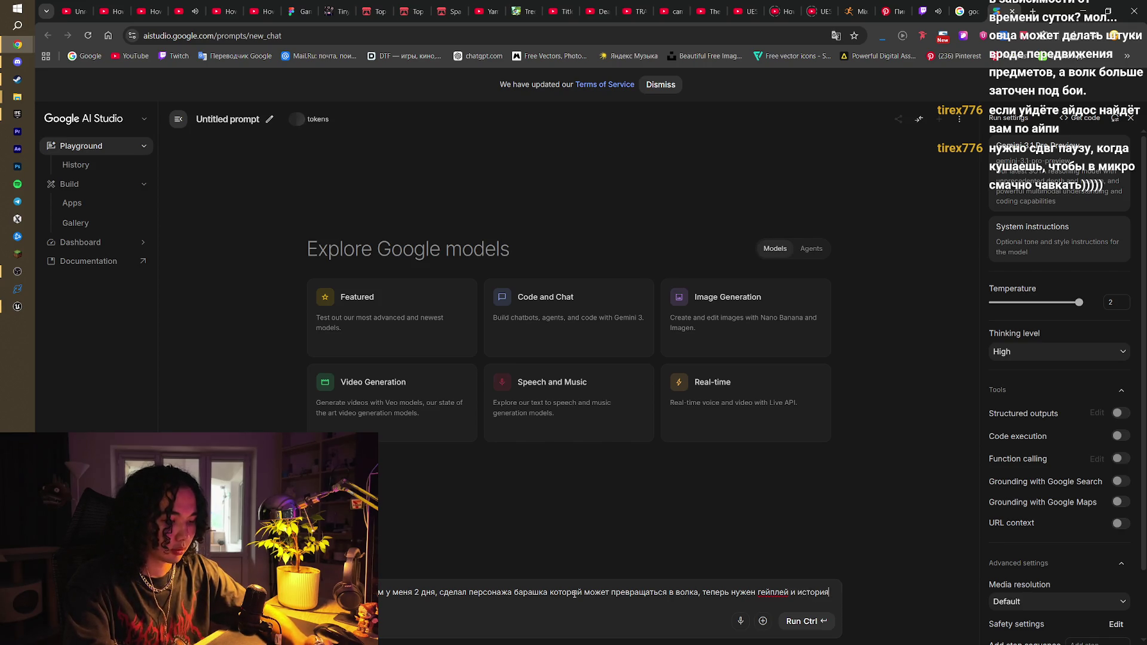
text(я,)
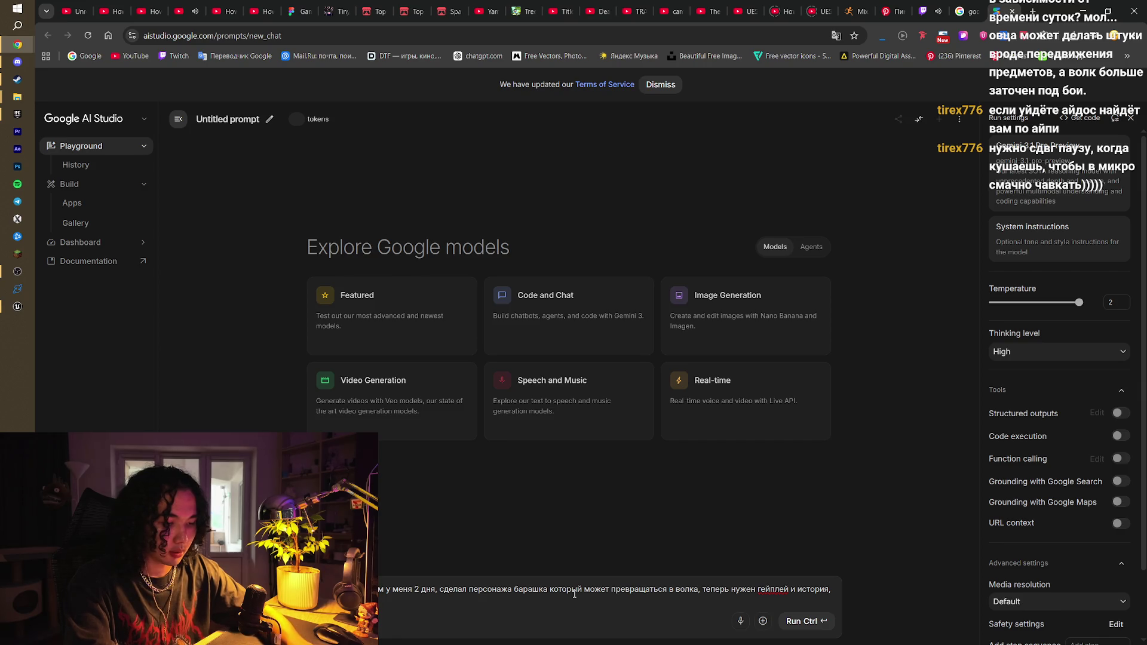
text(сых идей)
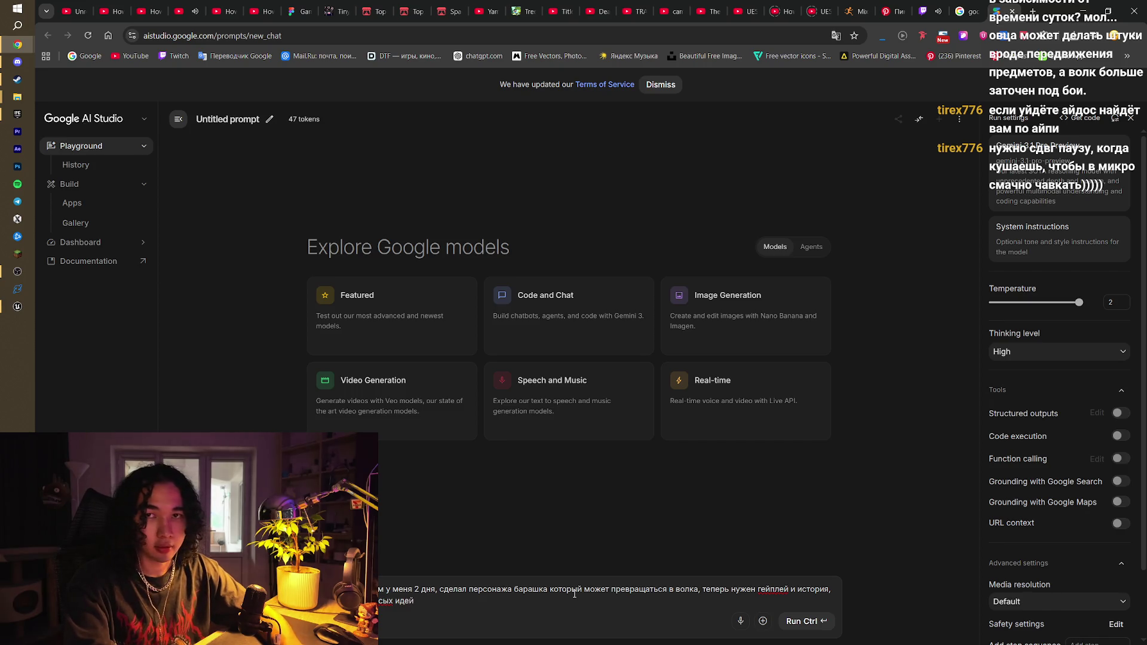
text( игры оттр)
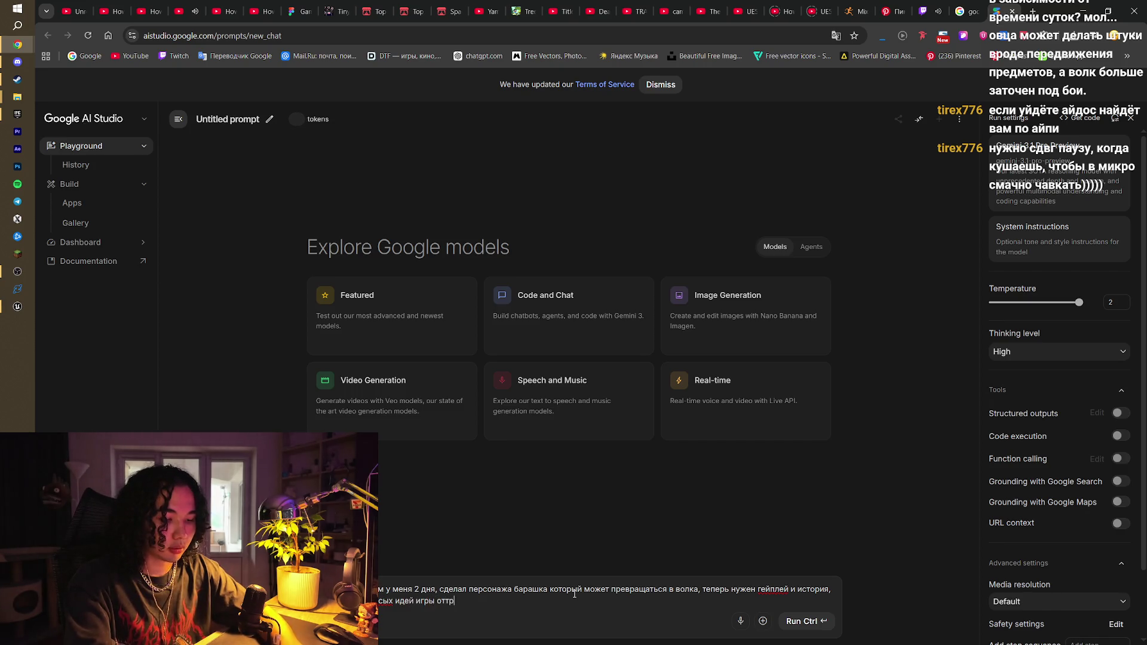
text(етьего лица)
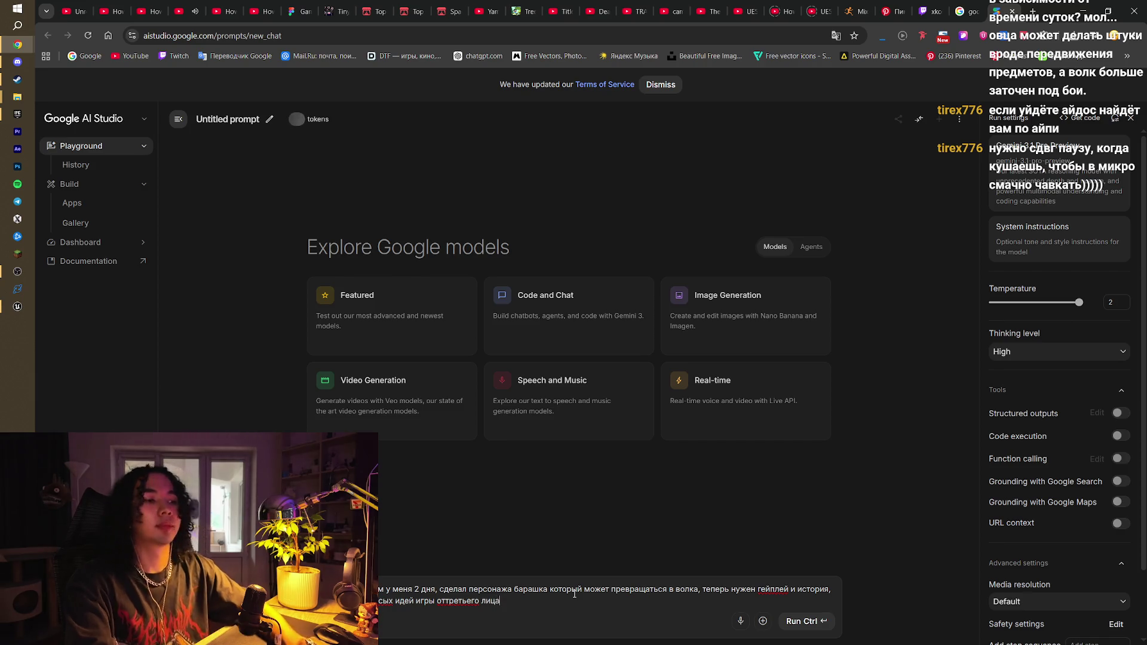
click(801, 621)
Glance at the Twitch stream, then return to the AI Studio game-idea answers
click(929, 11)
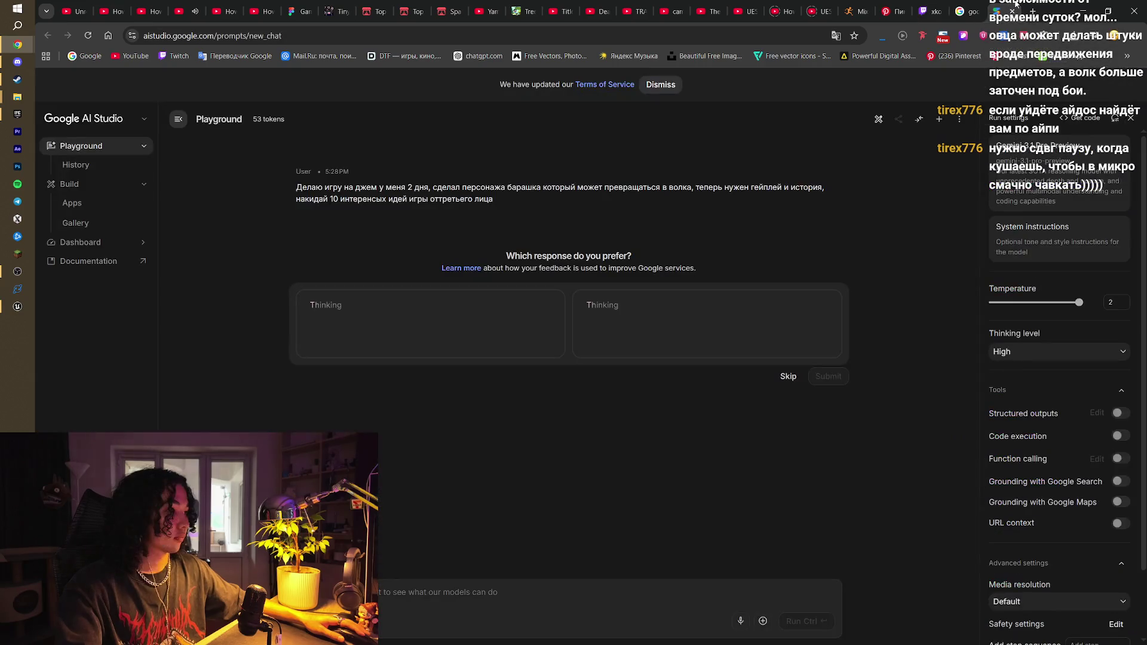
click(1016, 3)
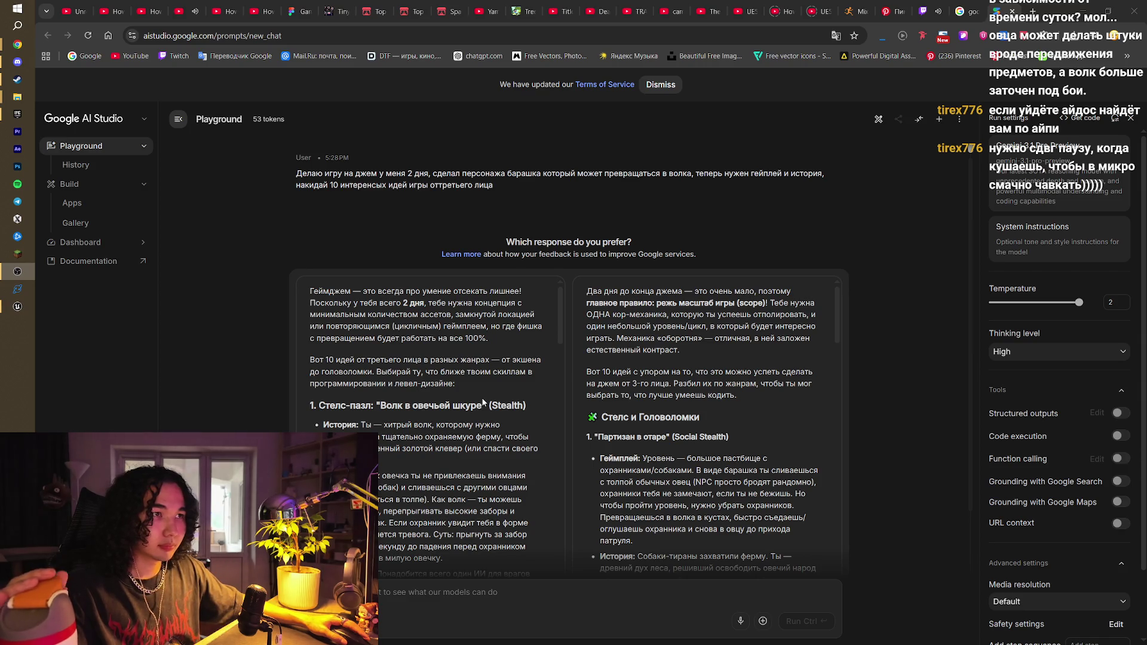
scroll(481, 396, down, 1)
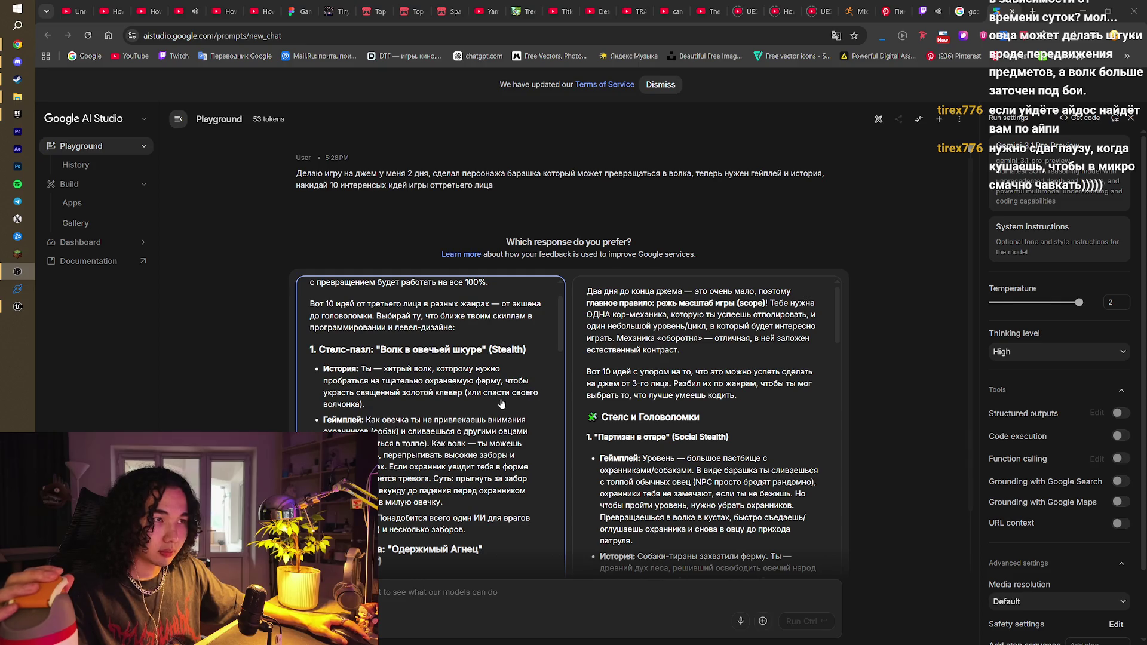
scroll(502, 401, down, 1)
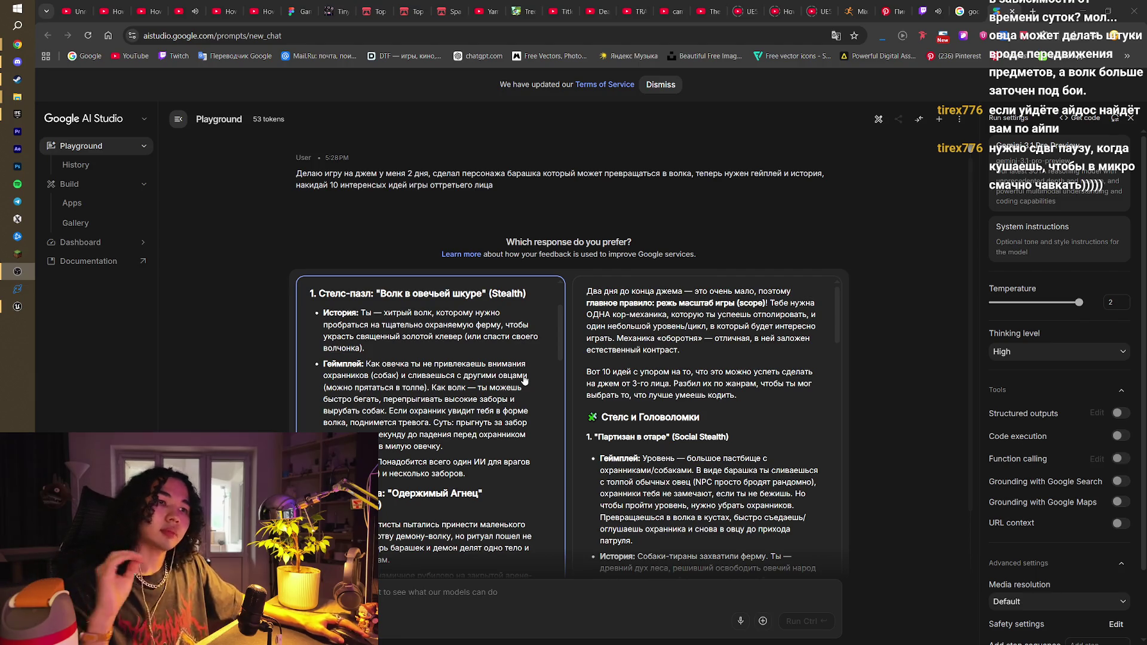
scroll(525, 381, down, 1)
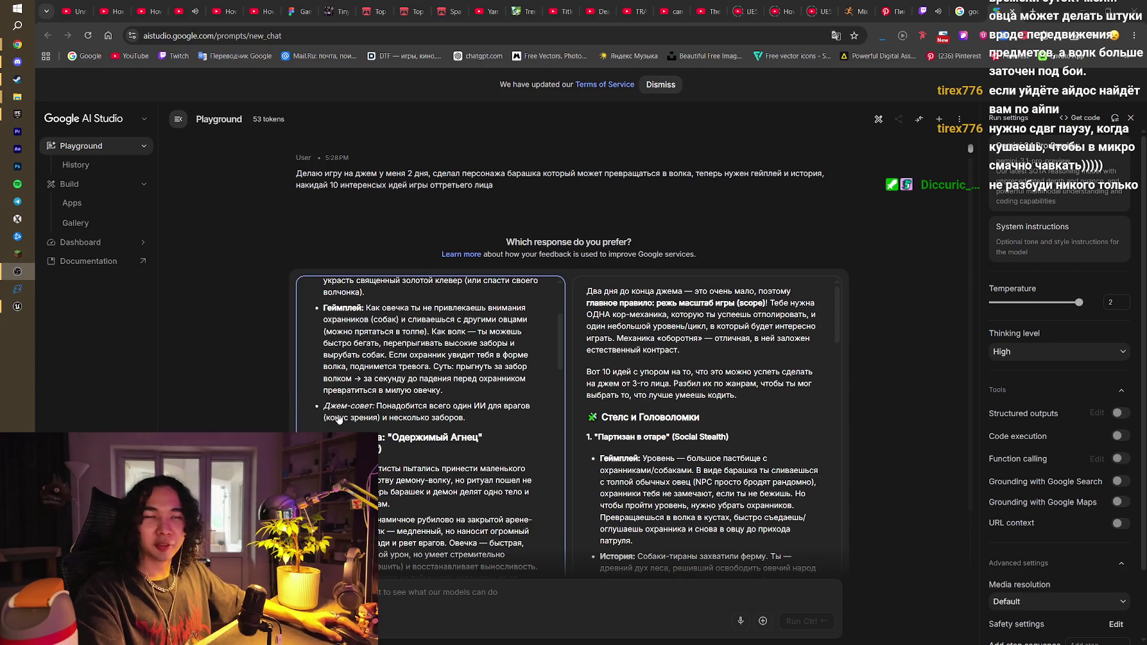
scroll(505, 448, down, 1)
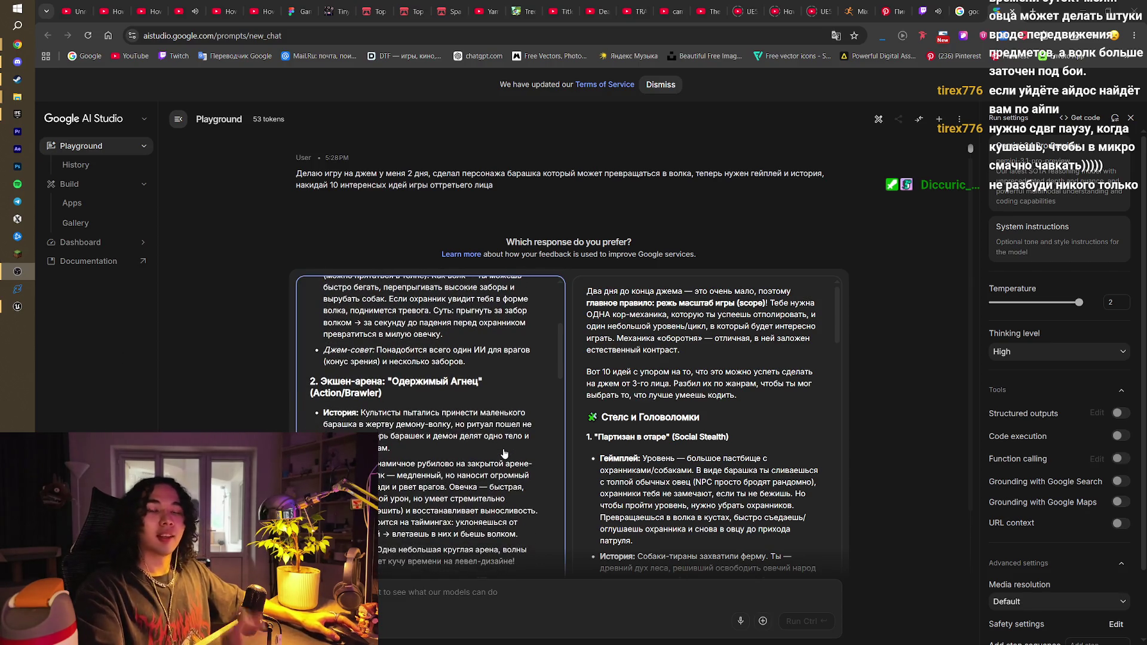
scroll(505, 454, down, 1)
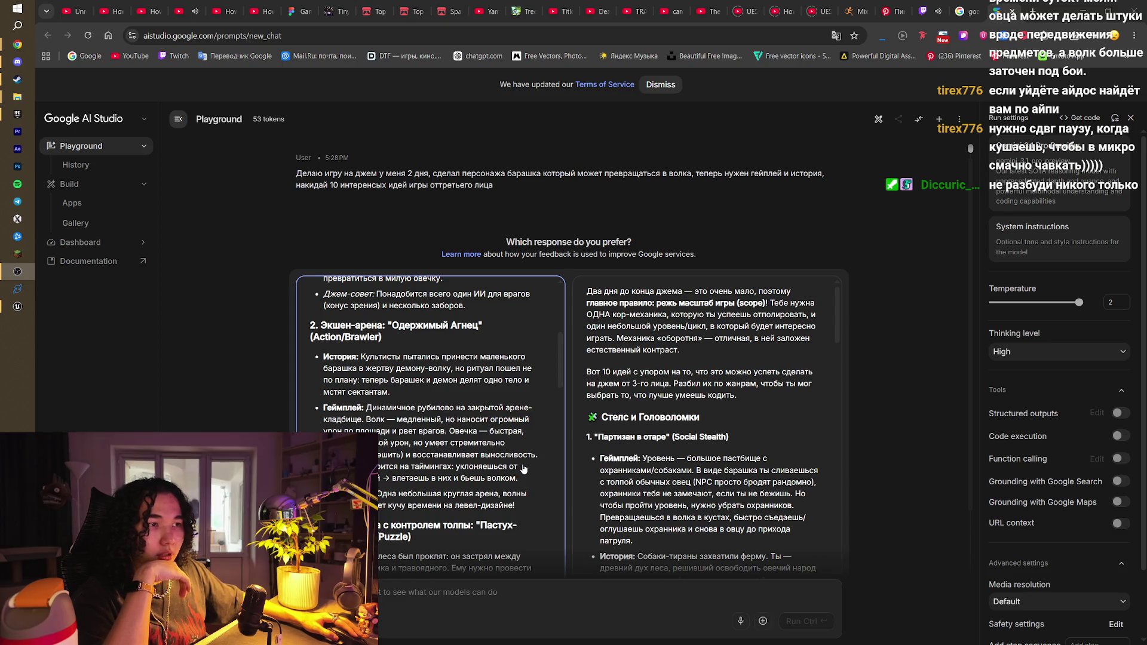
scroll(524, 468, down, 1)
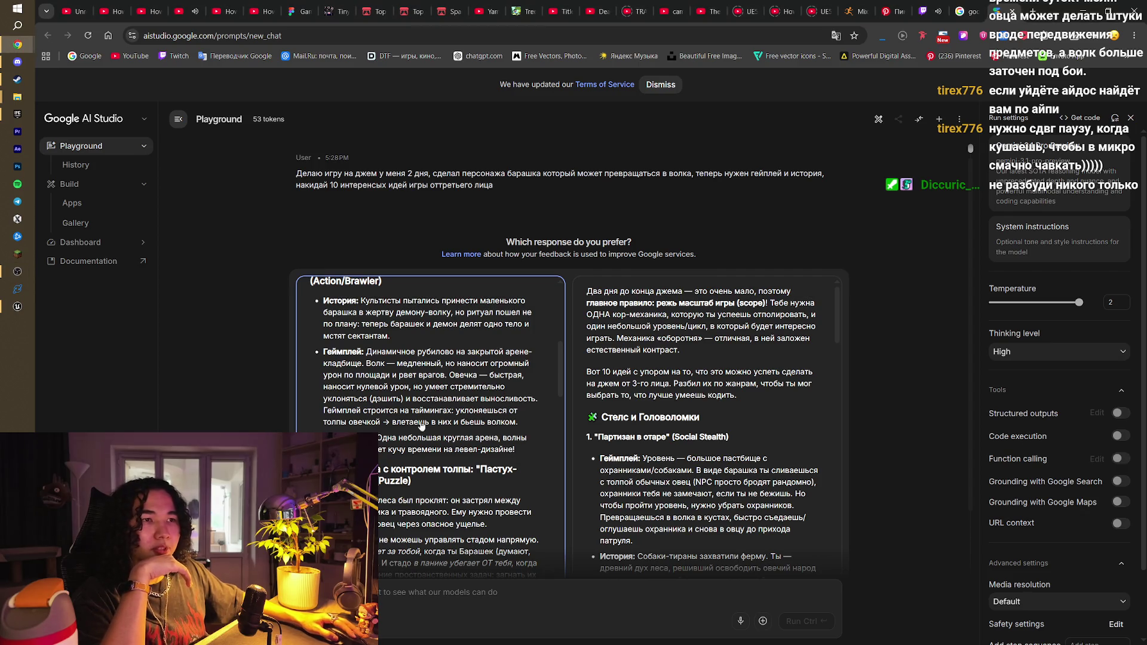
scroll(410, 381, up, 1)
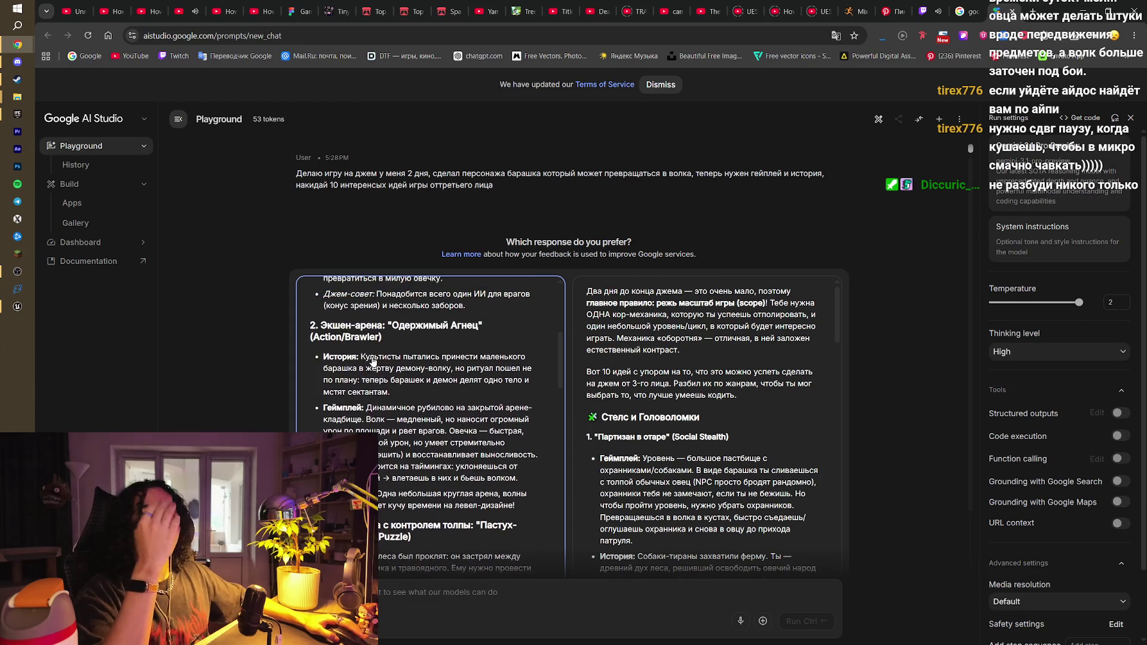
scroll(409, 383, down, 3)
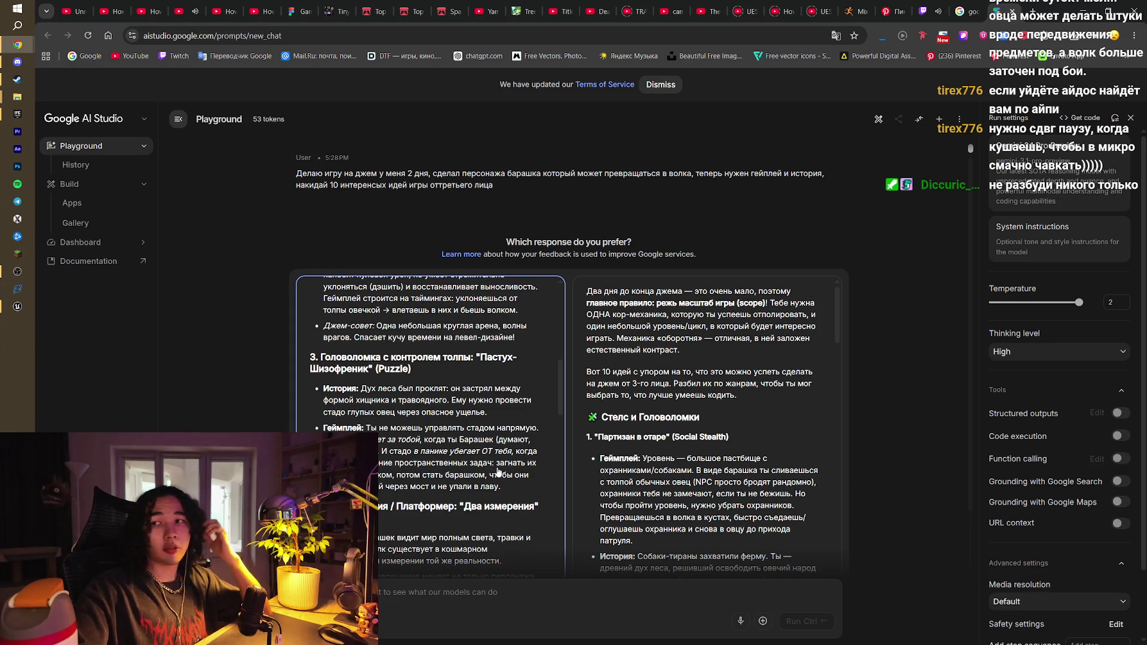
scroll(477, 445, down, 1)
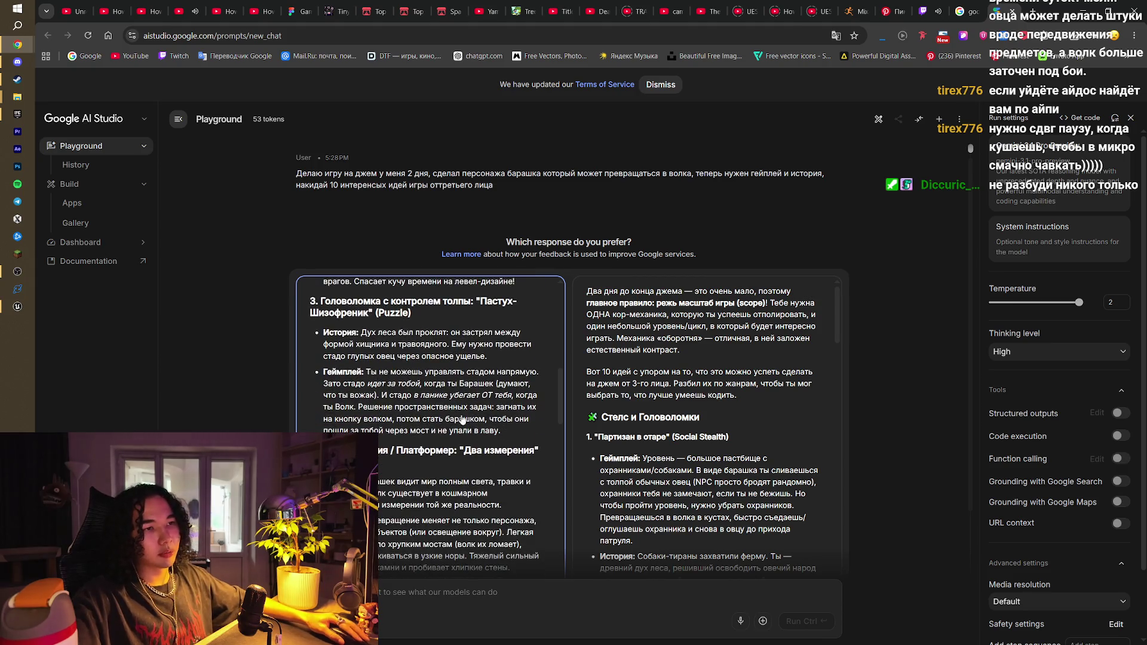
scroll(511, 454, down, 1)
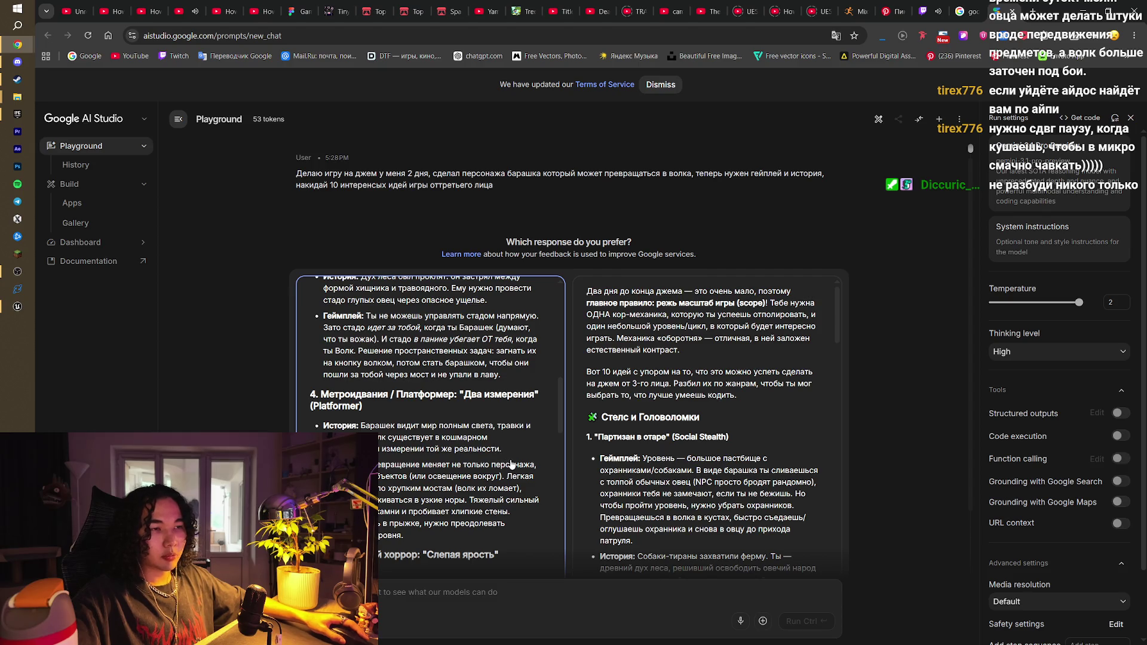
scroll(511, 454, down, 1)
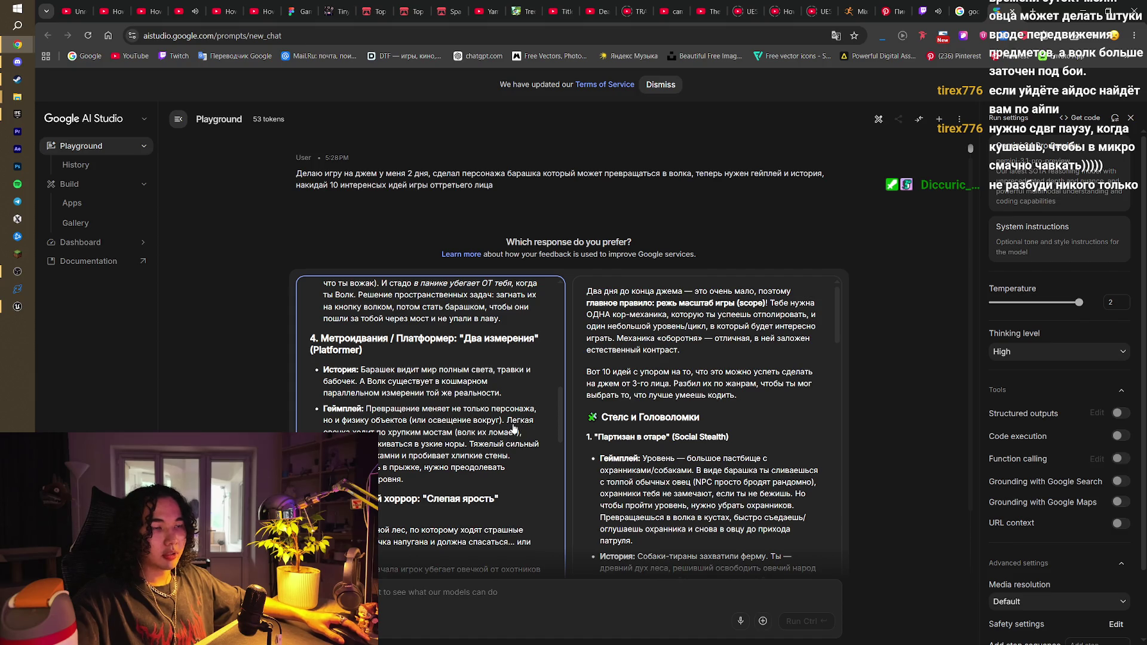
scroll(513, 429, down, 1)
scroll(513, 428, down, 1)
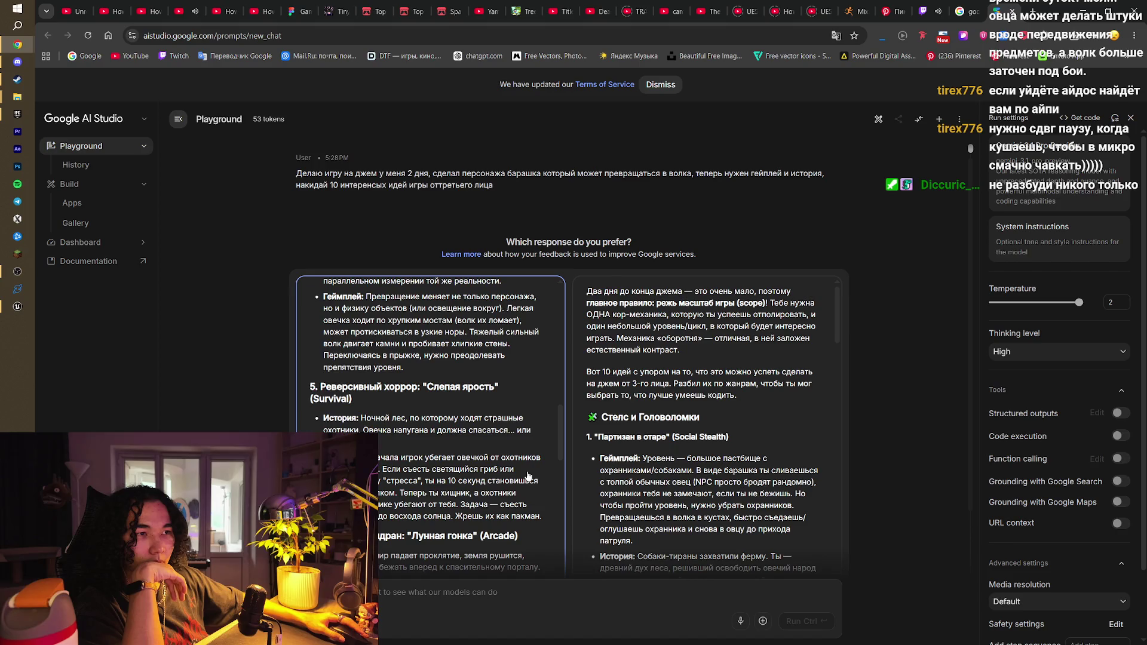
scroll(527, 477, down, 1)
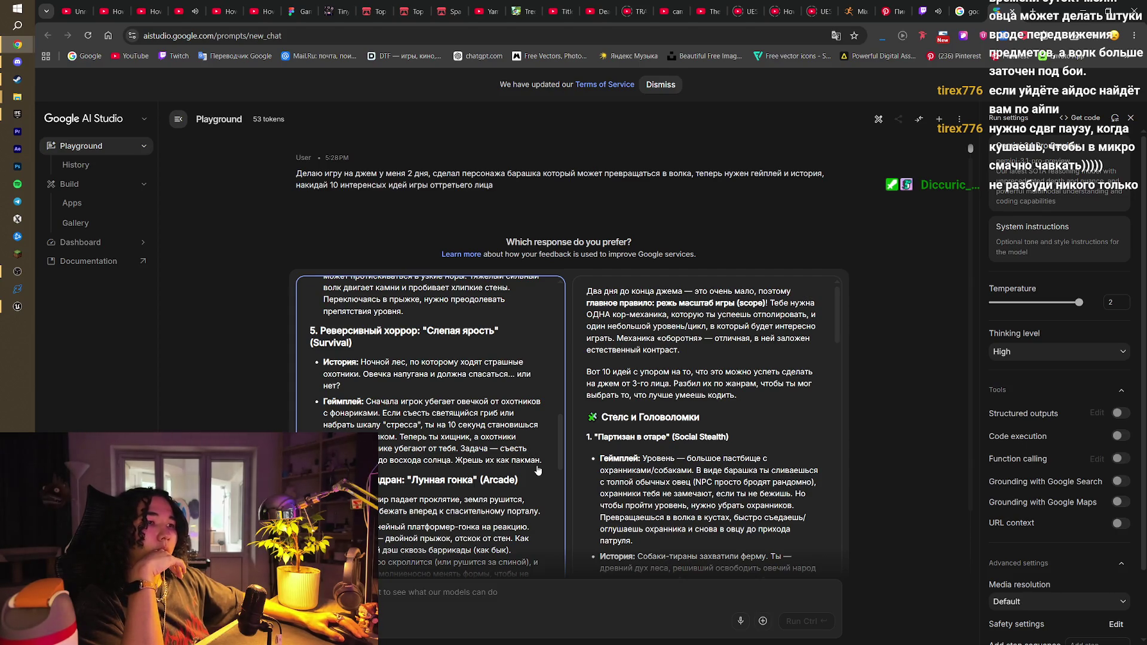
scroll(464, 456, up, 1)
scroll(463, 455, down, 2)
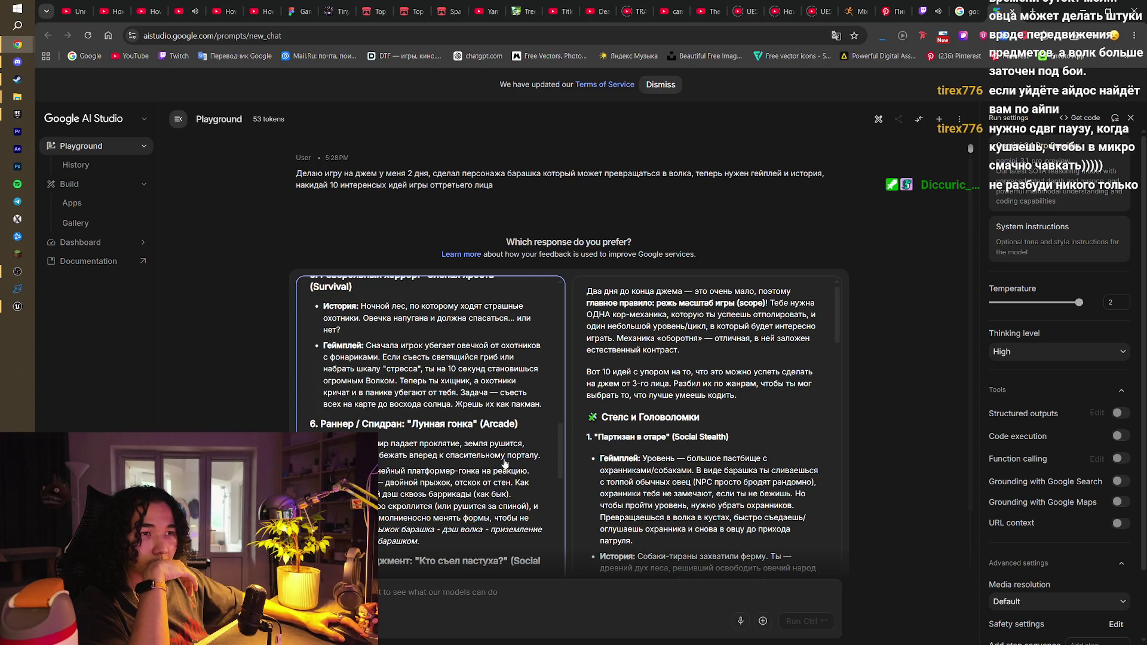
scroll(504, 463, down, 1)
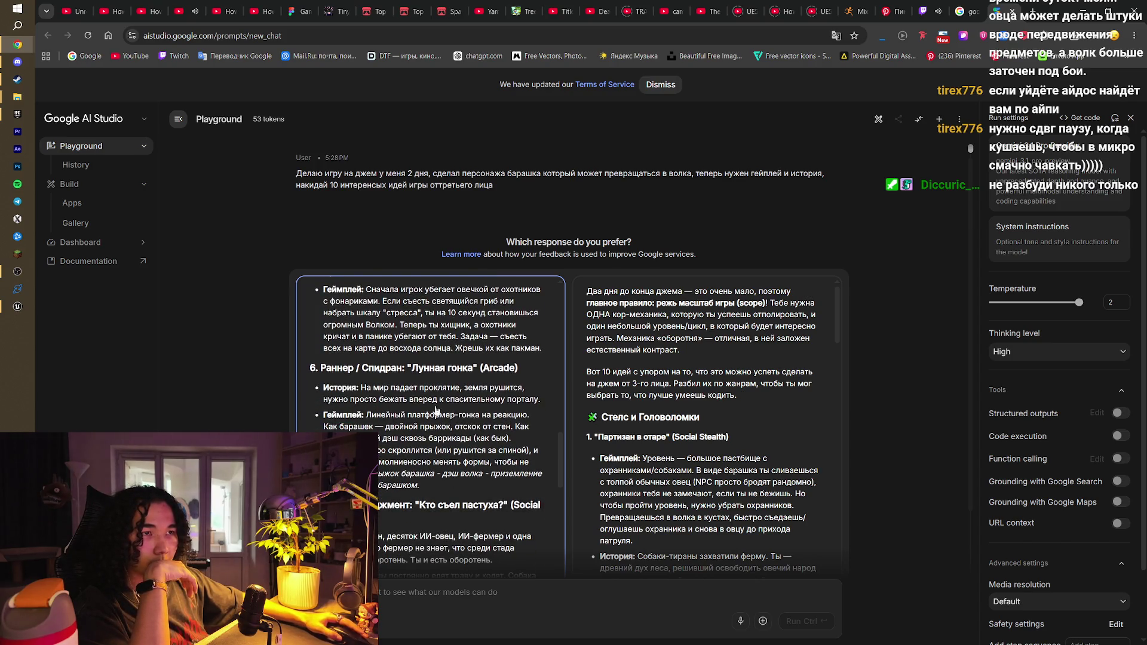
scroll(454, 400, down, 2)
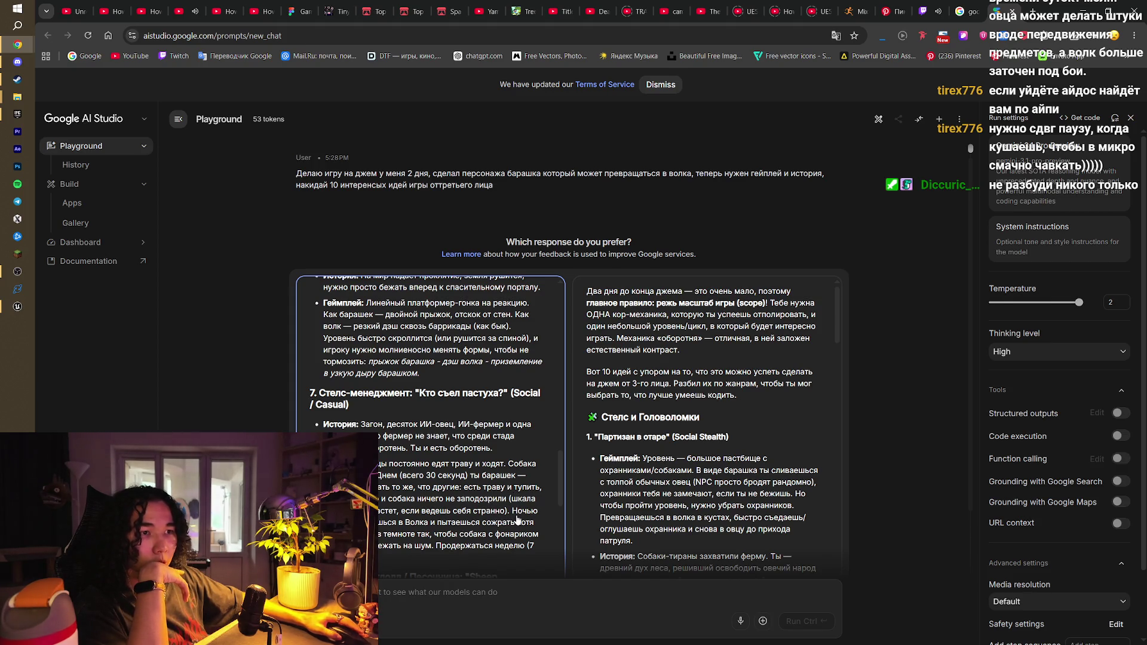
scroll(517, 520, down, 1)
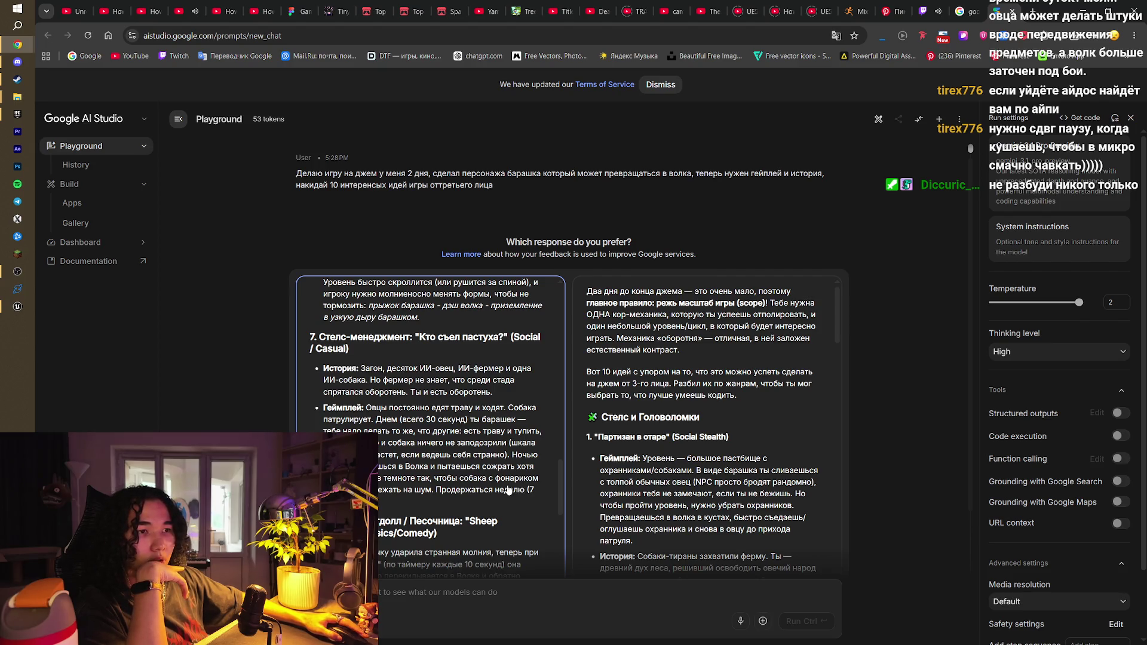
scroll(508, 490, down, 1)
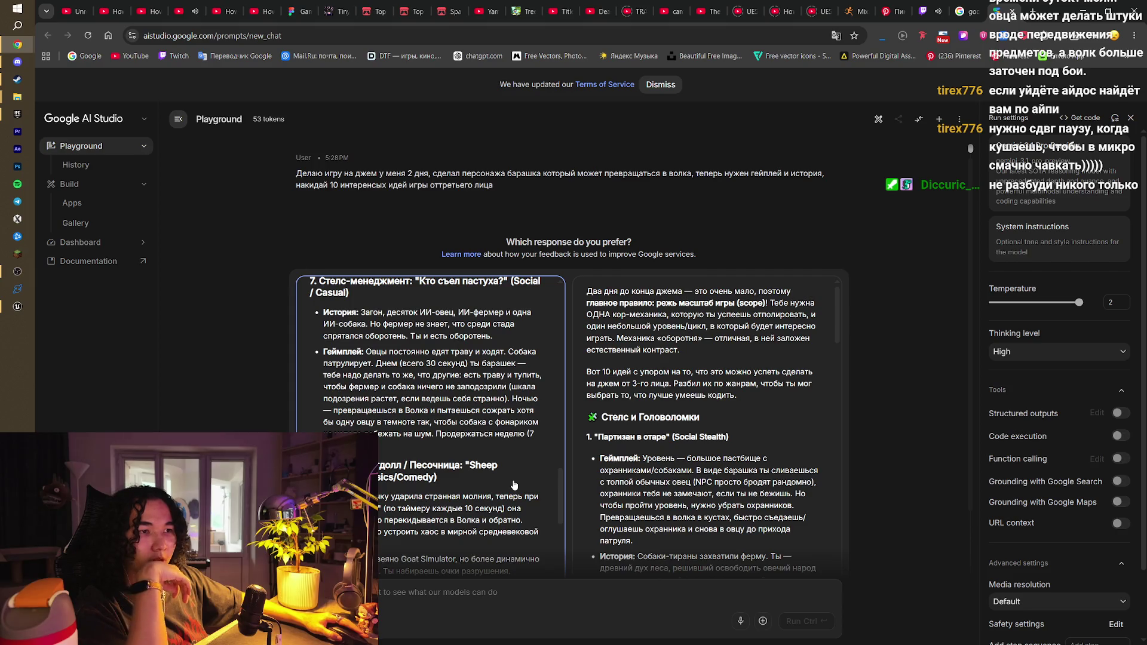
scroll(514, 485, down, 1)
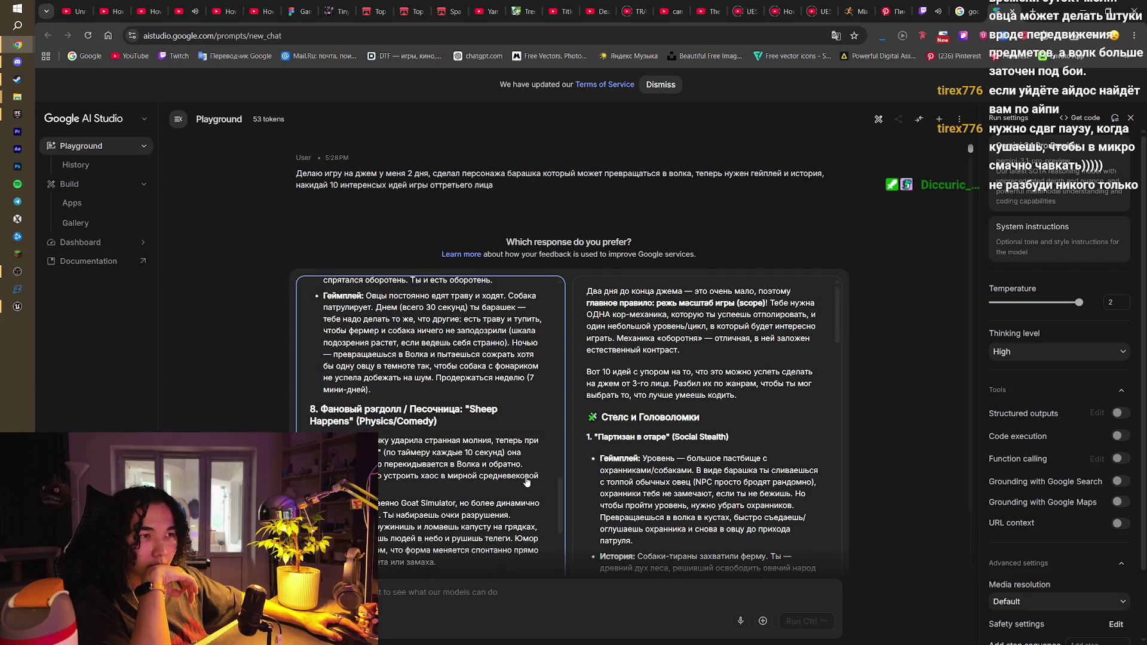
scroll(527, 482, down, 1)
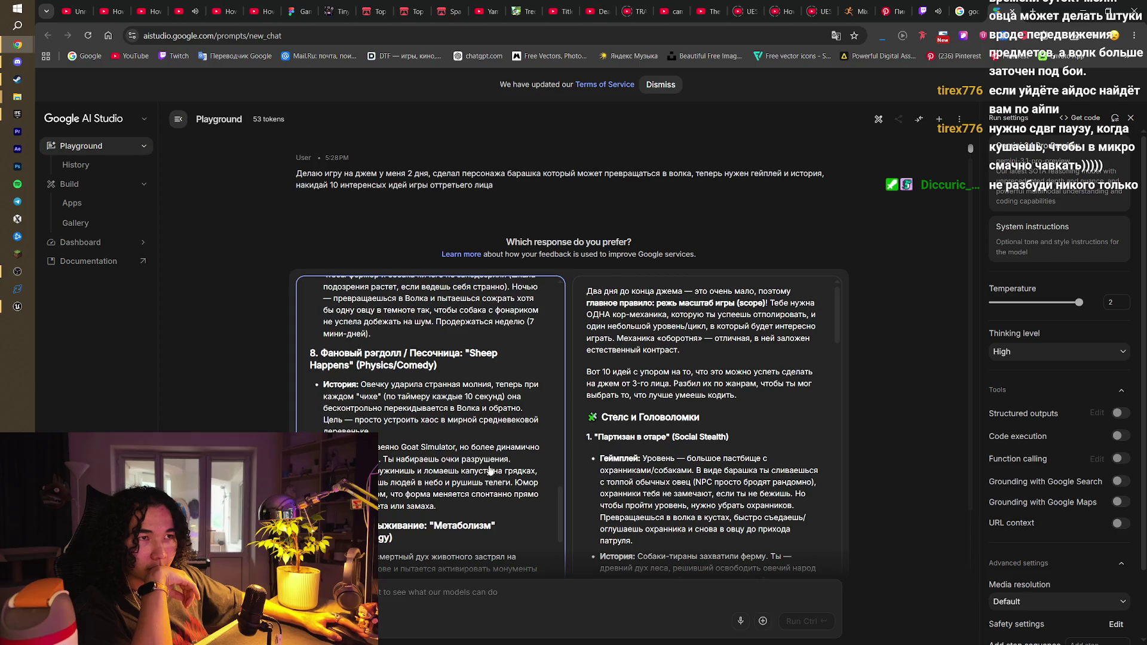
scroll(500, 437, down, 2)
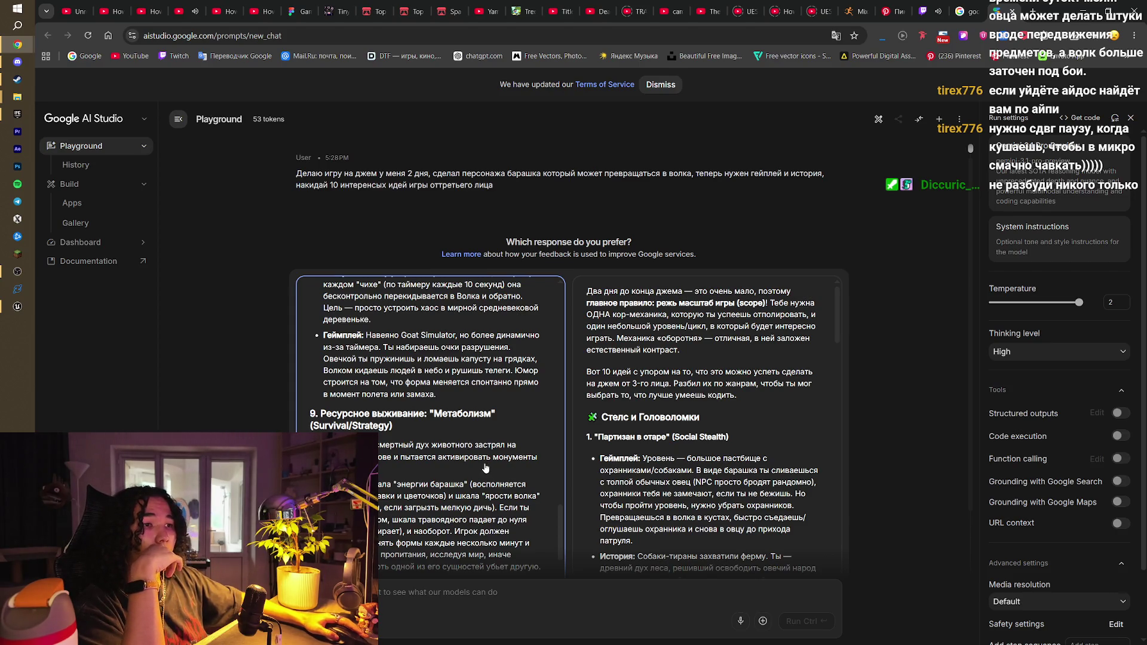
click(179, 11)
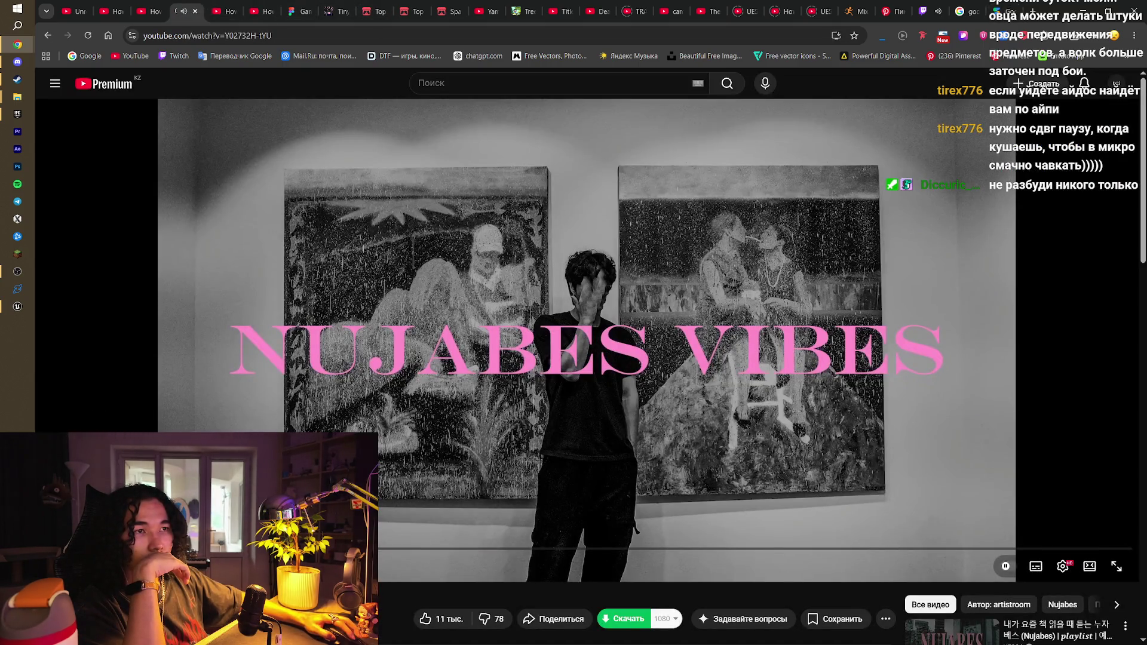
Search YouTube for the suggested query 'i have no enemies' playlist
scroll(516, 528, down, 5)
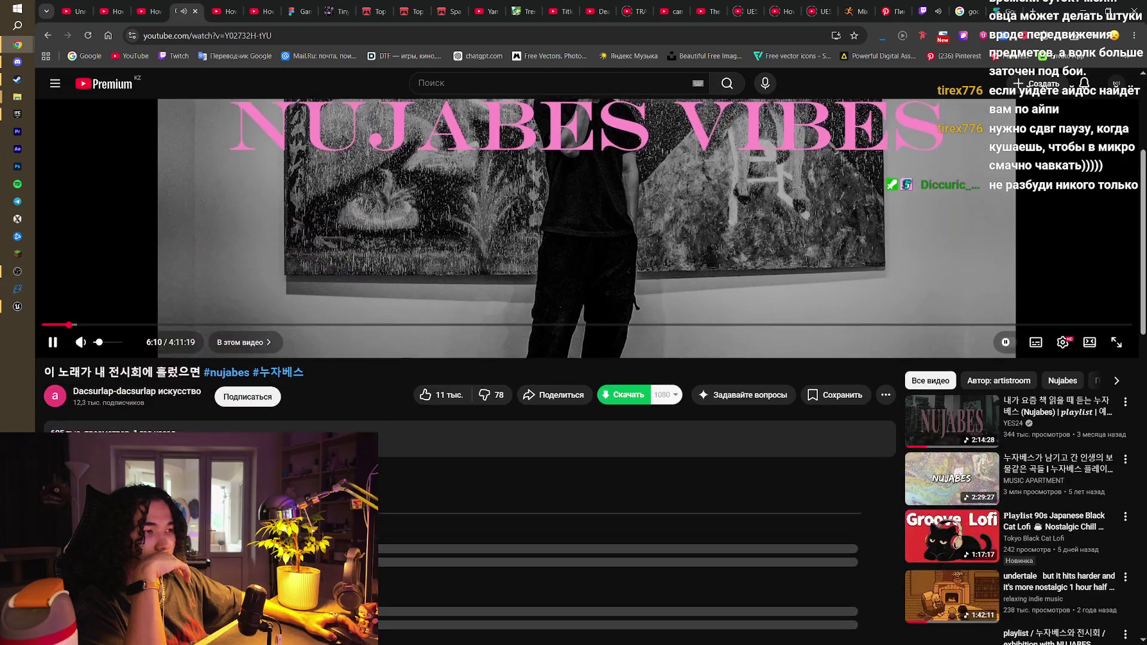
scroll(516, 528, down, 3)
scroll(685, 567, down, 4)
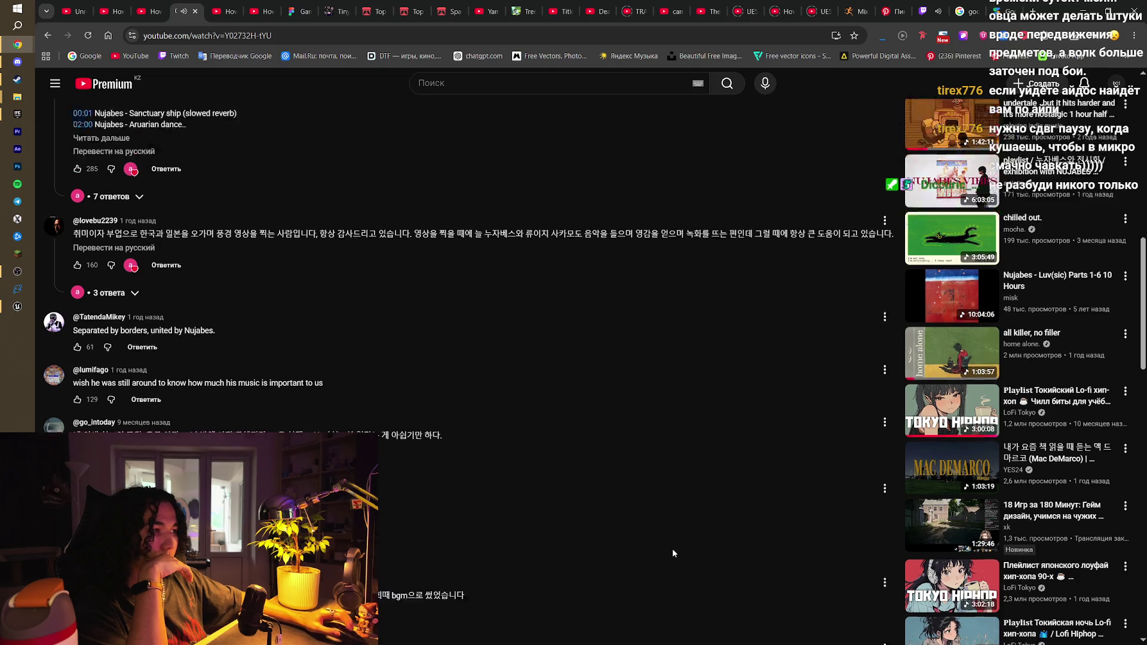
scroll(672, 548, up, 12)
click(573, 83)
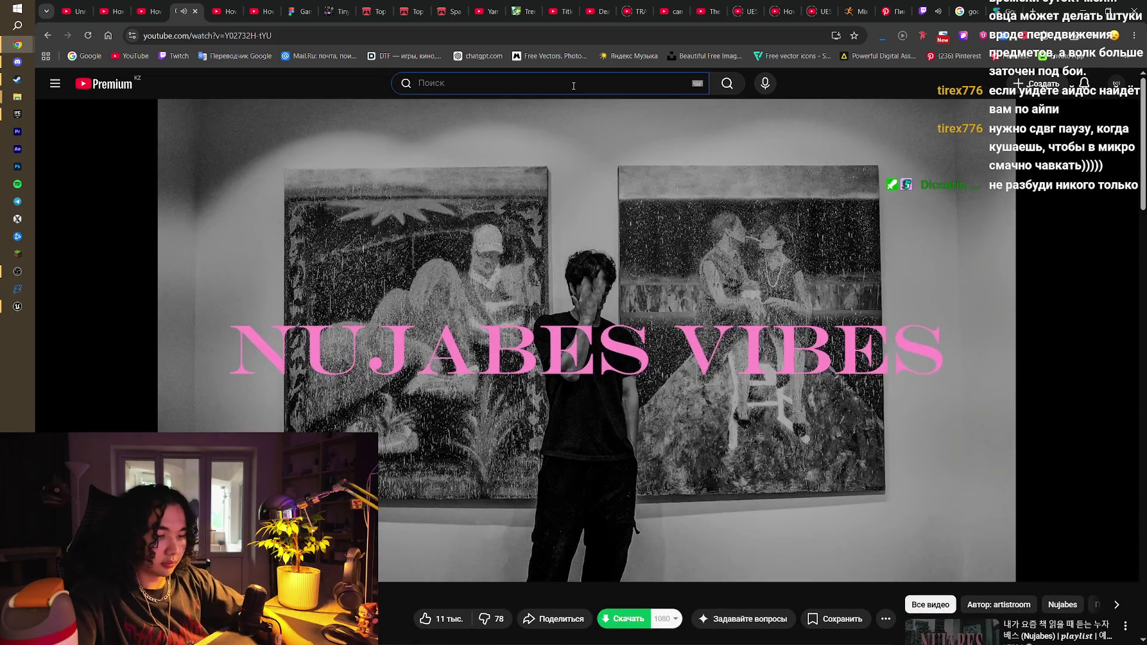
text(i have)
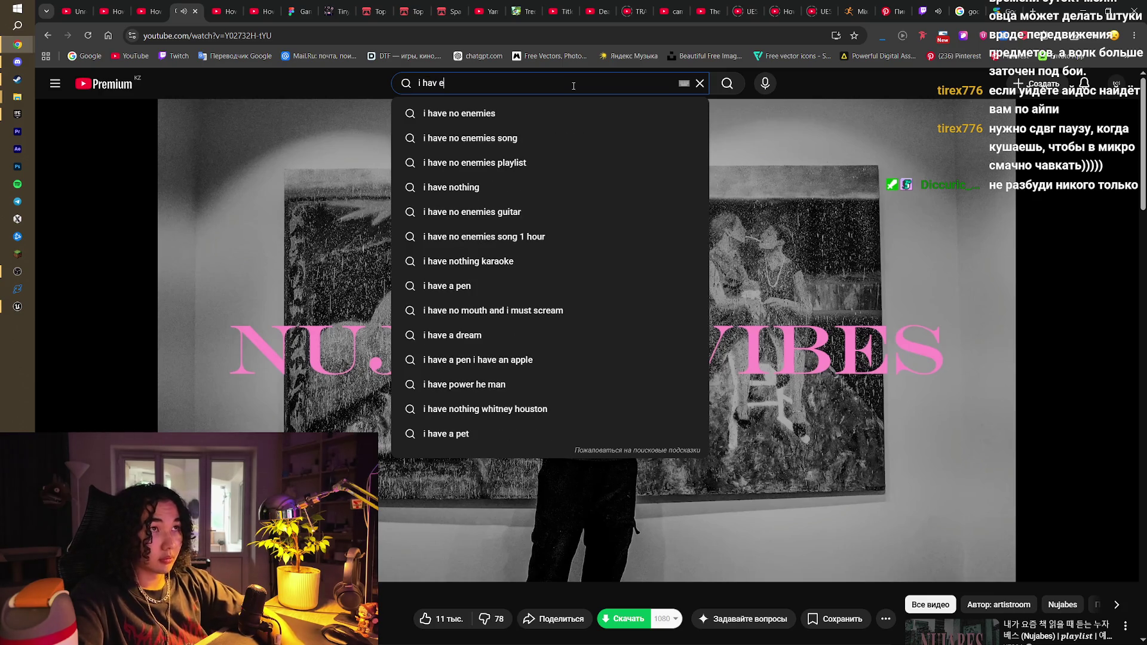
key(Down)
key(Down)
key(Down)
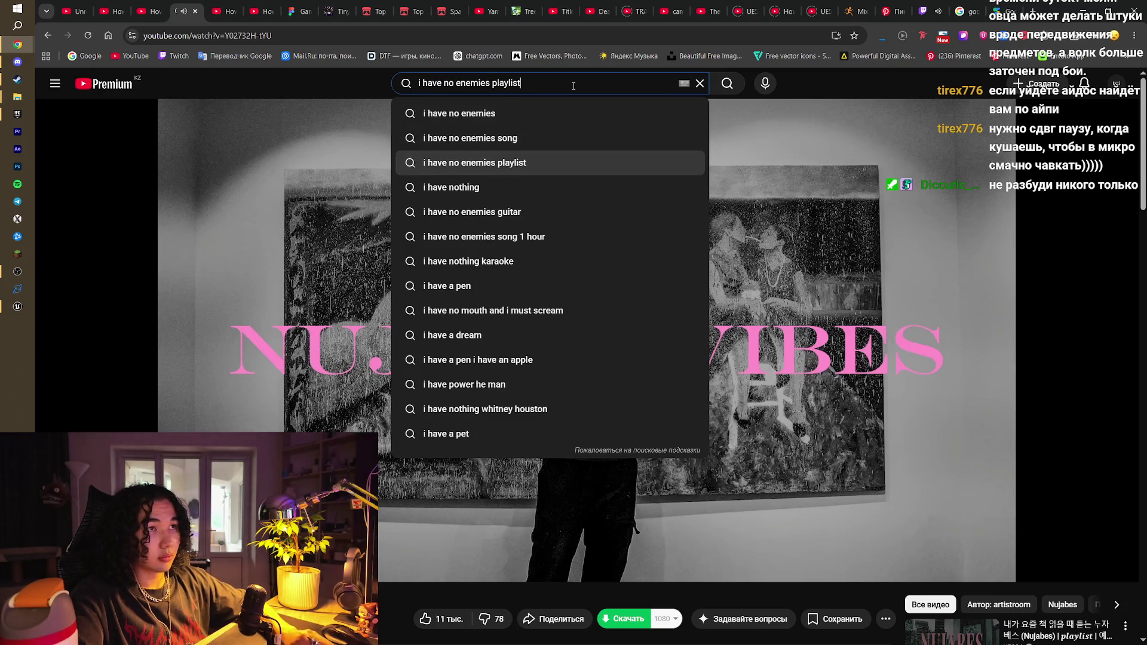
key(Return)
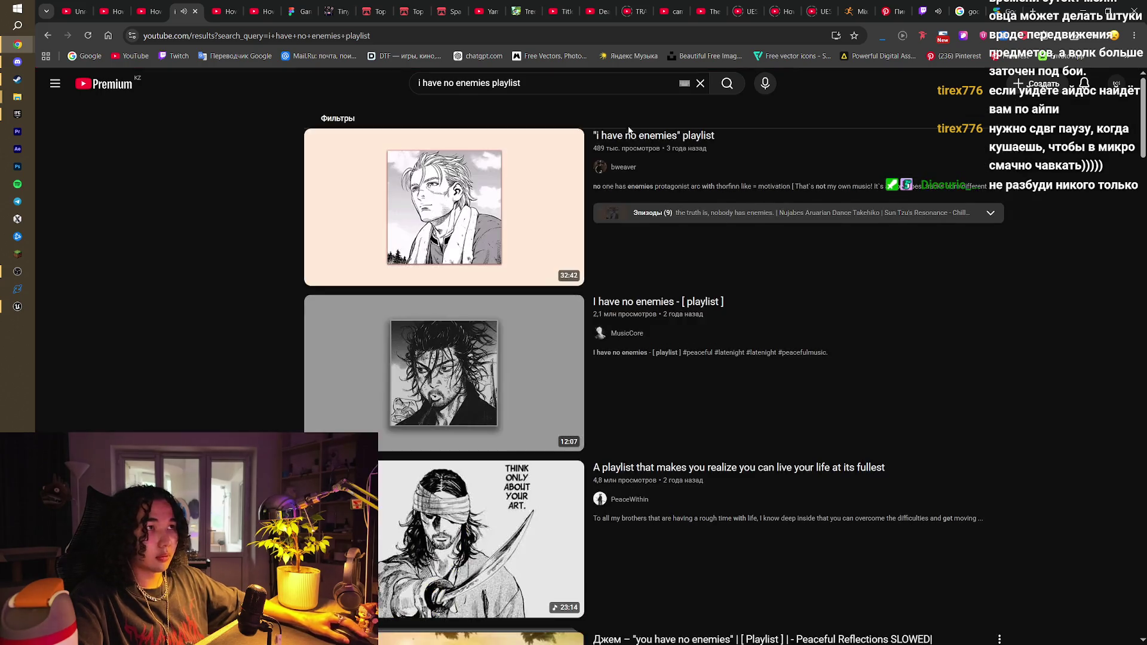
Play the first Nujabes playlist video, then switch to the Twitch and Google AI search tabs
scroll(1031, 382, down, 10)
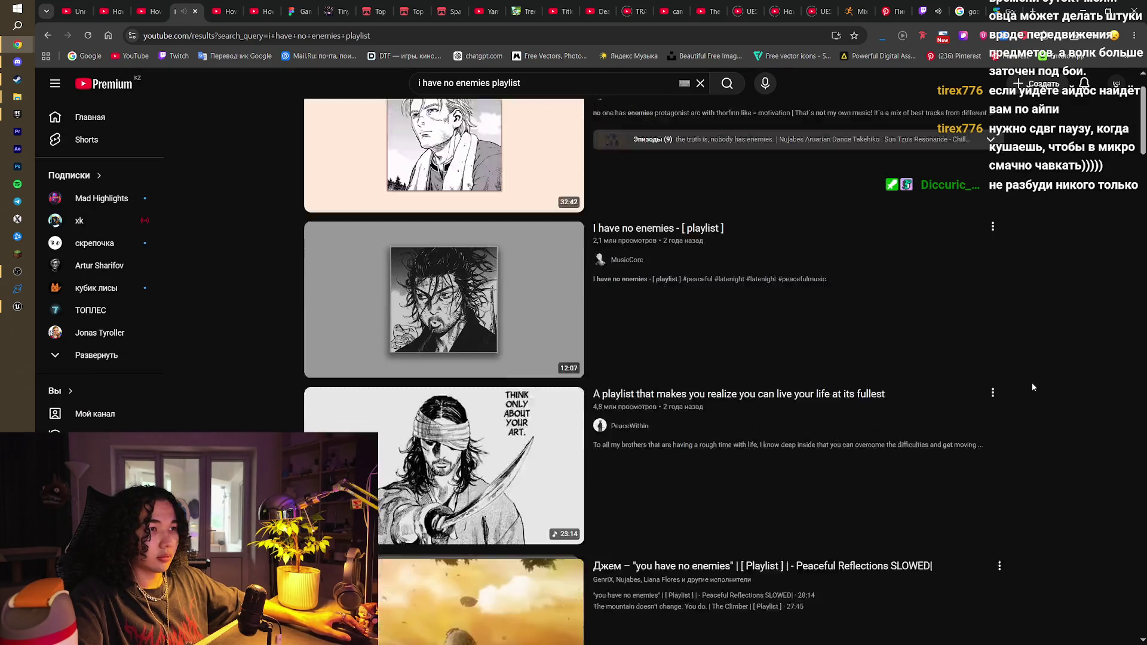
scroll(1056, 384, down, 4)
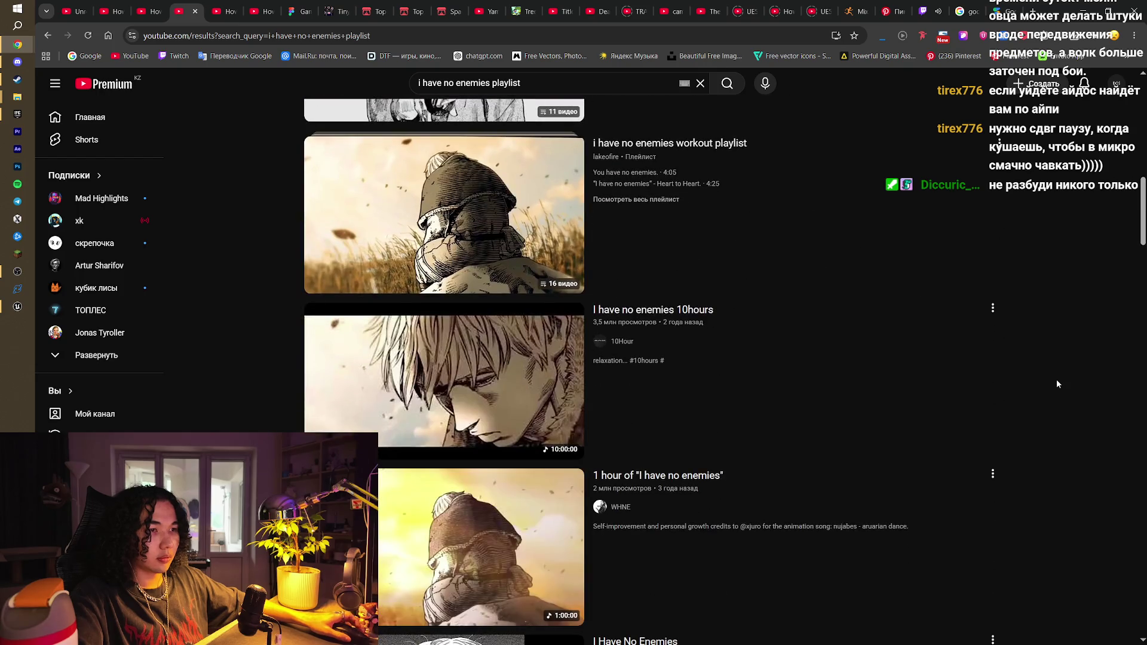
scroll(693, 328, down, 5)
scroll(697, 328, down, 5)
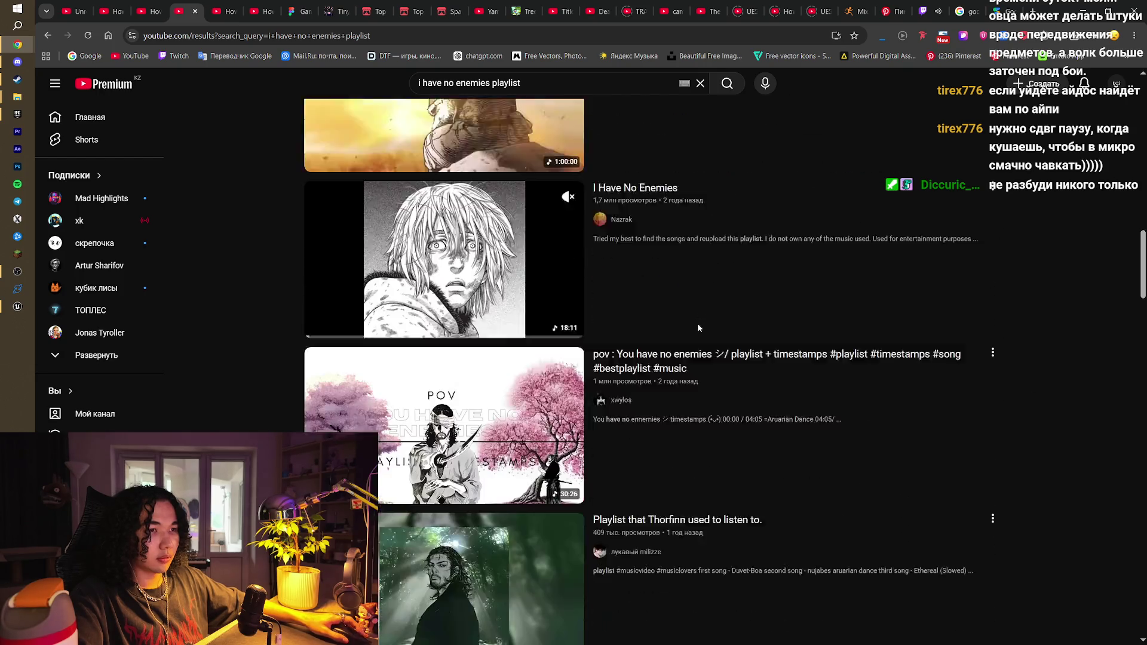
scroll(1078, 358, down, 8)
scroll(1077, 356, down, 12)
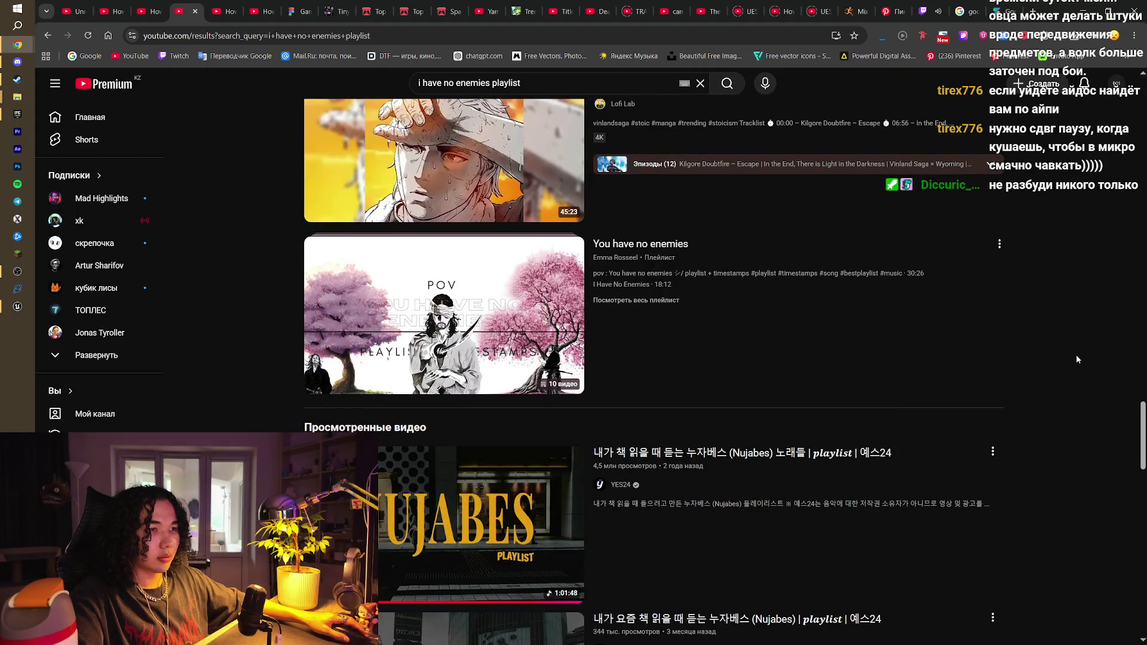
scroll(657, 309, down, 10)
scroll(659, 308, down, 6)
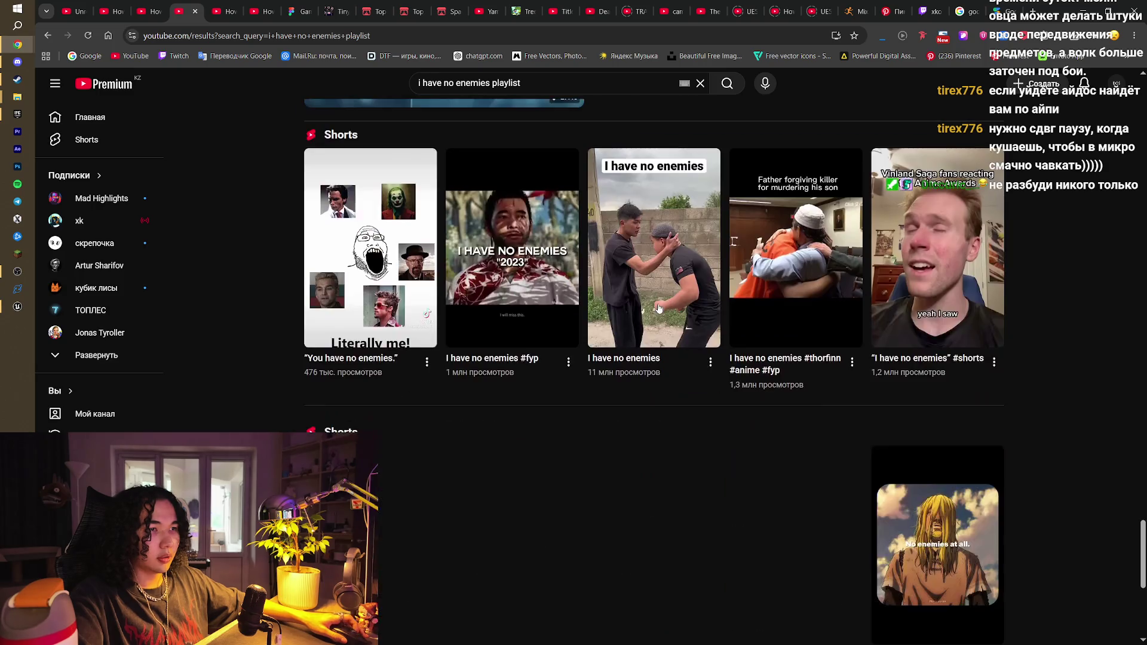
scroll(659, 307, down, 8)
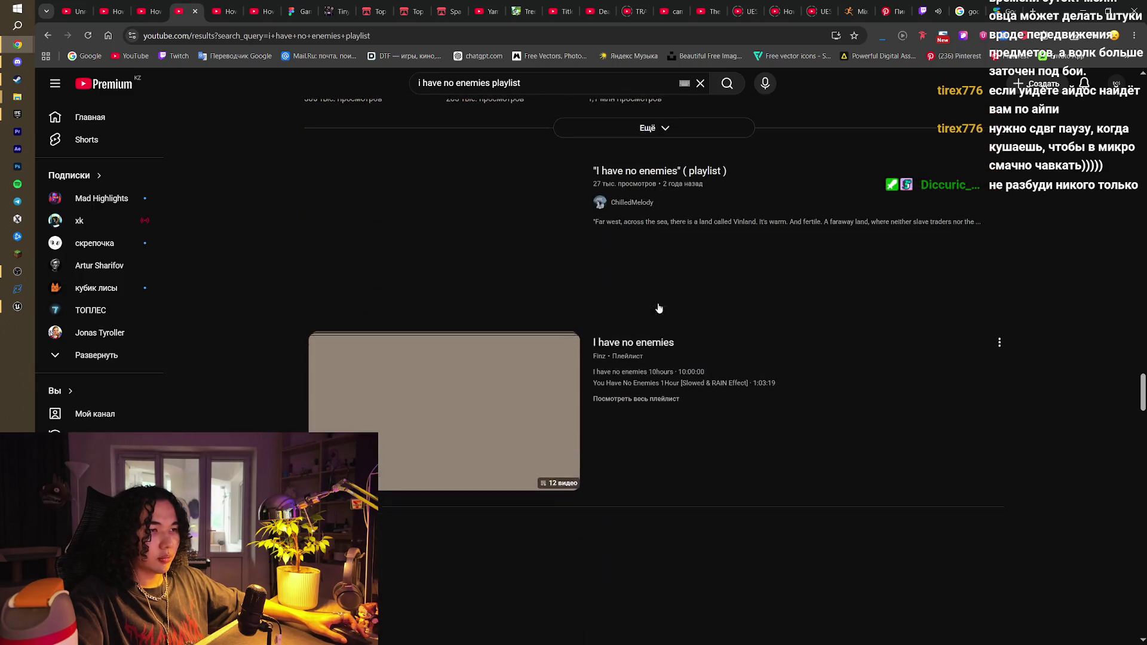
scroll(1081, 314, down, 13)
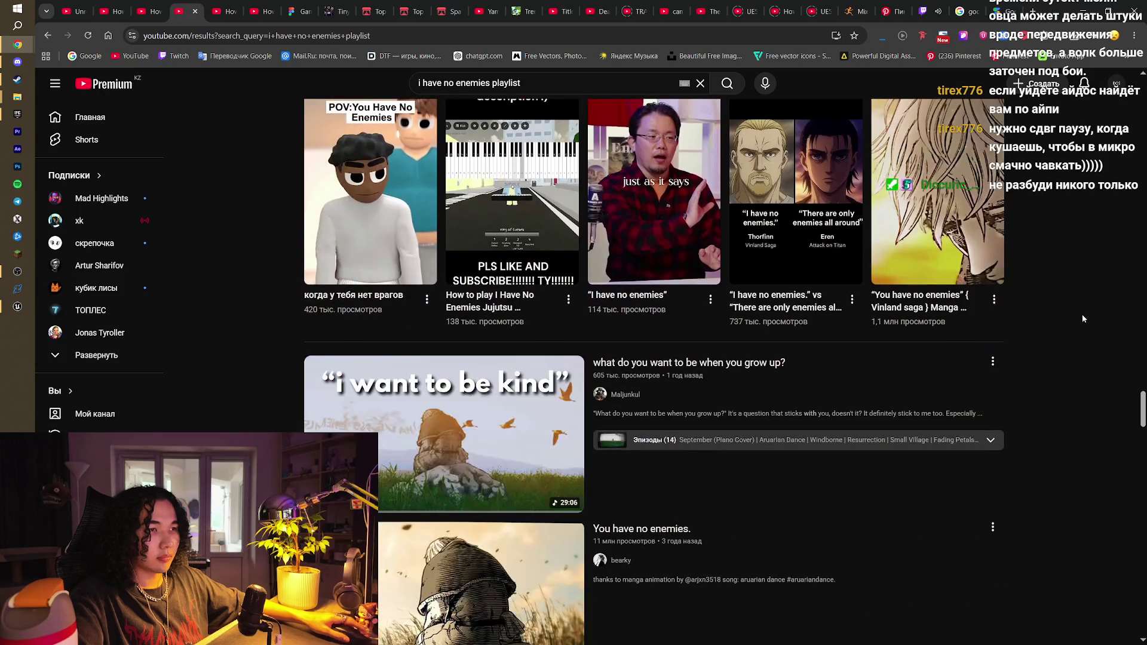
scroll(1080, 334, up, 16)
scroll(1079, 335, up, 13)
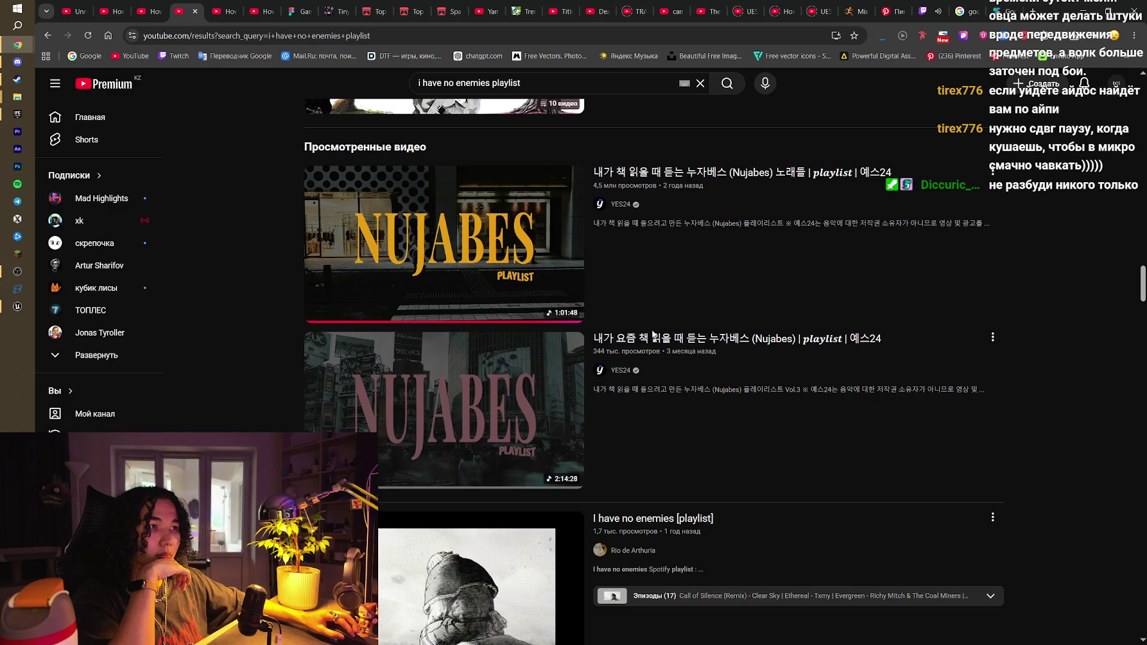
click(623, 190)
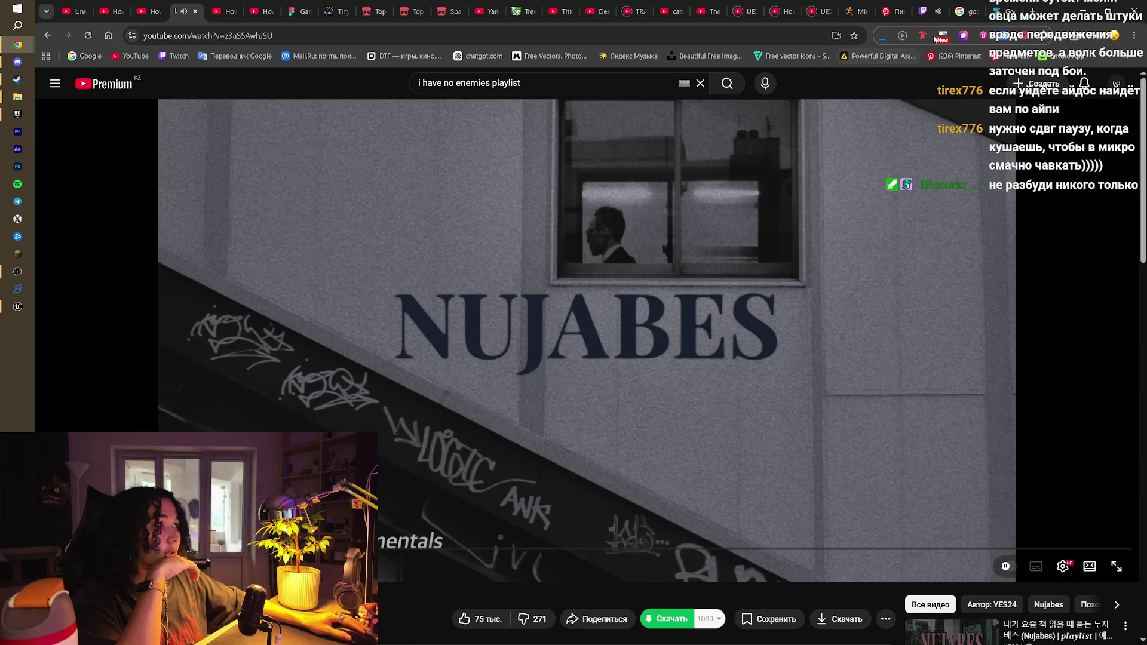
click(931, 11)
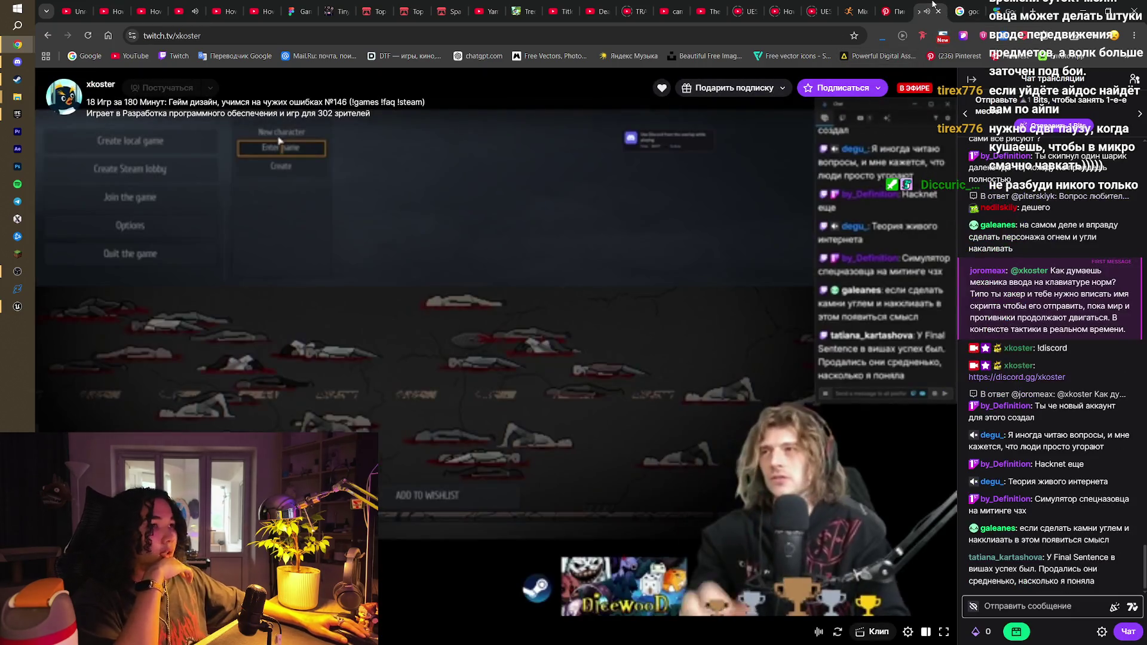
click(964, 7)
Scroll both AI Studio answers down to the action-and-survival ideas like 'Защитник стада'
click(1003, 6)
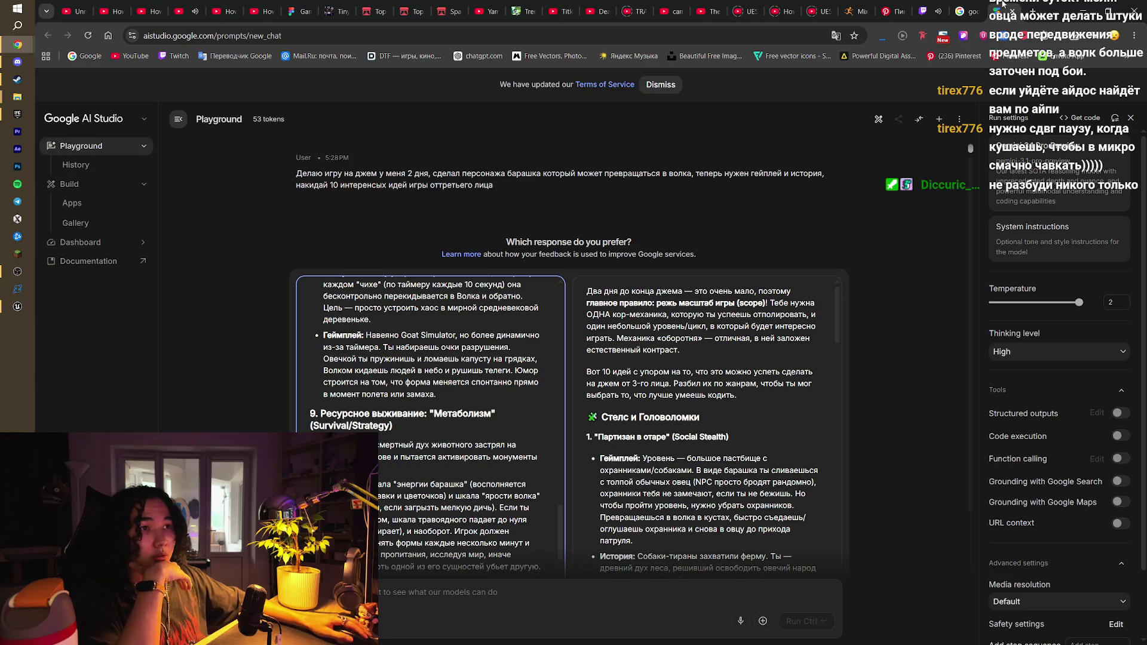
scroll(505, 420, down, 2)
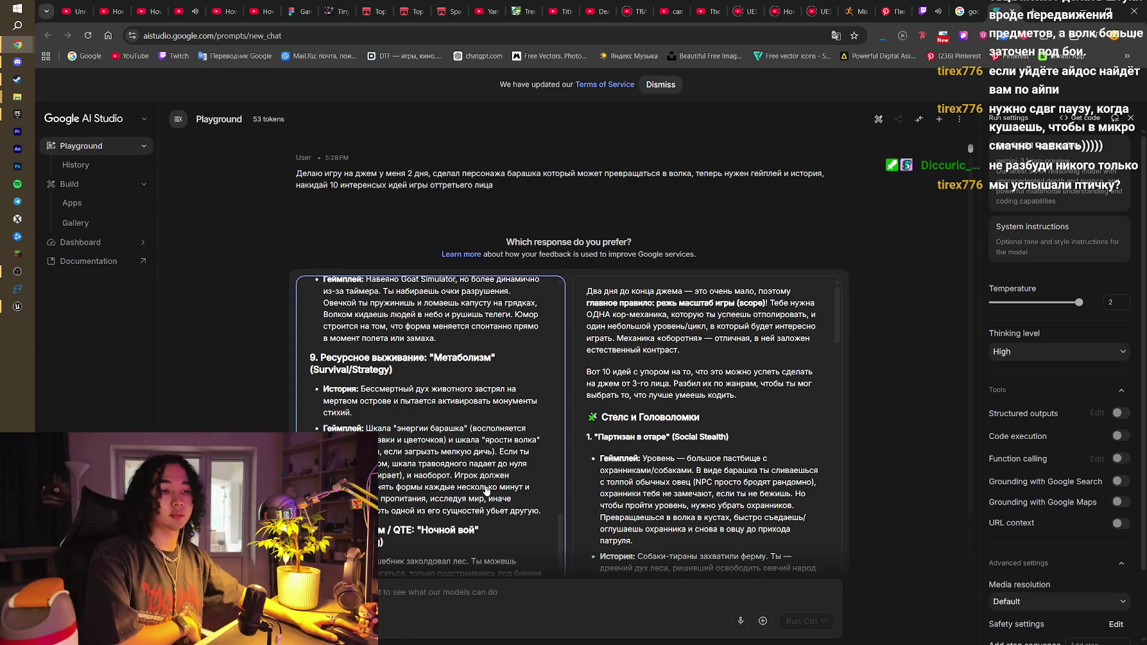
scroll(522, 472, down, 2)
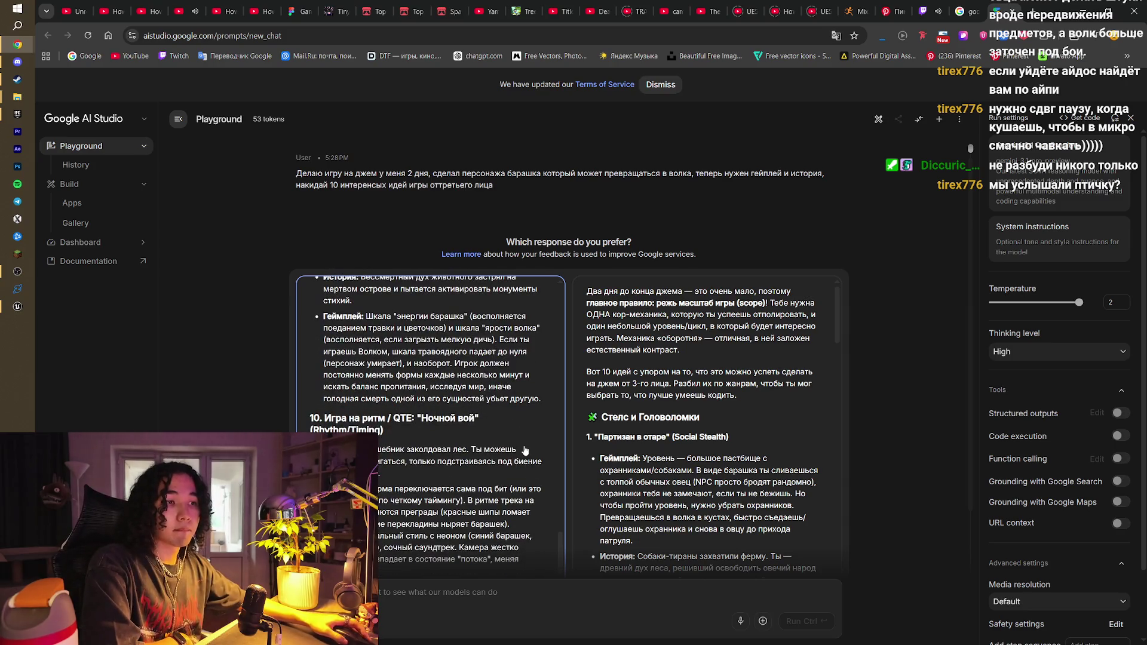
scroll(525, 449, down, 2)
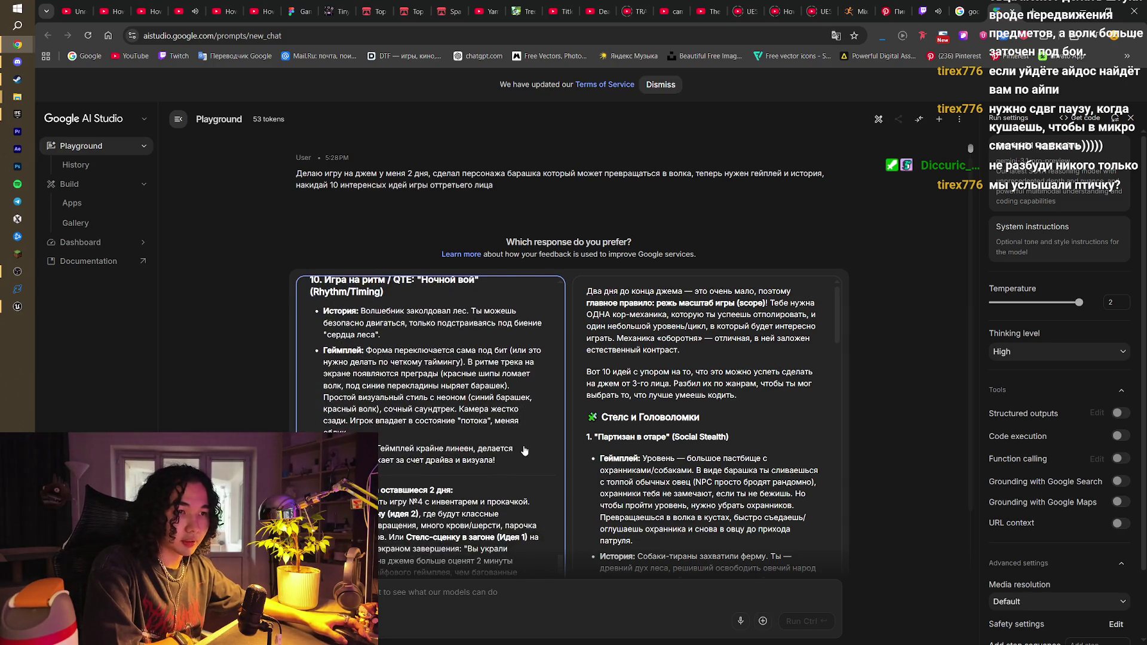
scroll(721, 442, down, 1)
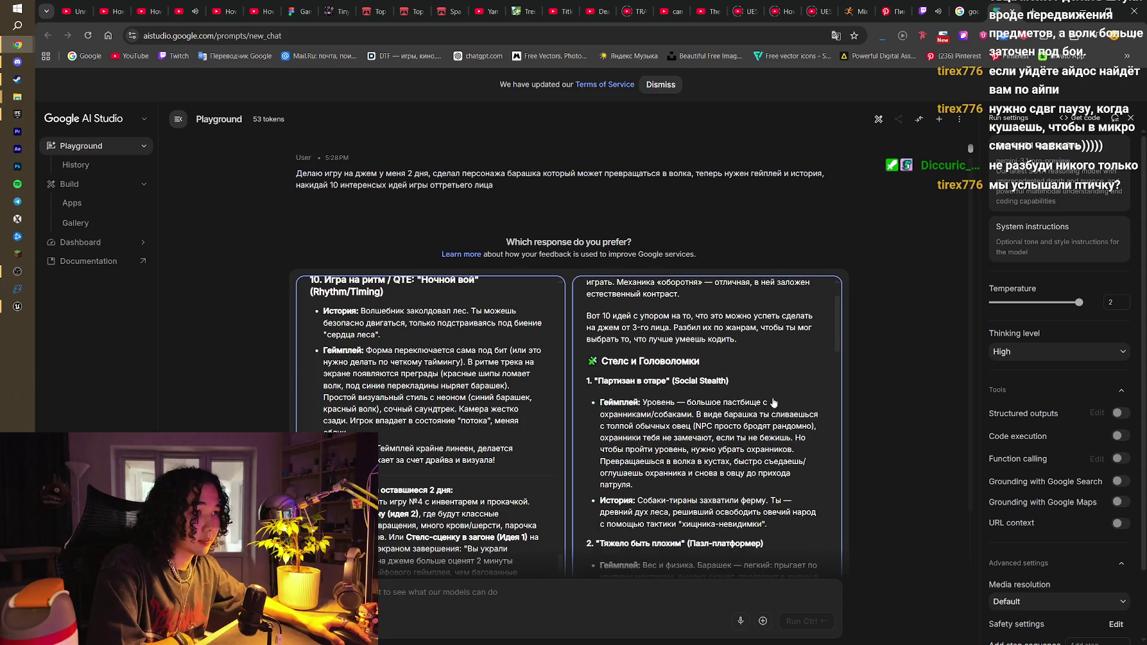
scroll(777, 407, down, 1)
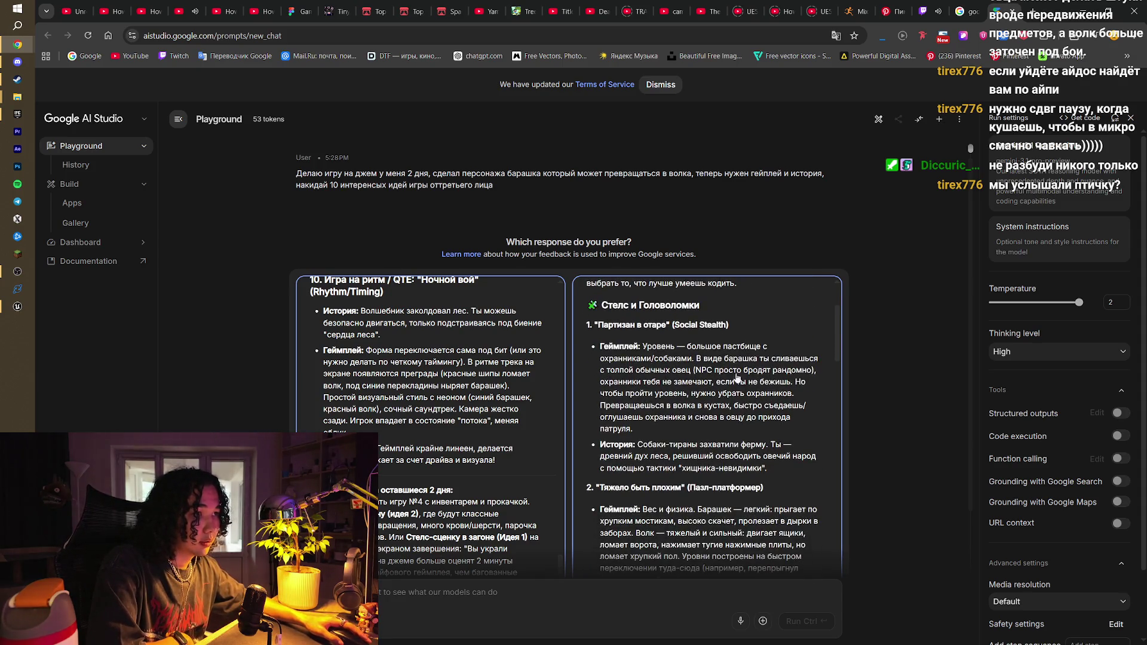
scroll(699, 349, down, 2)
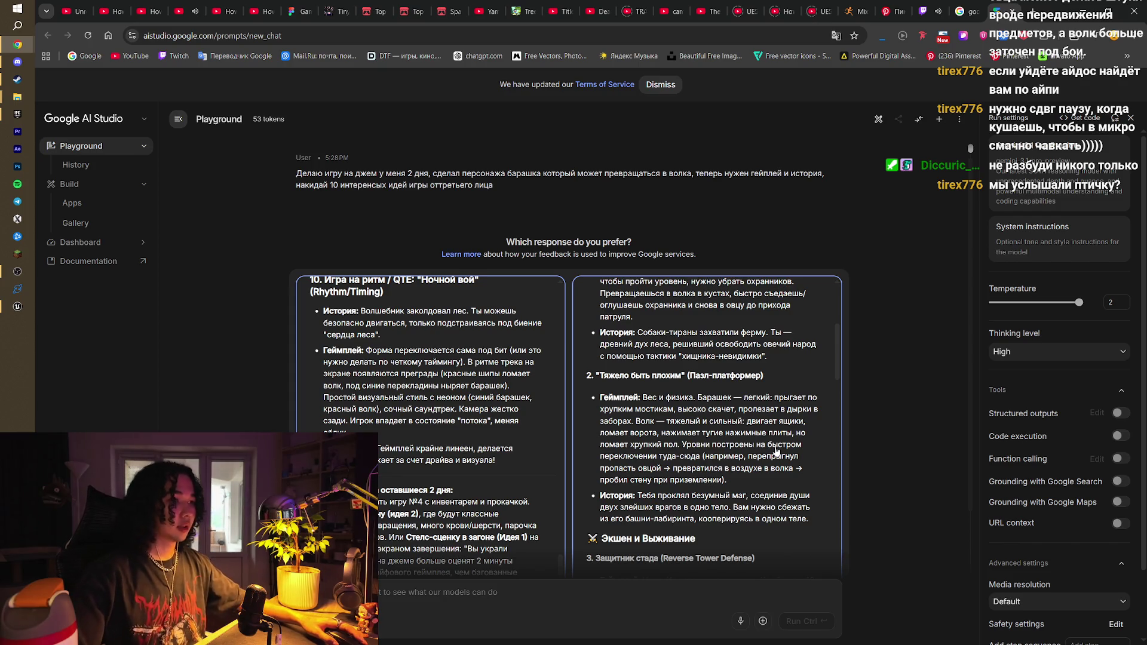
scroll(776, 451, down, 1)
scroll(776, 451, down, 1)
scroll(776, 451, down, 2)
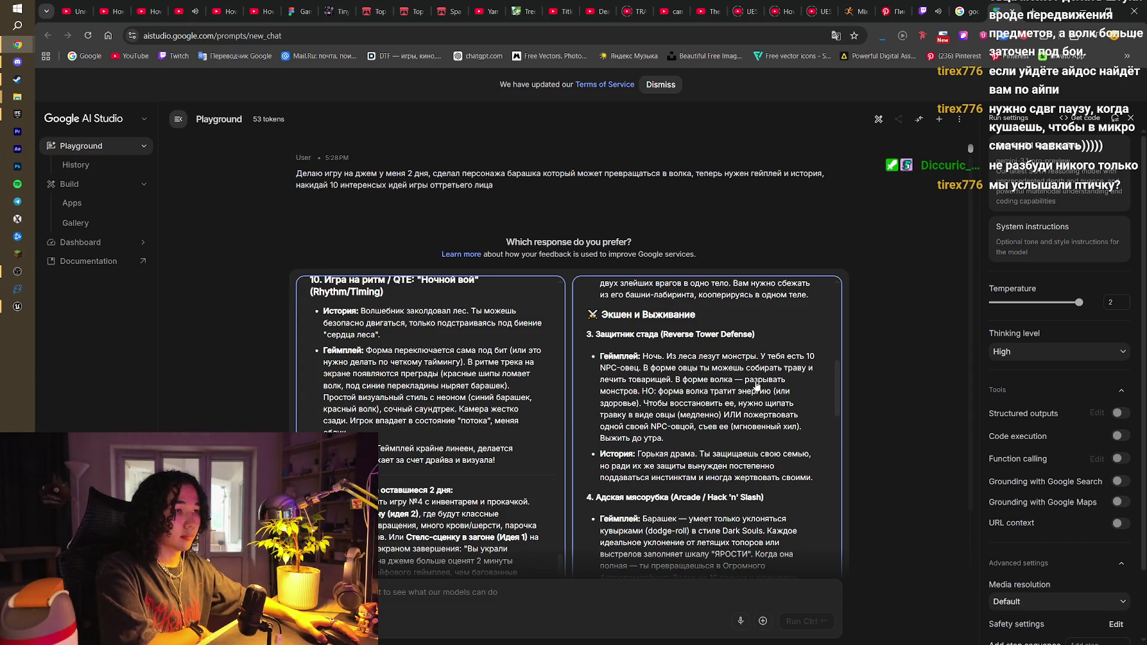
scroll(798, 436, down, 2)
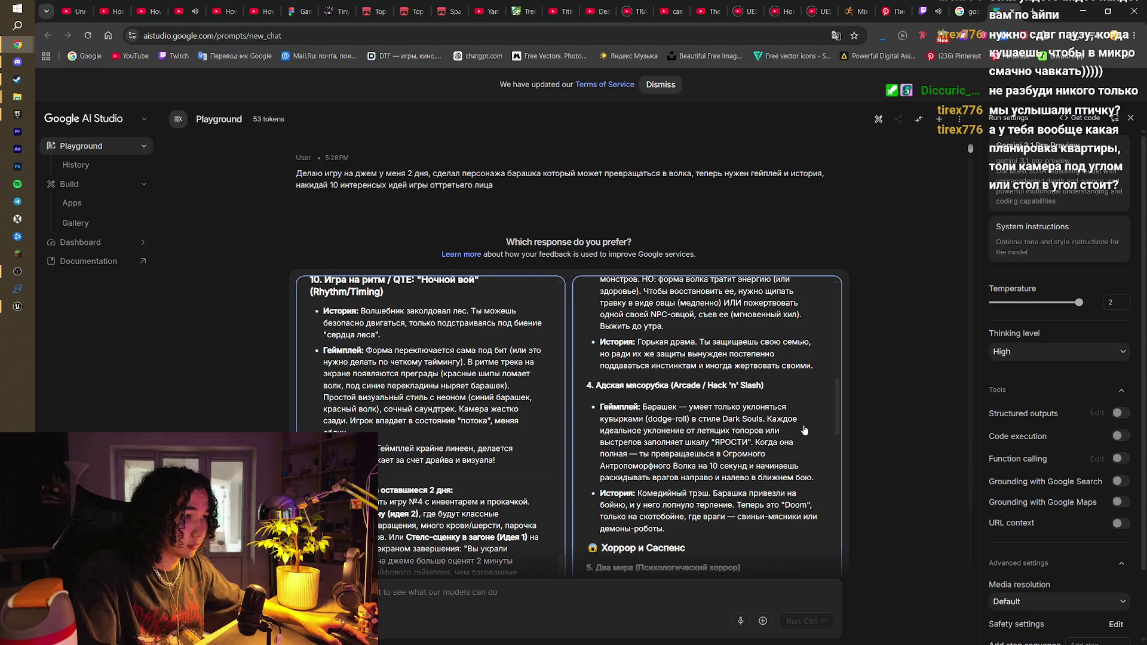
scroll(804, 430, down, 1)
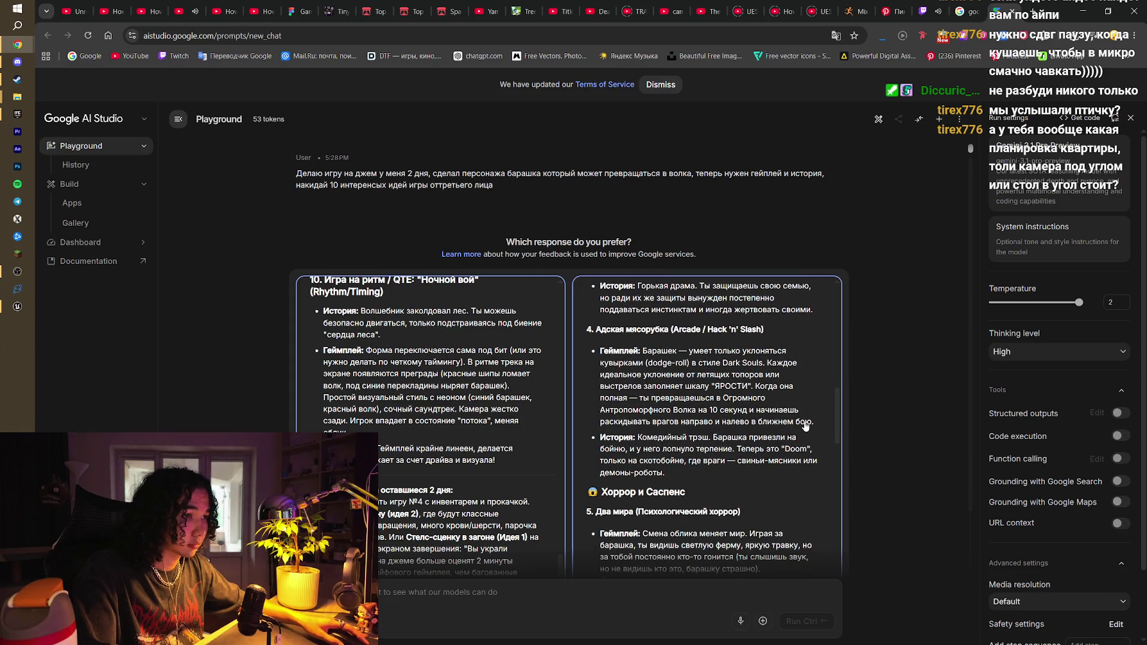
scroll(804, 426, down, 2)
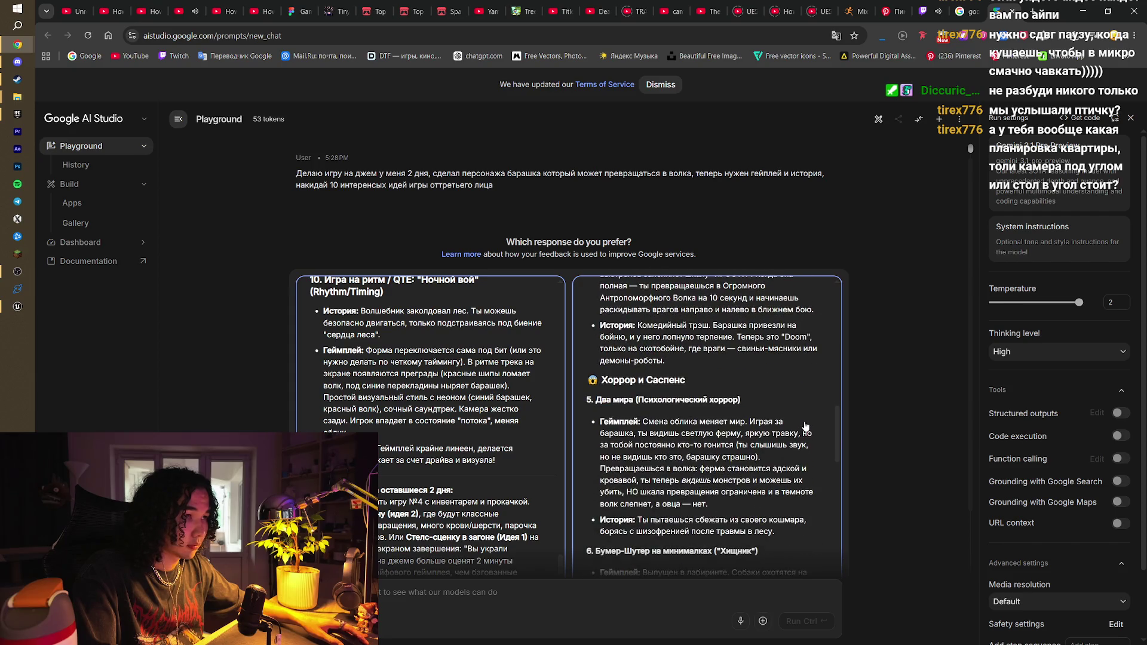
scroll(804, 426, down, 1)
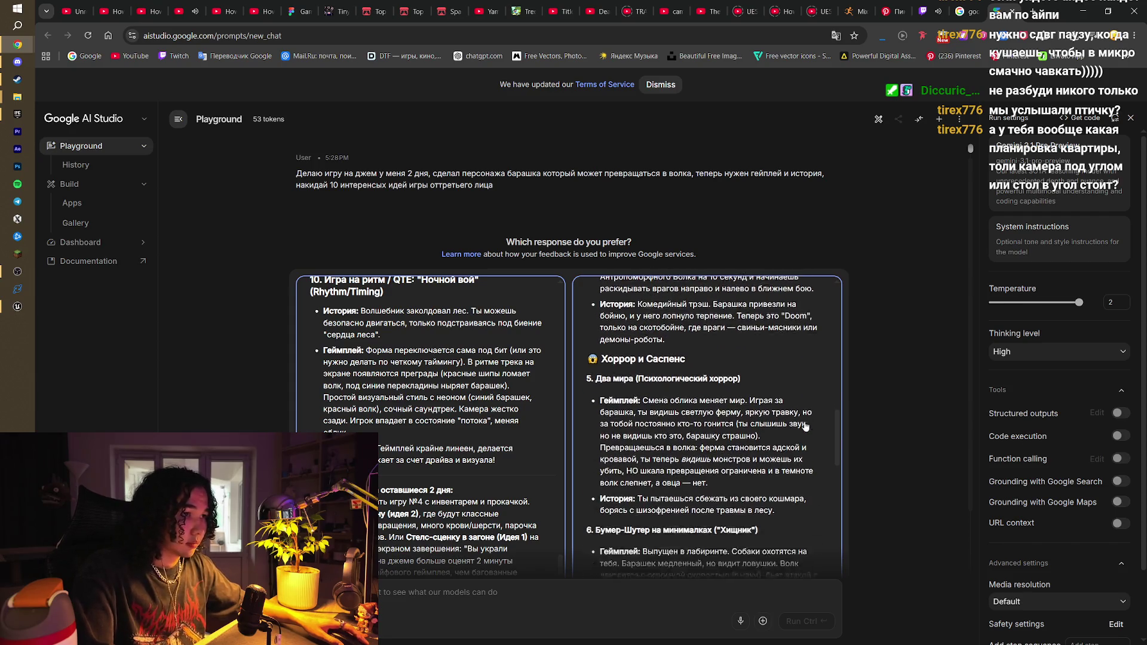
scroll(804, 425, down, 2)
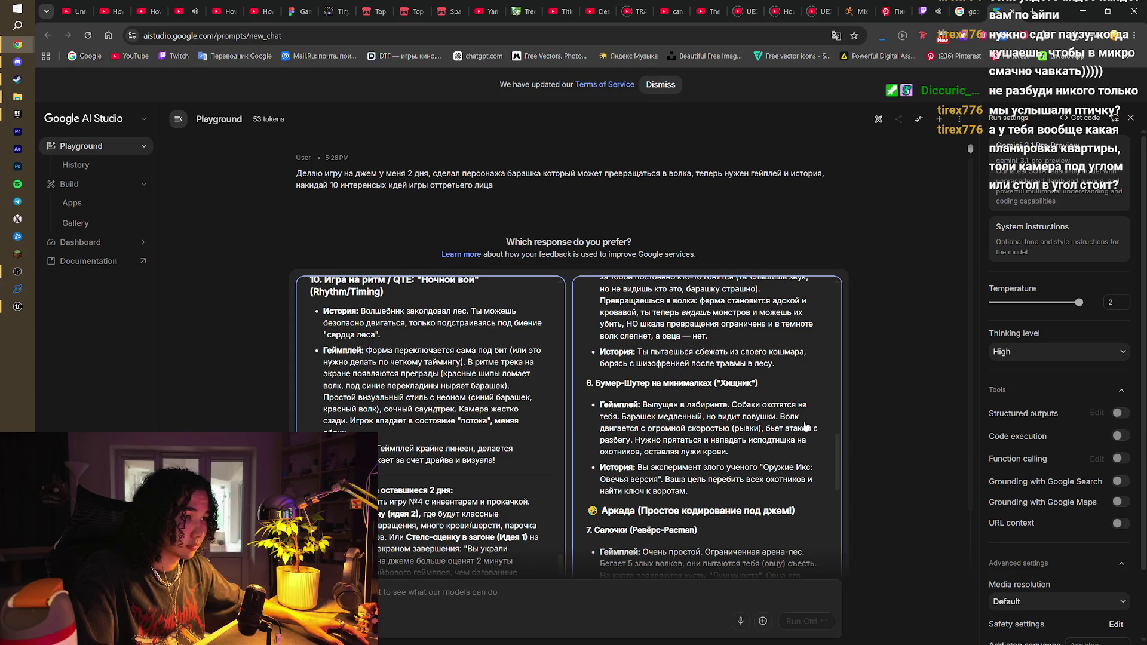
scroll(804, 426, down, 3)
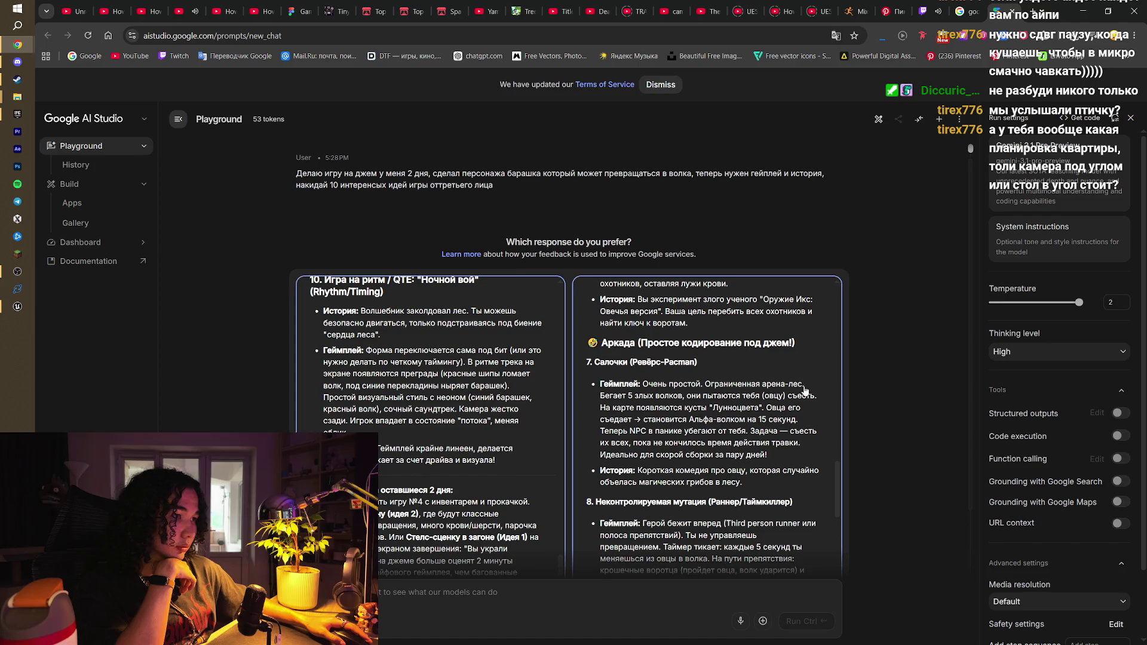
scroll(805, 390, down, 3)
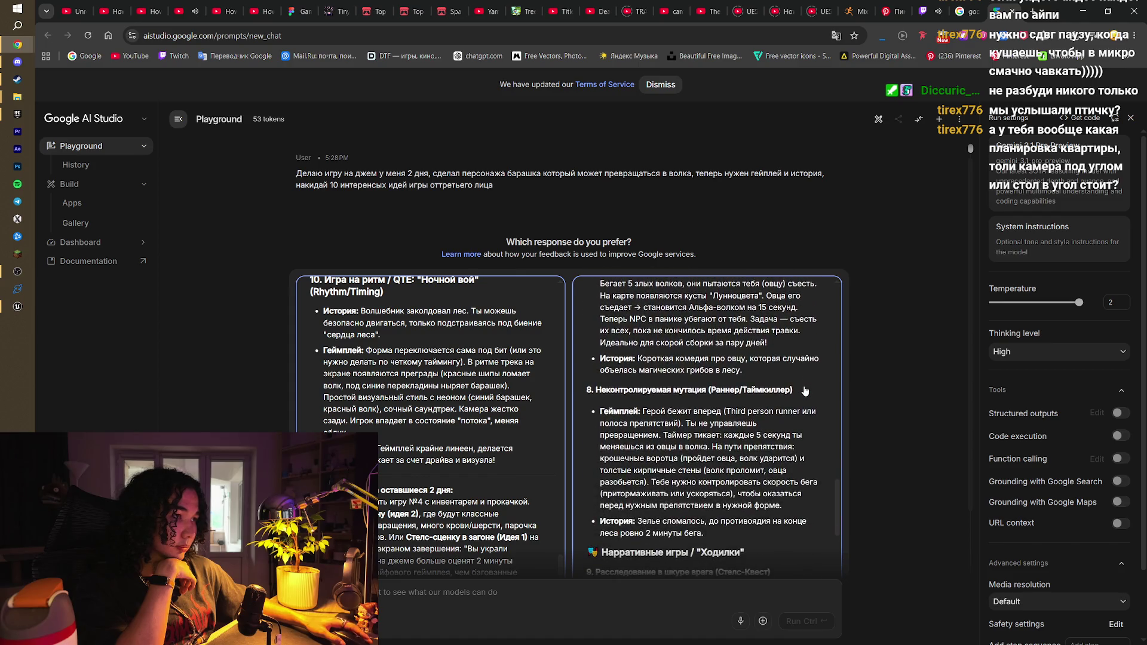
scroll(804, 390, down, 2)
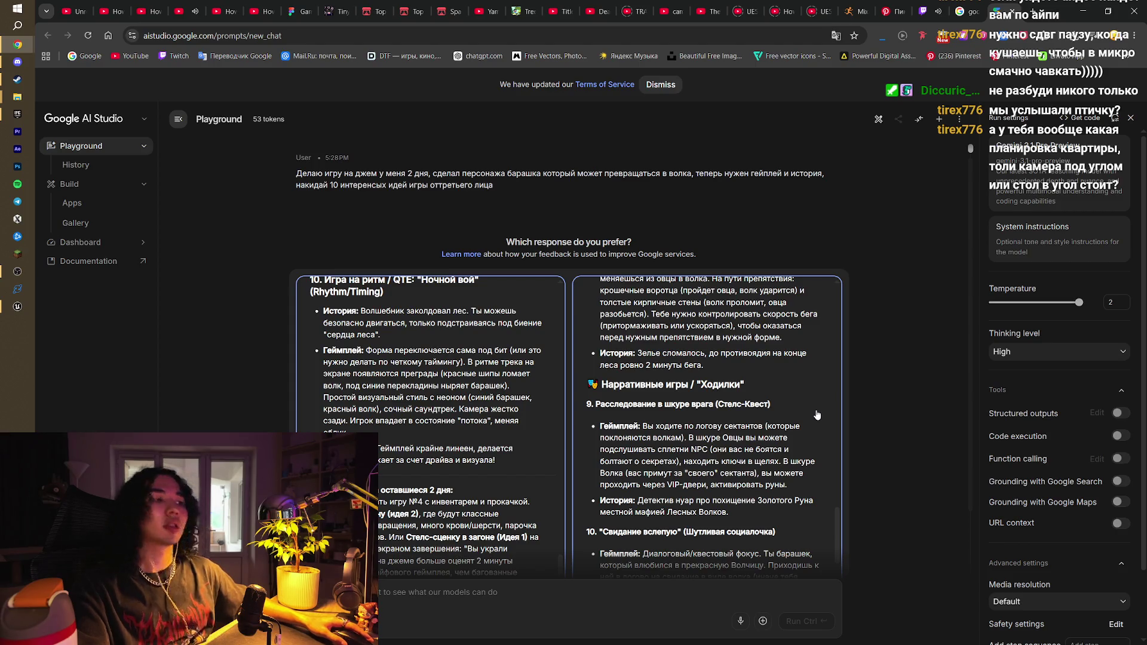
scroll(817, 415, down, 2)
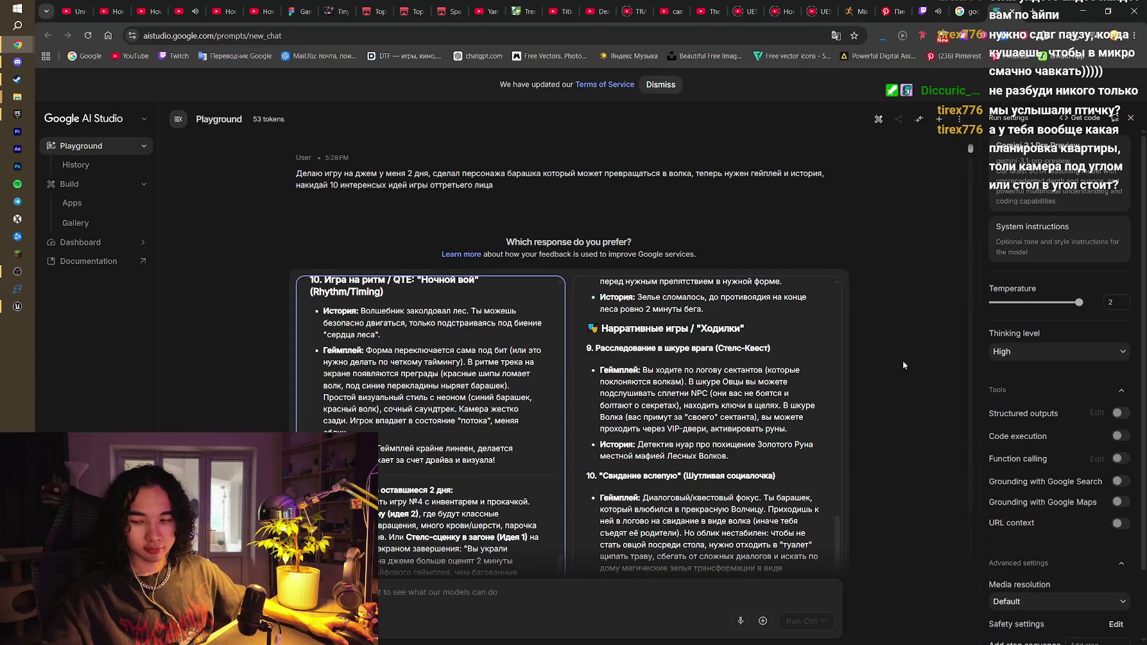
scroll(755, 391, down, 1)
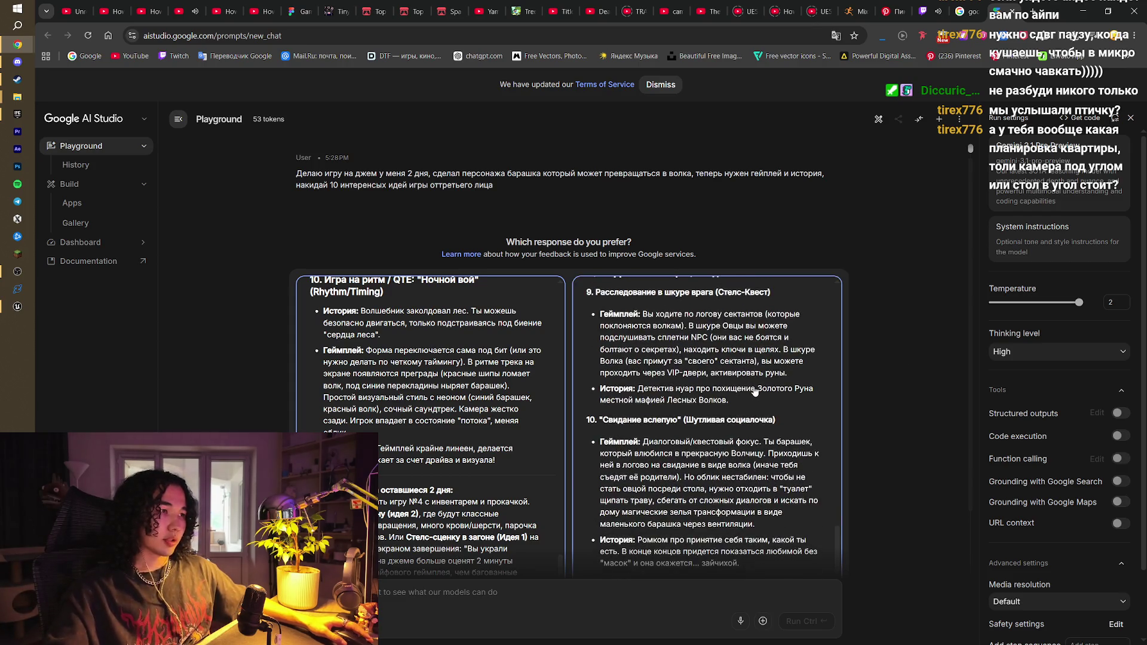
scroll(755, 392, down, 1)
scroll(754, 391, down, 1)
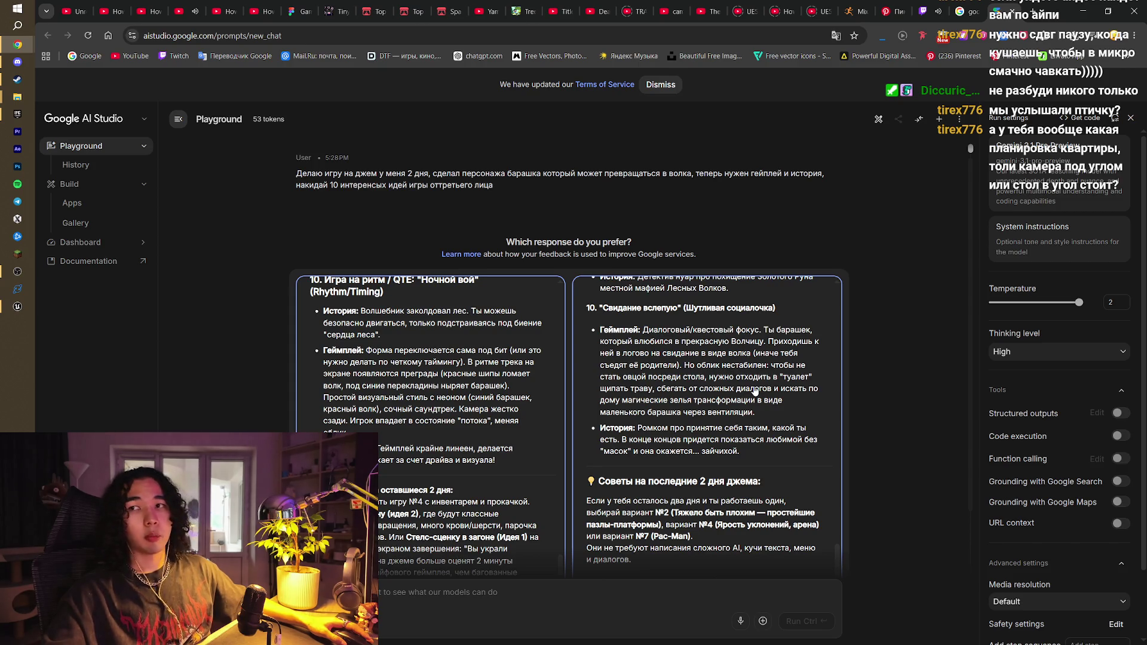
Playtest the sheep walking over the ramp onto the green circular platform
click(17, 307)
click(316, 42)
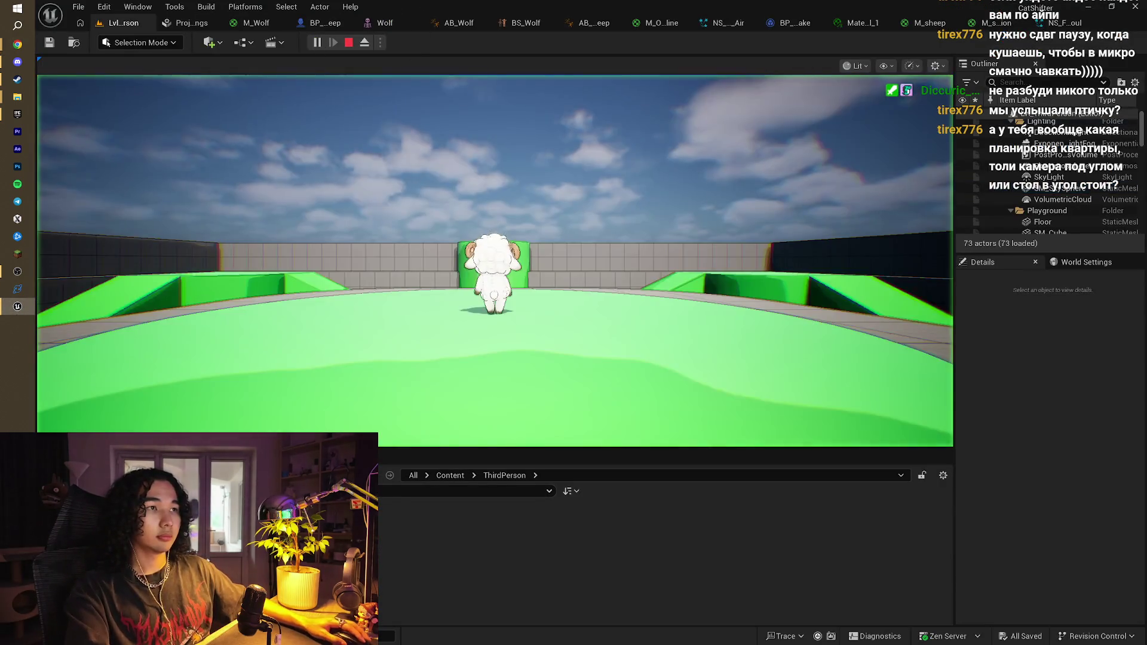
key(w)
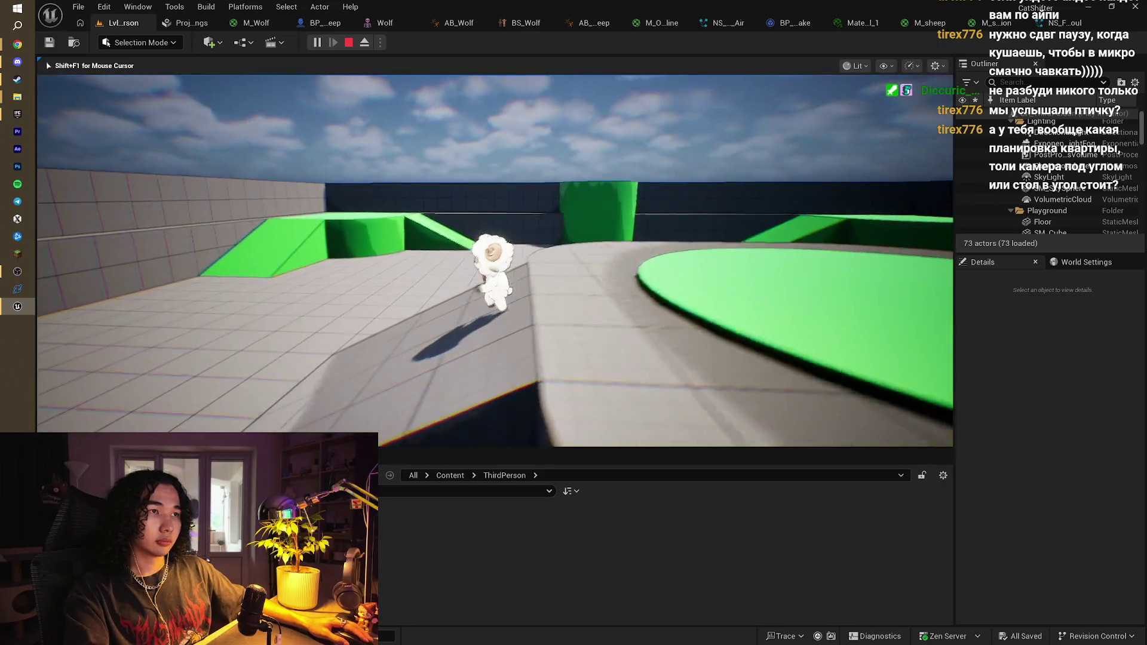
key(w)
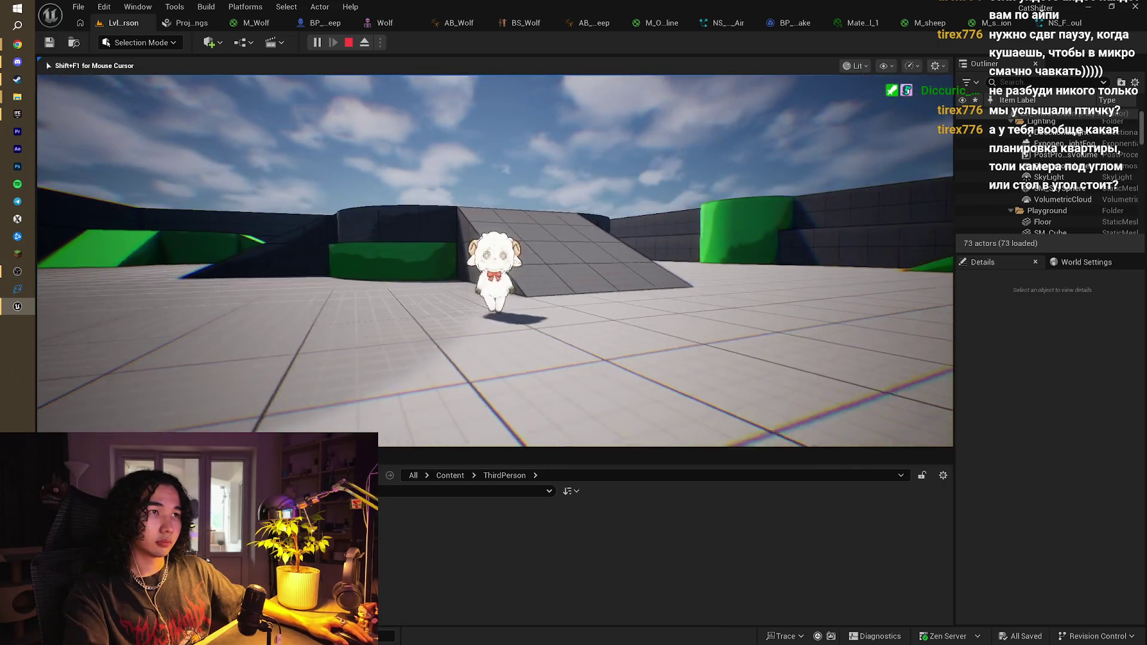
key(w)
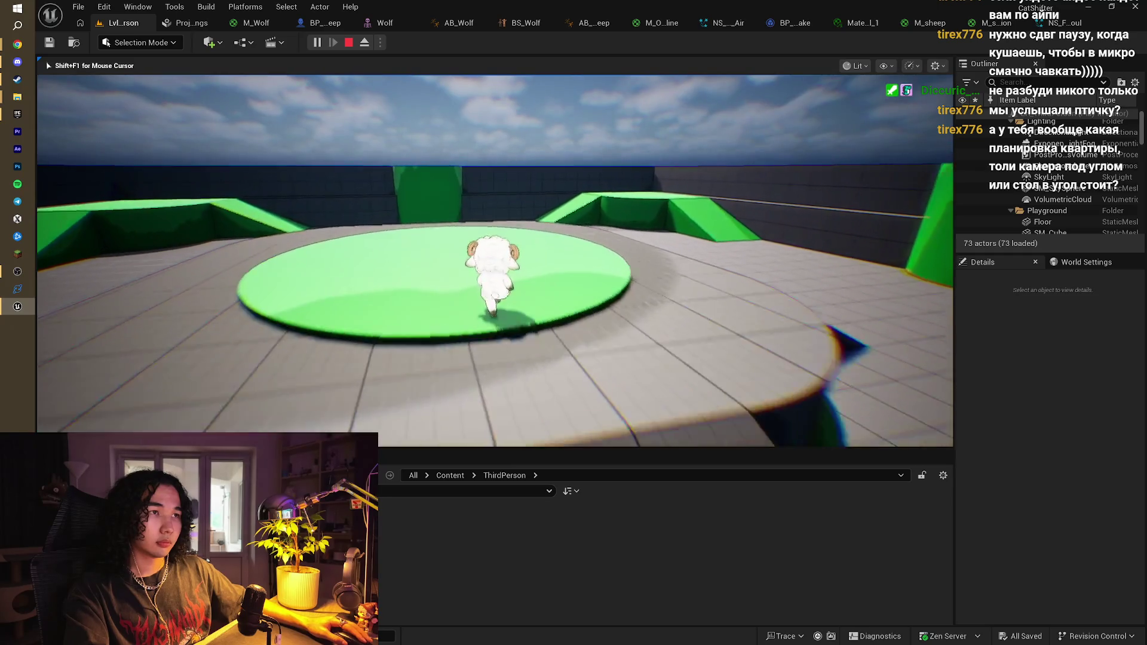
key(Escape)
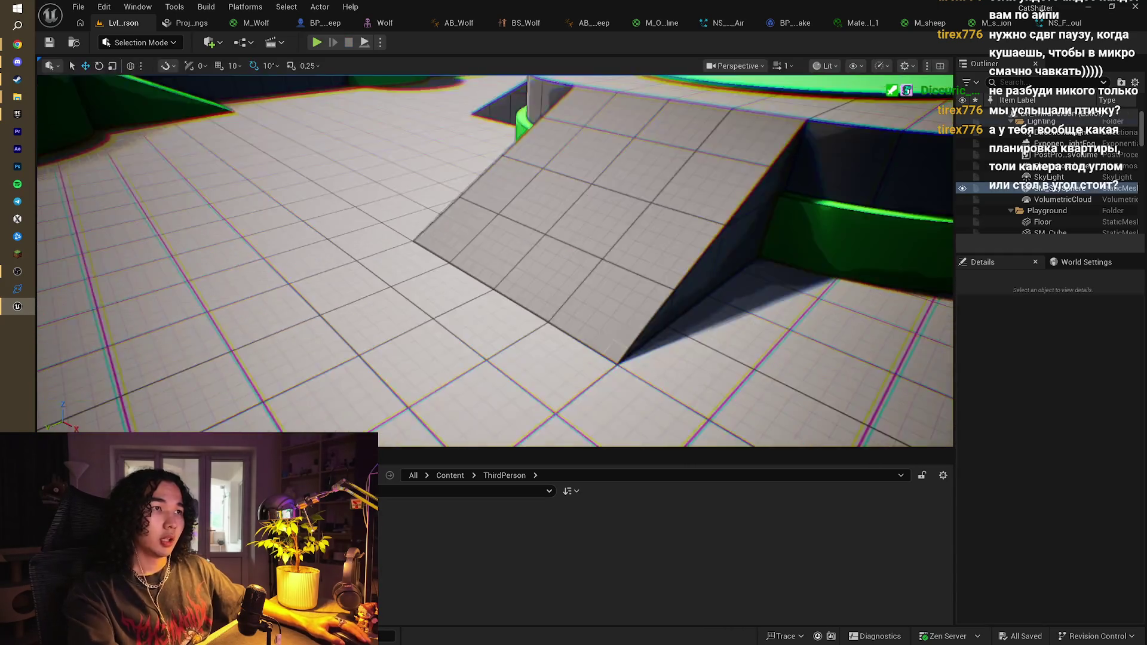
Browse Content > Characters > Sheep, enlarge the asset area, then switch to the Epic Games Launcher
click(450, 475)
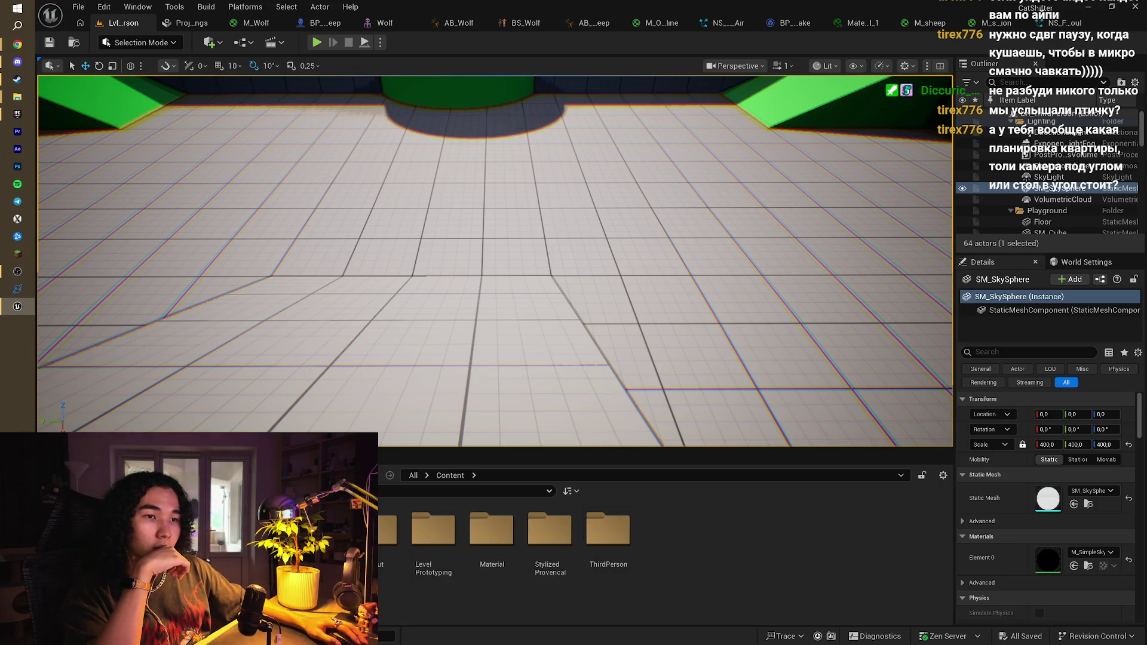
double_click(317, 530)
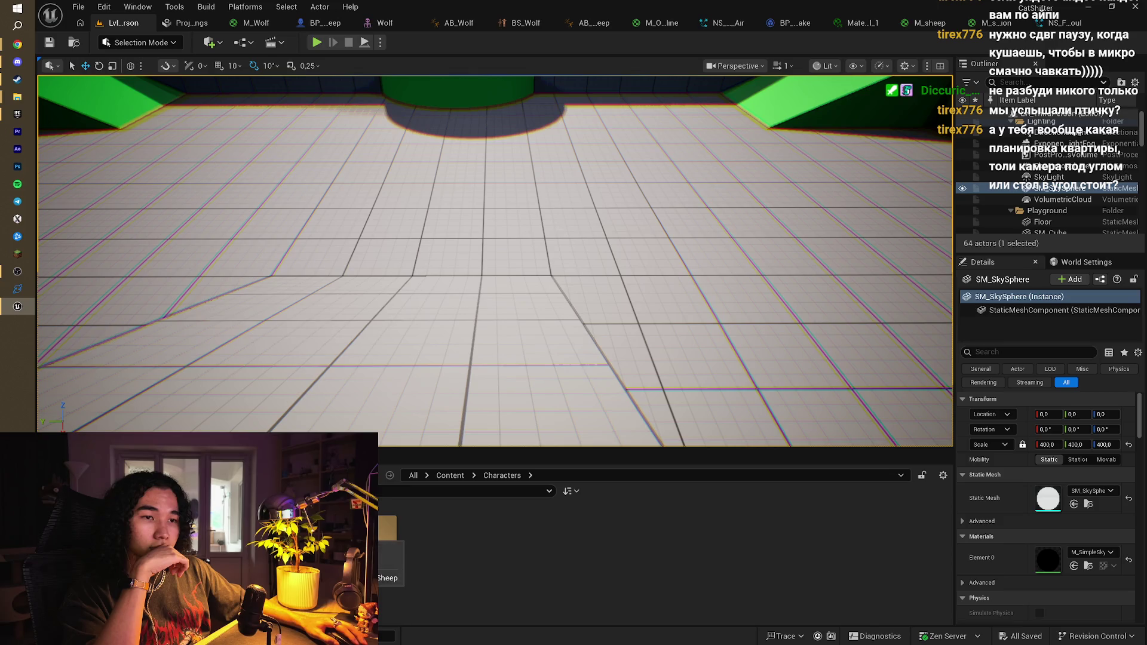
double_click(393, 556)
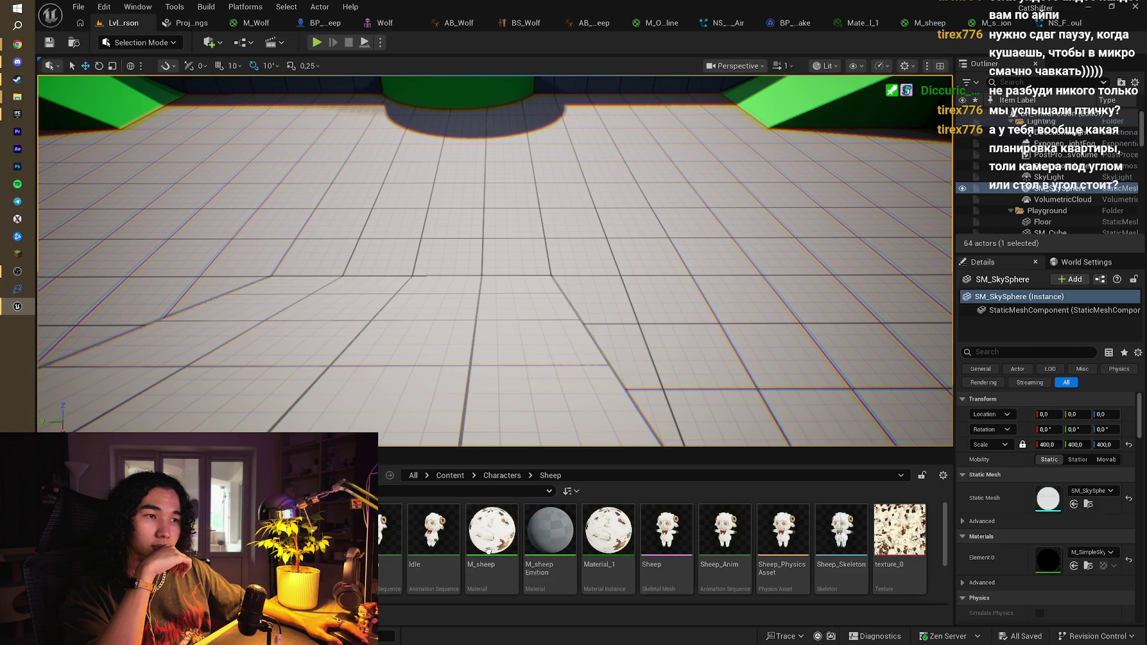
drag(568, 450, 568, 353)
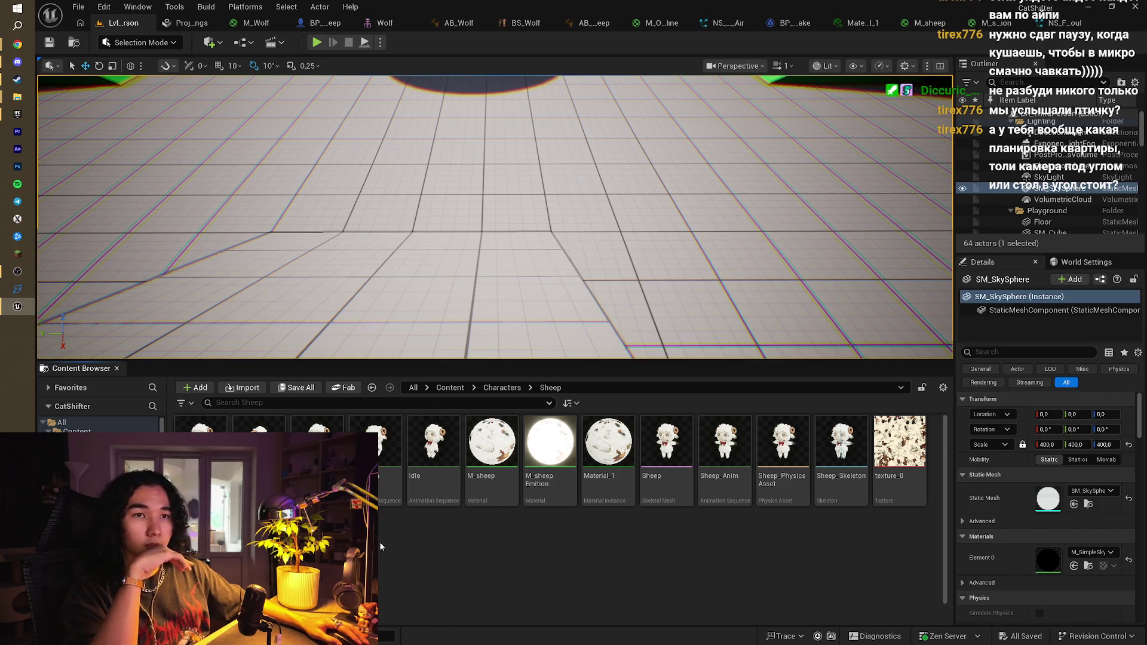
click(21, 120)
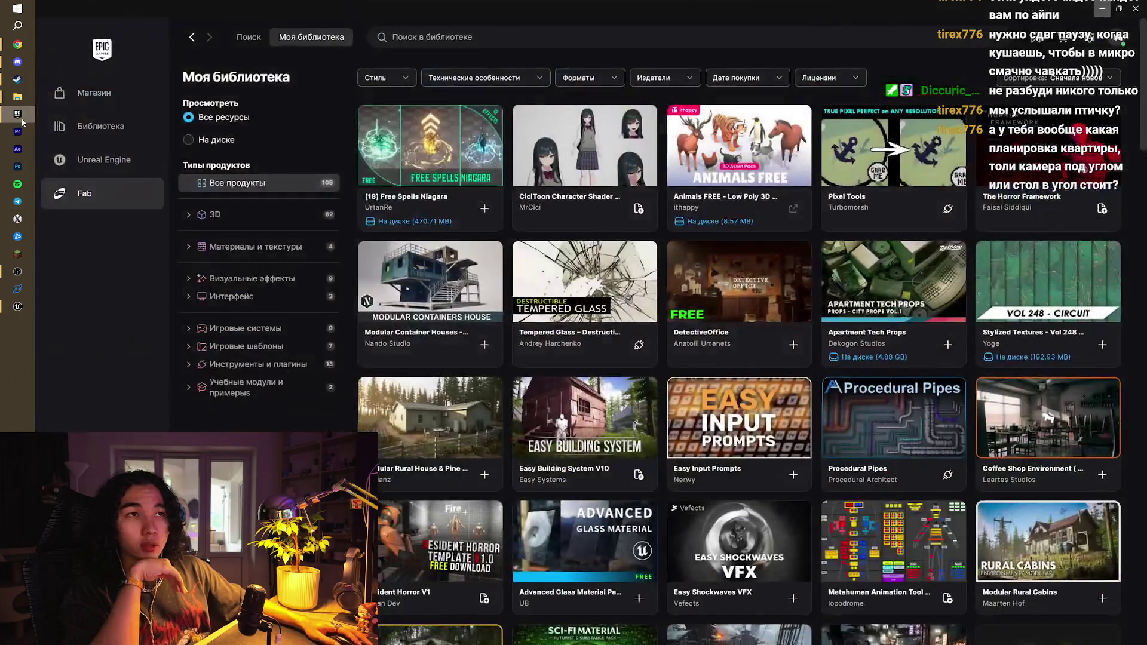
Open the Unreal Engine library and launch the Goldy 5.7 project
mouse_move(276, 39)
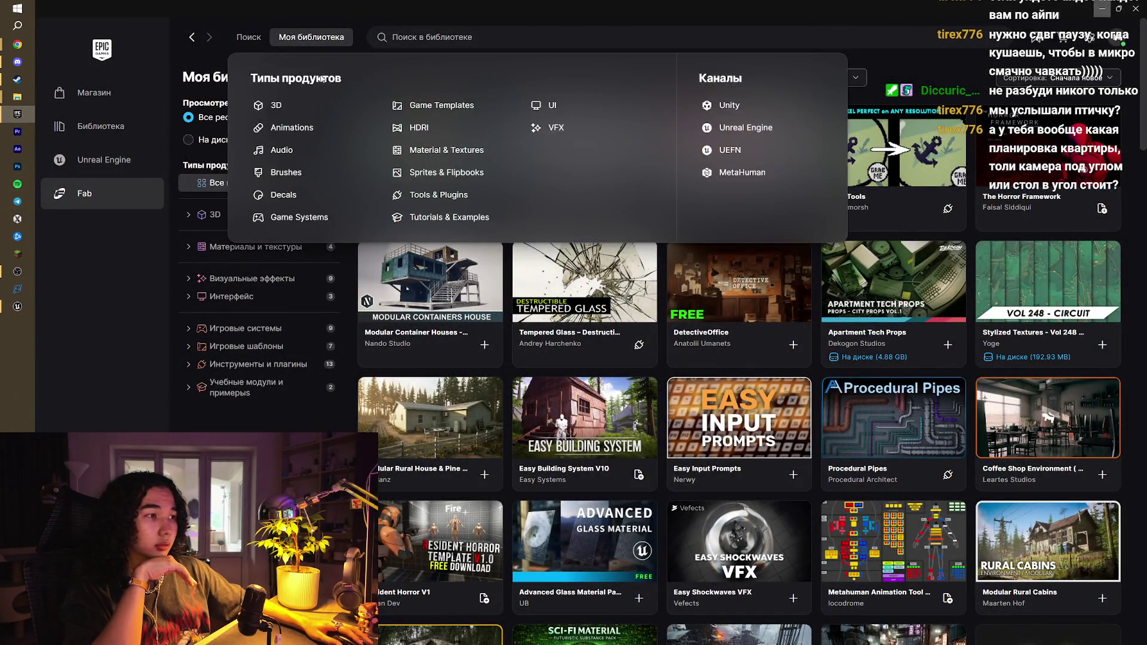
click(116, 173)
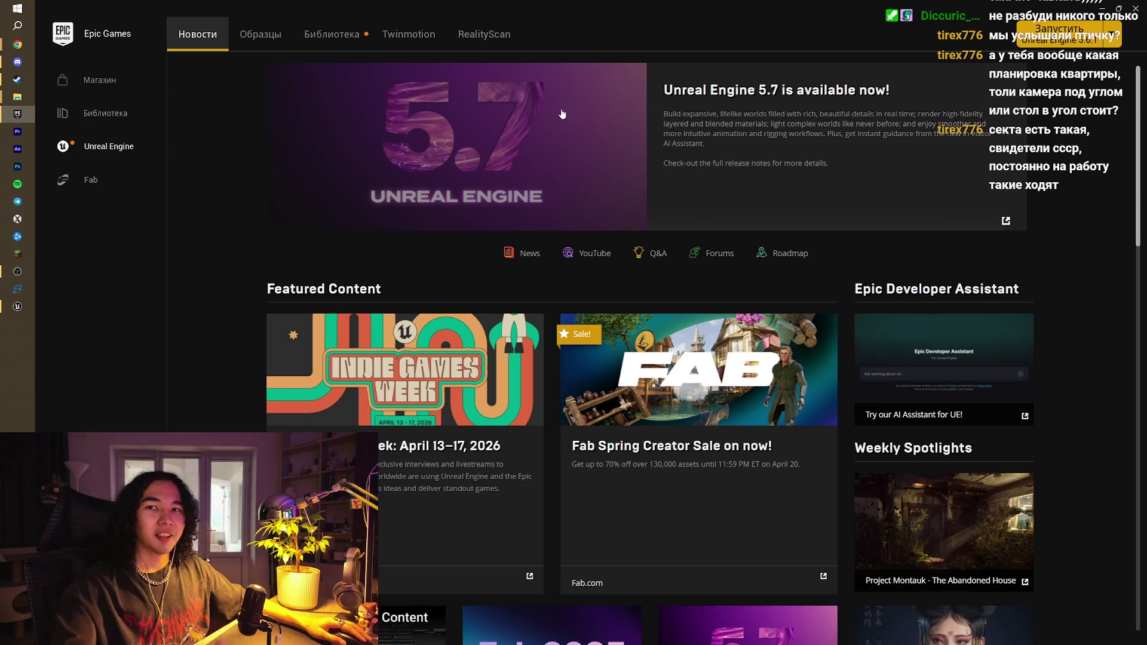
click(315, 32)
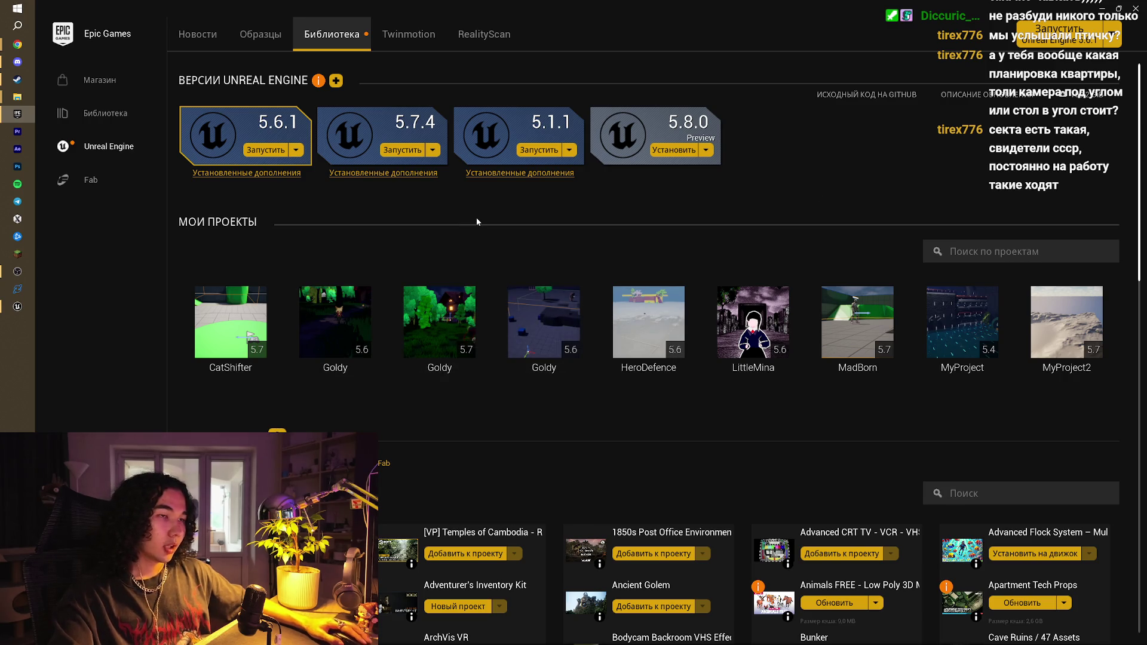
mouse_move(433, 318)
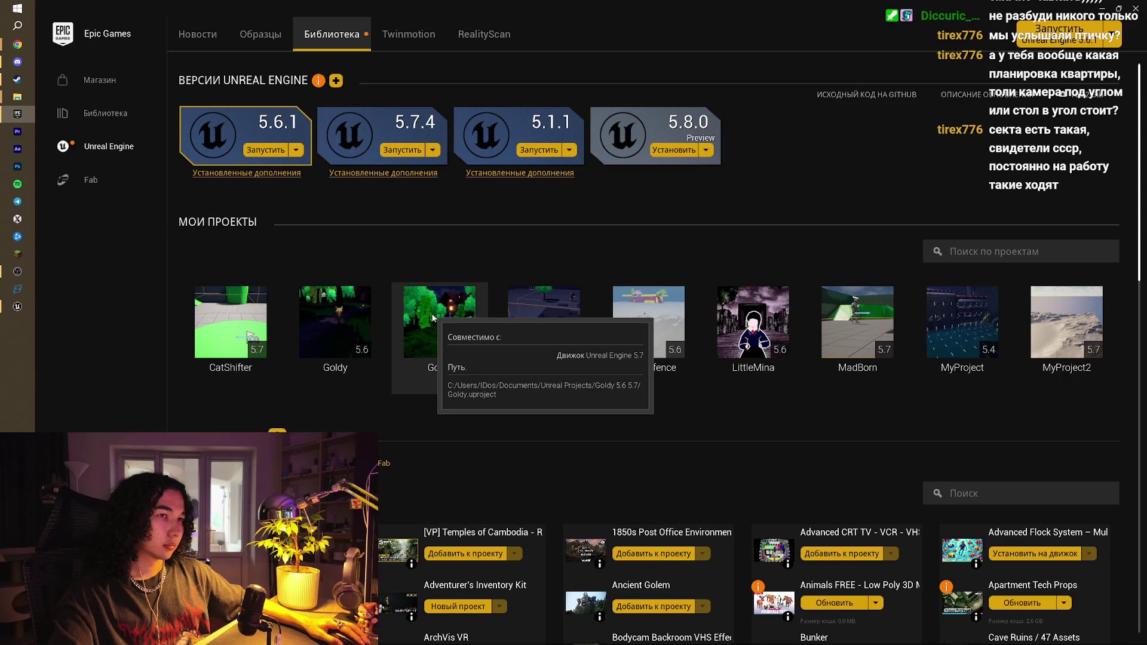
double_click(433, 317)
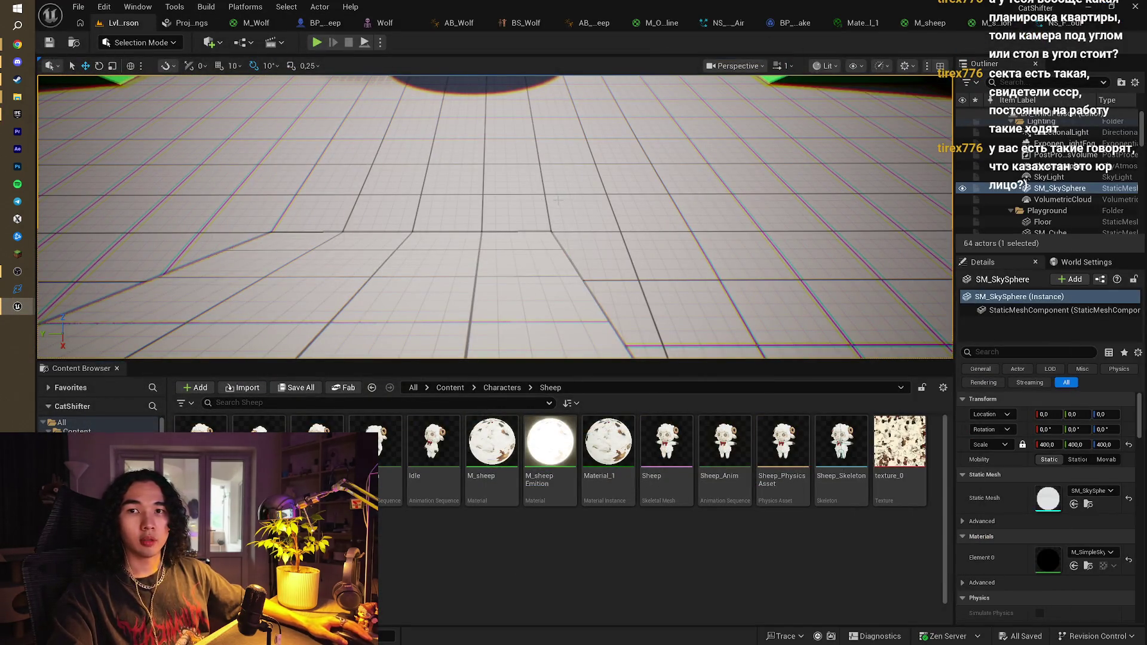
Start a Play-In-Editor session and turn the sheep into the wolf and back
mouse_move(557, 200)
mouse_down()
mouse_move(341, 161)
mouse_move(359, 162)
mouse_up()
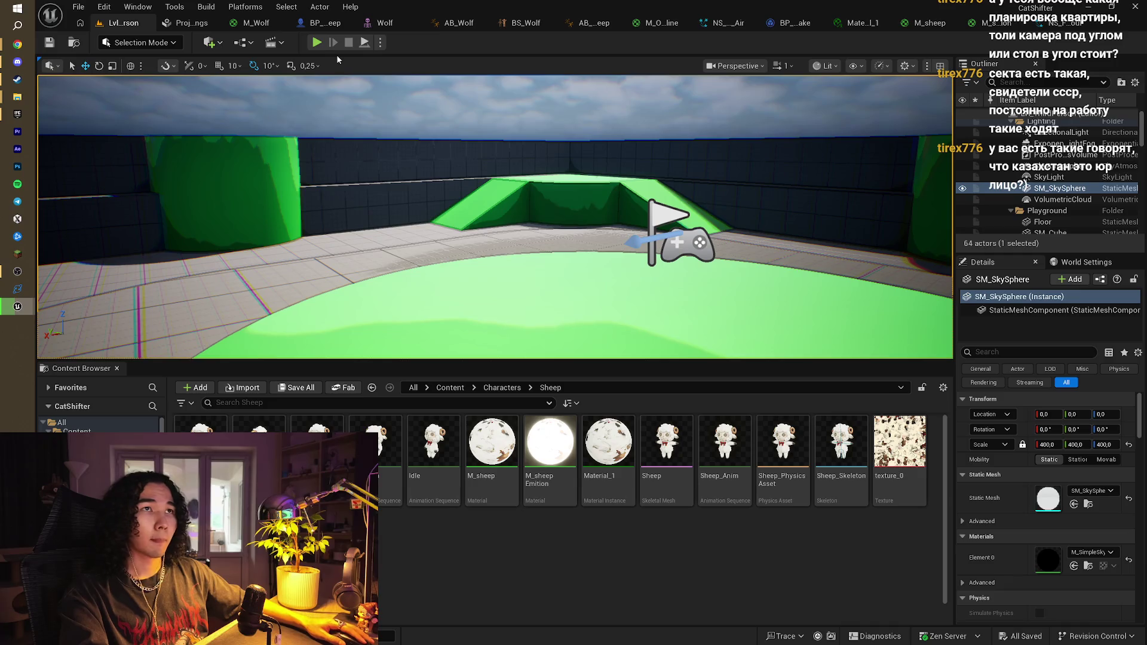
click(316, 42)
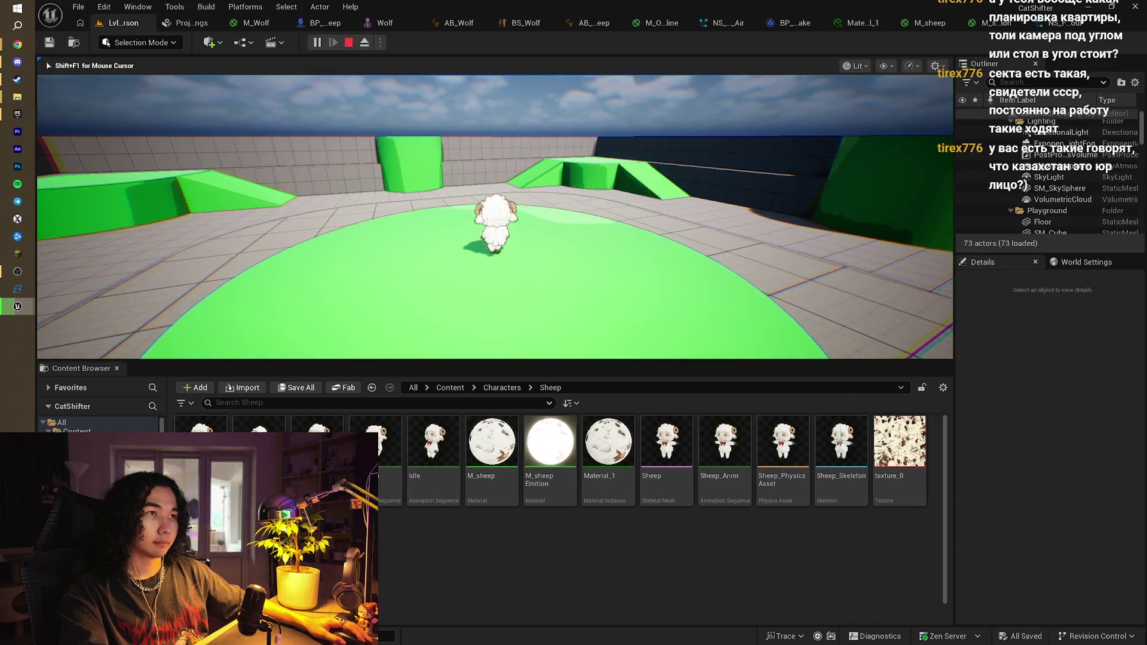
key(e)
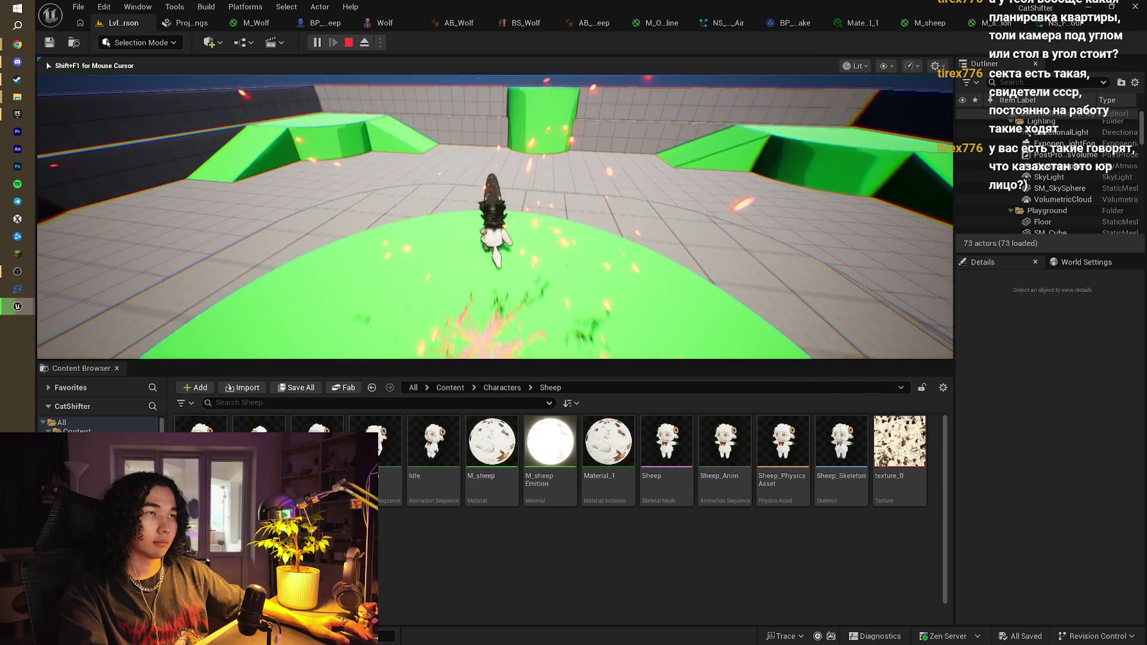
key(e)
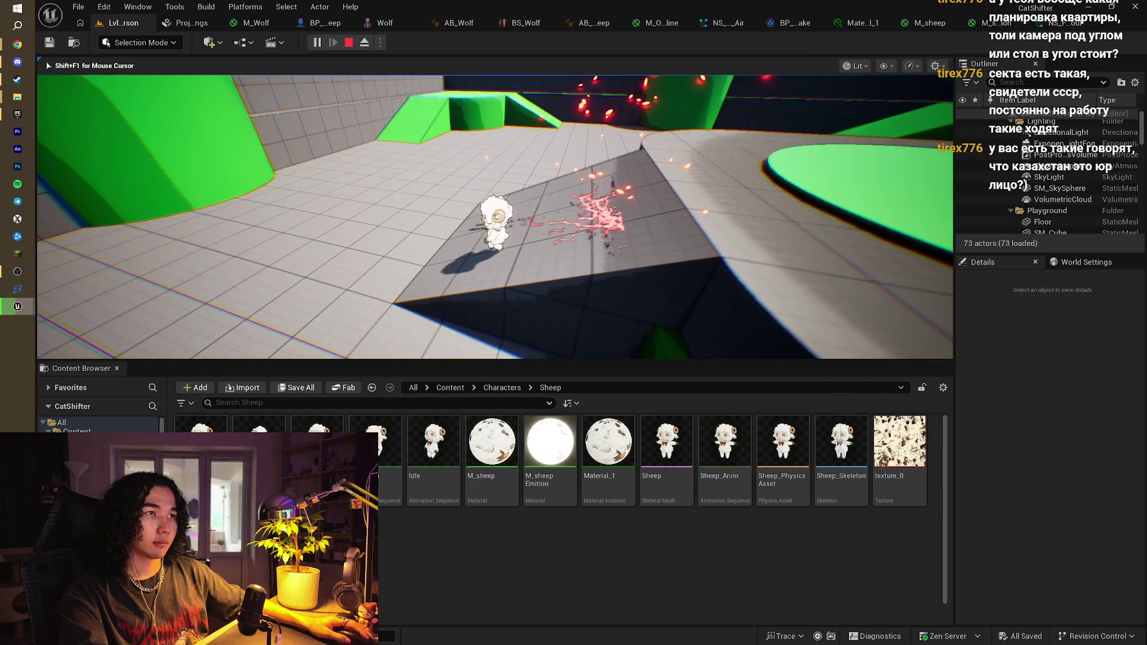
Run forward toggling between wolf and sheep forms, then stop the play session
key(w)
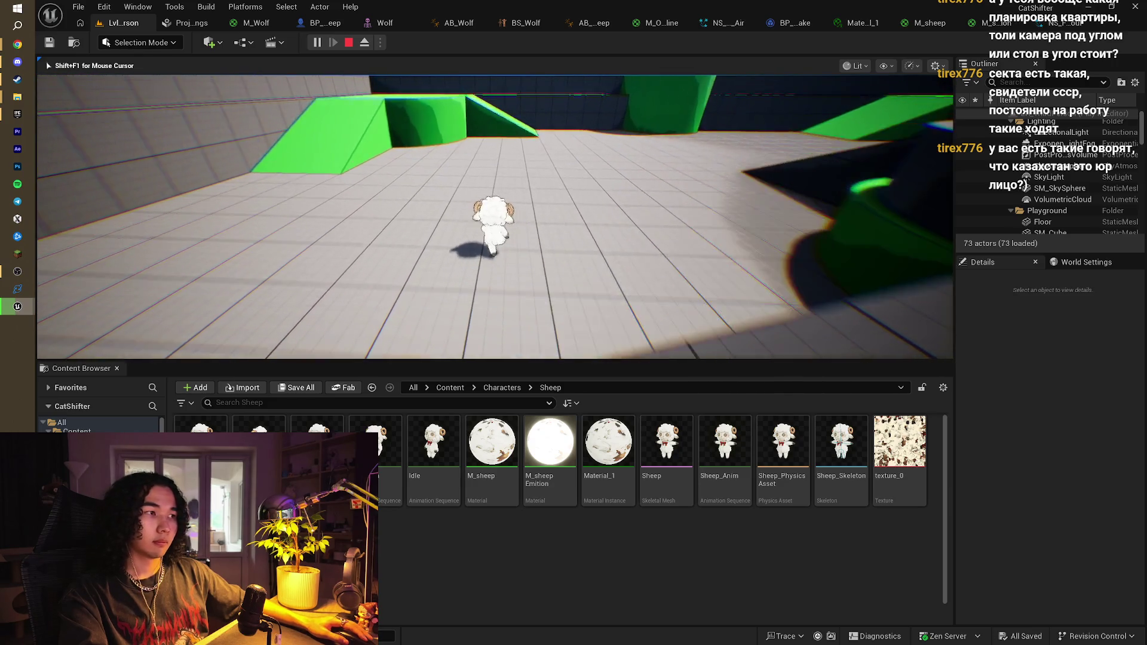
key(e)
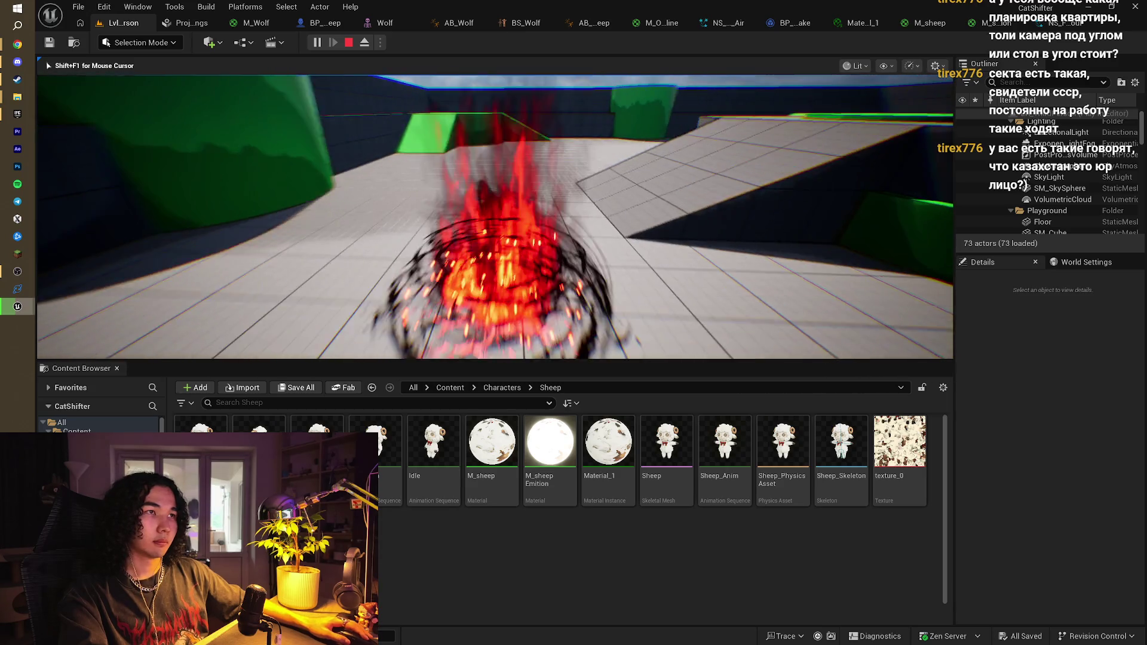
key(e)
key(e)
key(e)
key(e)
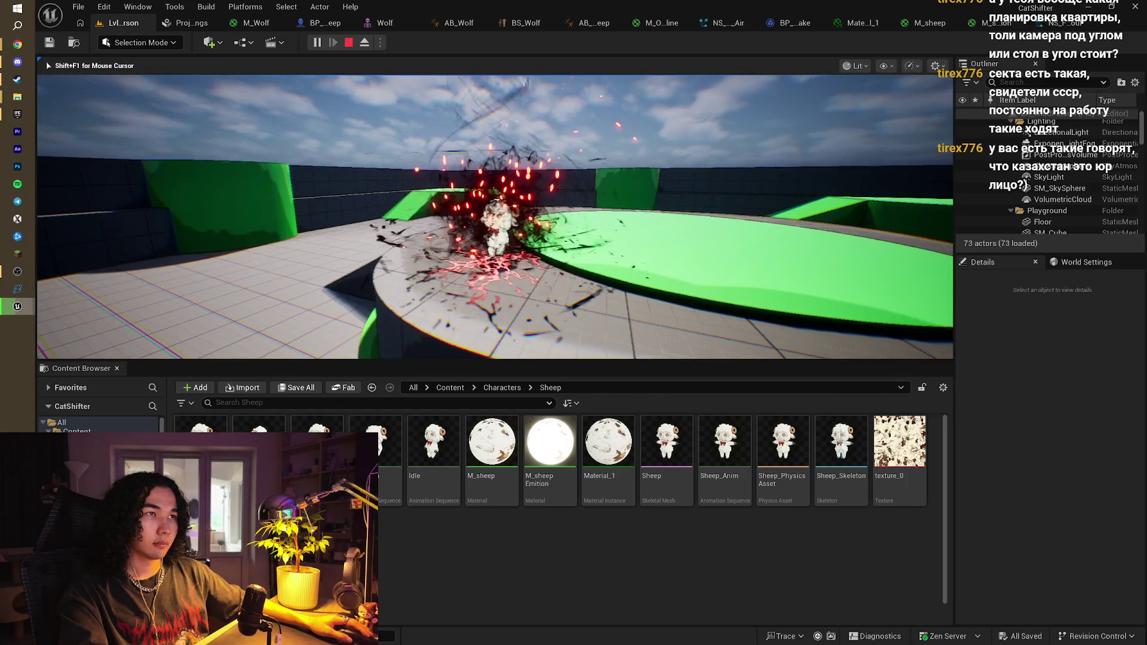
key(w)
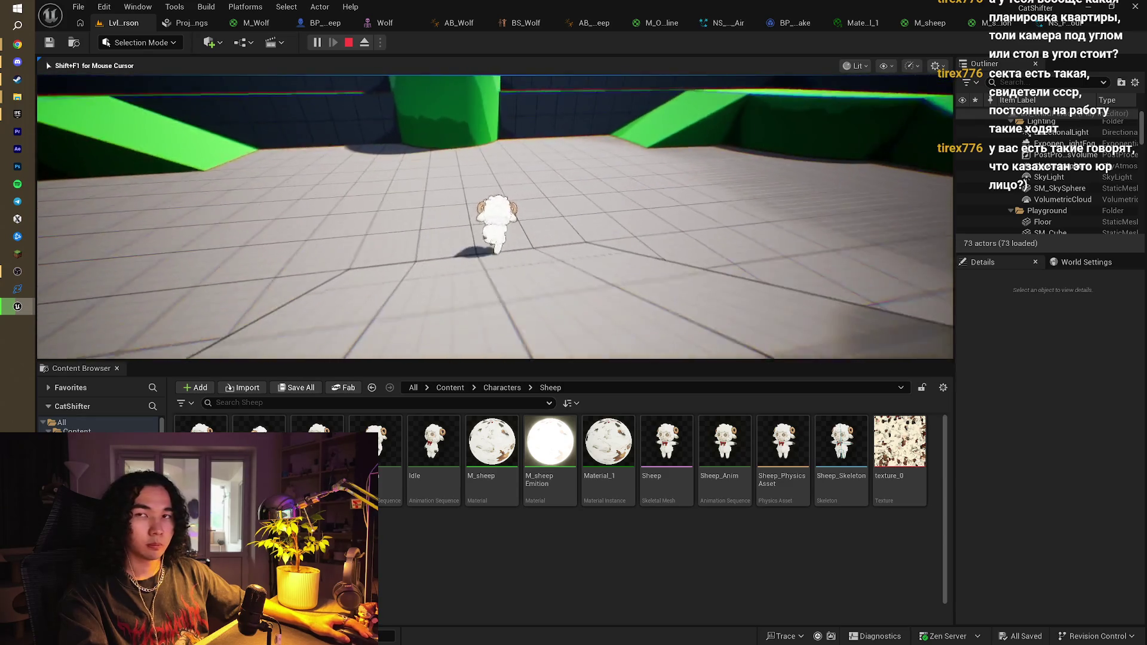
key(e)
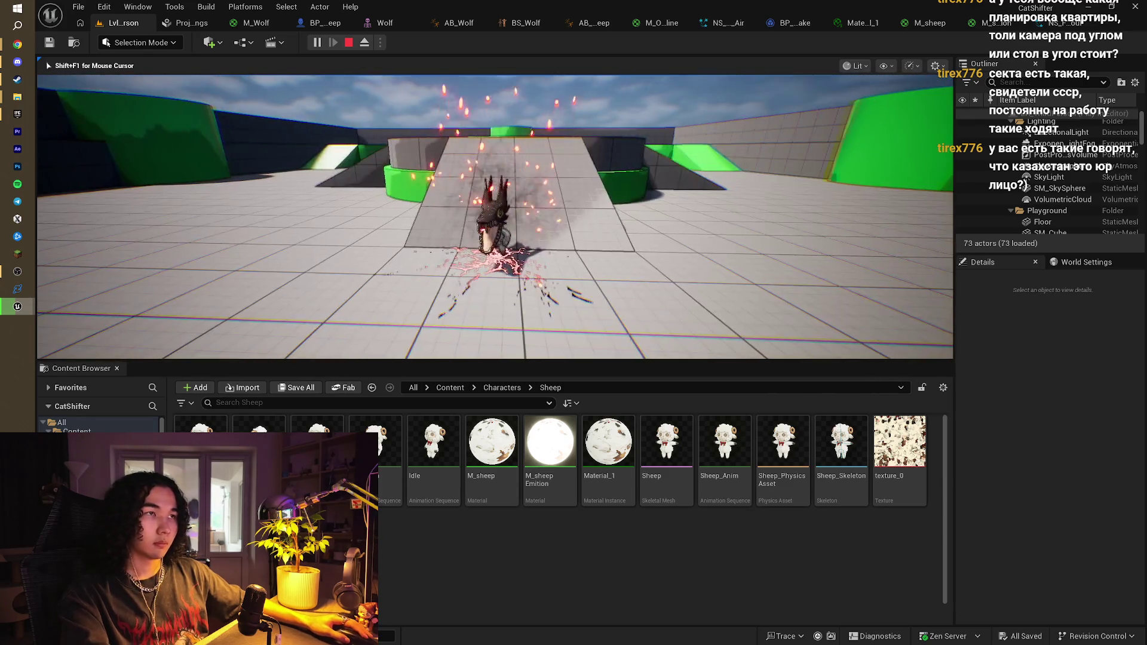
key(Escape)
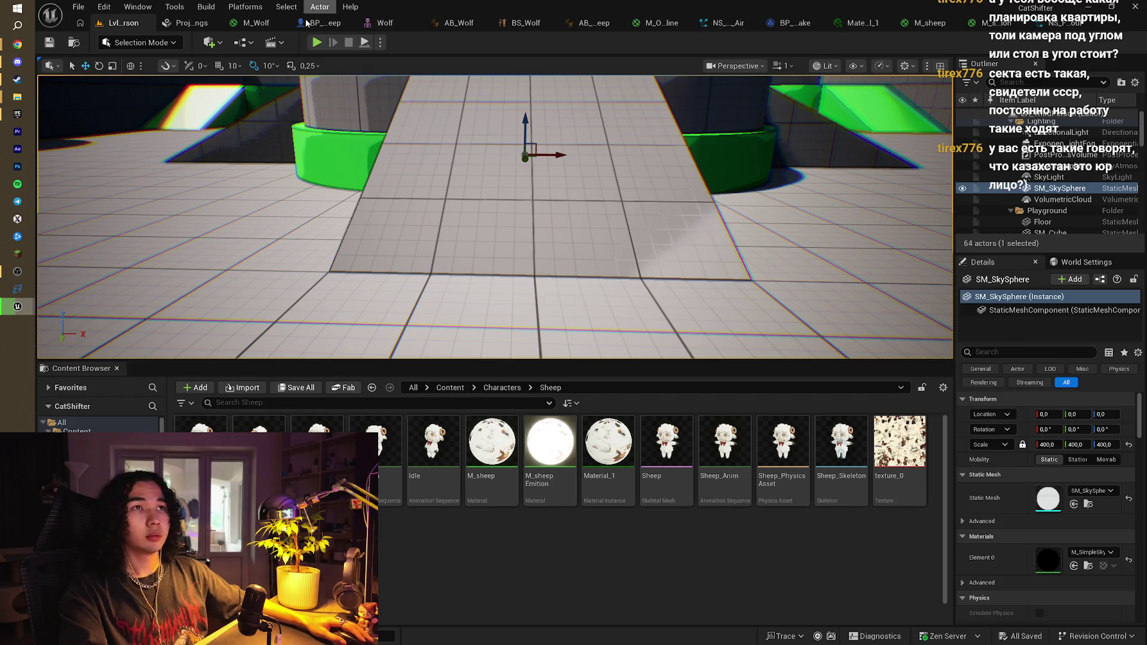
click(307, 24)
key(alt+Tab)
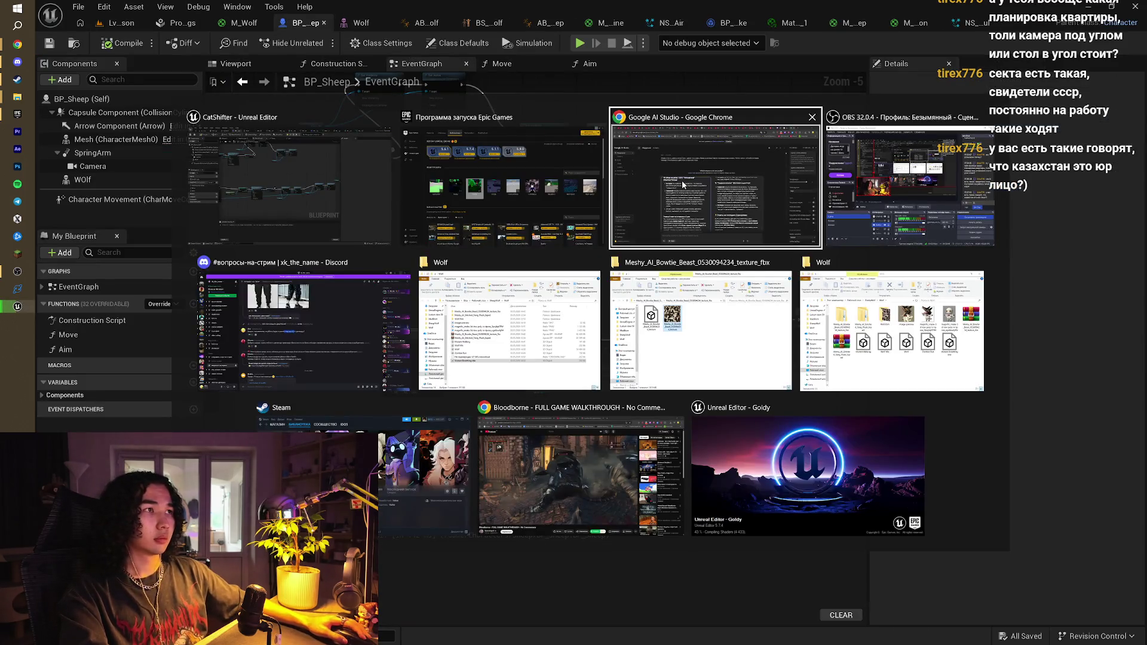
Look over the Twitch stream and AI Studio chat in Chrome, then return to Unreal
click(682, 180)
click(932, 7)
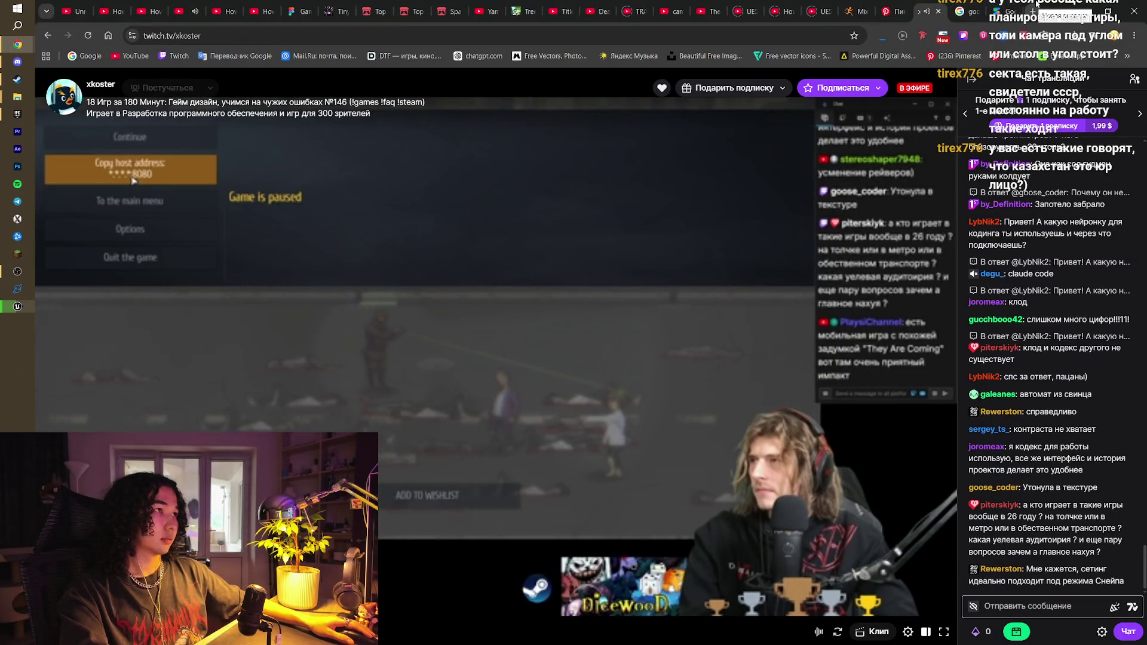
click(1016, 4)
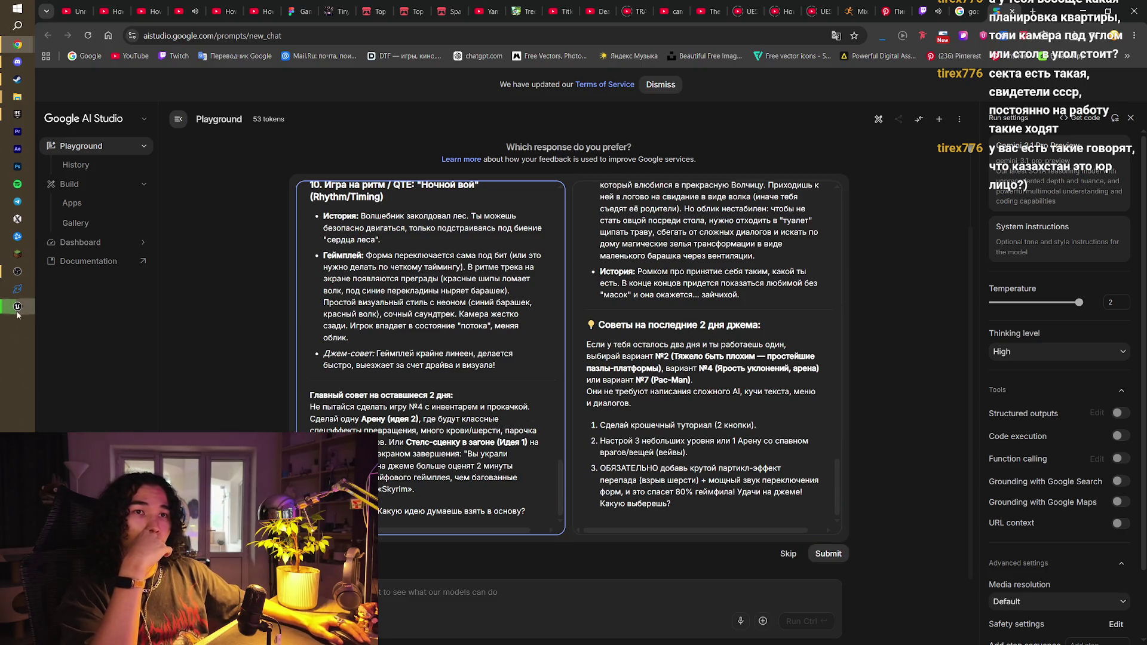
mouse_move(17, 311)
click(105, 279)
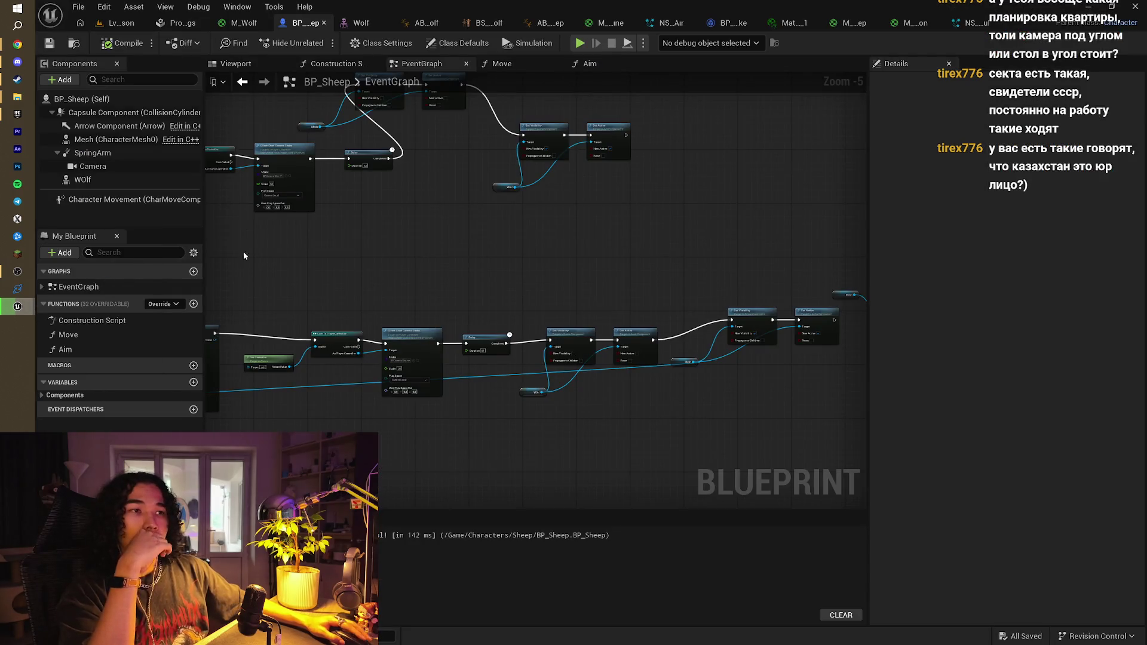
Look around the level, move the content browser up to Content, and minimize the editor
click(120, 23)
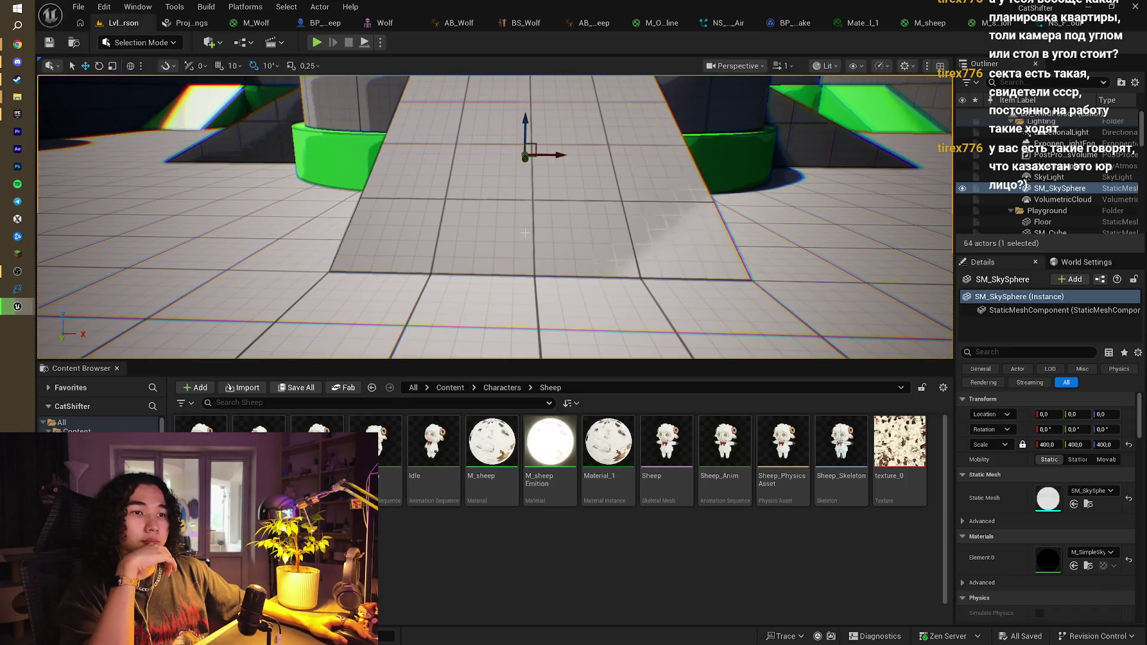
scroll(494, 217, down, 5)
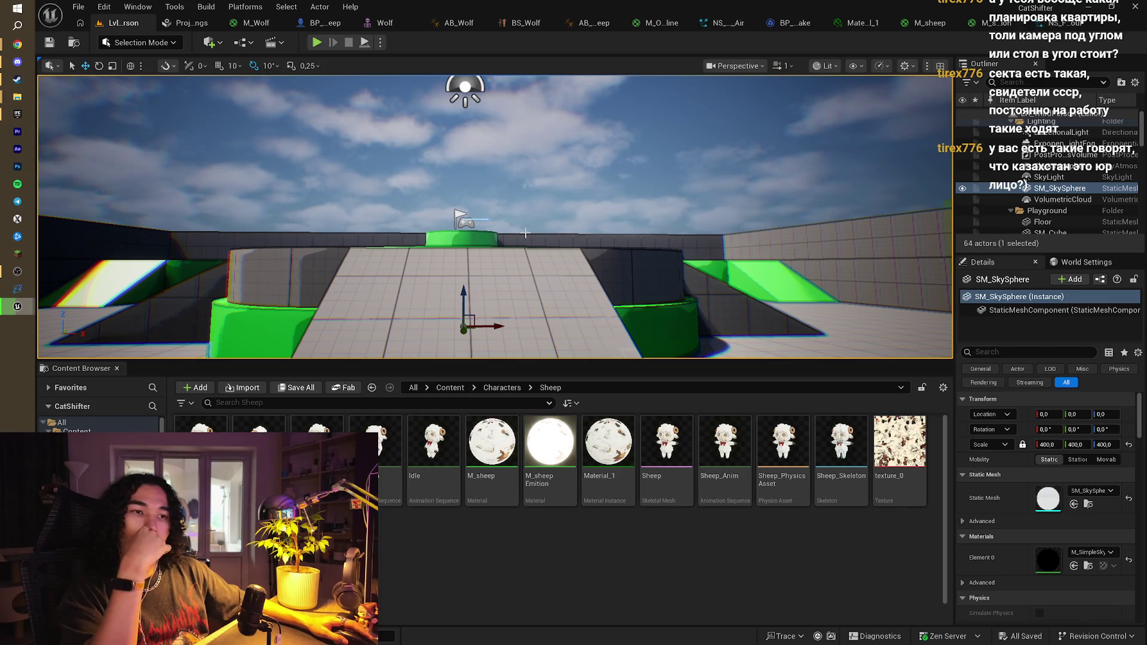
mouse_move(526, 233)
mouse_down()
mouse_move(525, 180)
mouse_move(538, 234)
mouse_up()
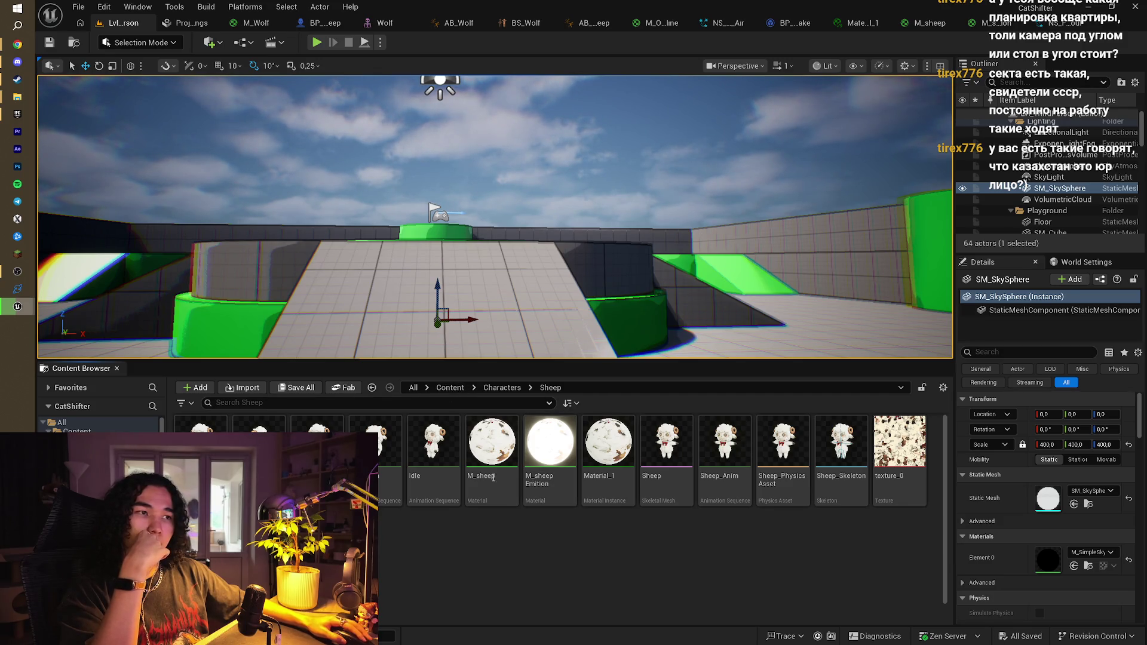
key(alt+Left)
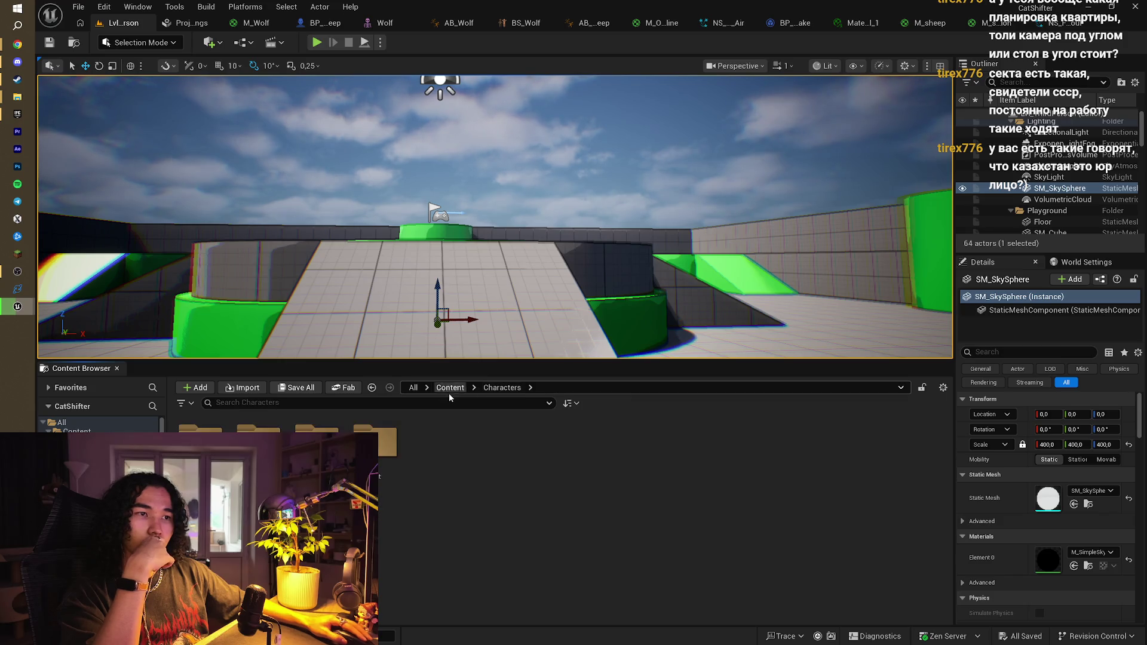
click(448, 389)
drag(644, 305, 743, 270)
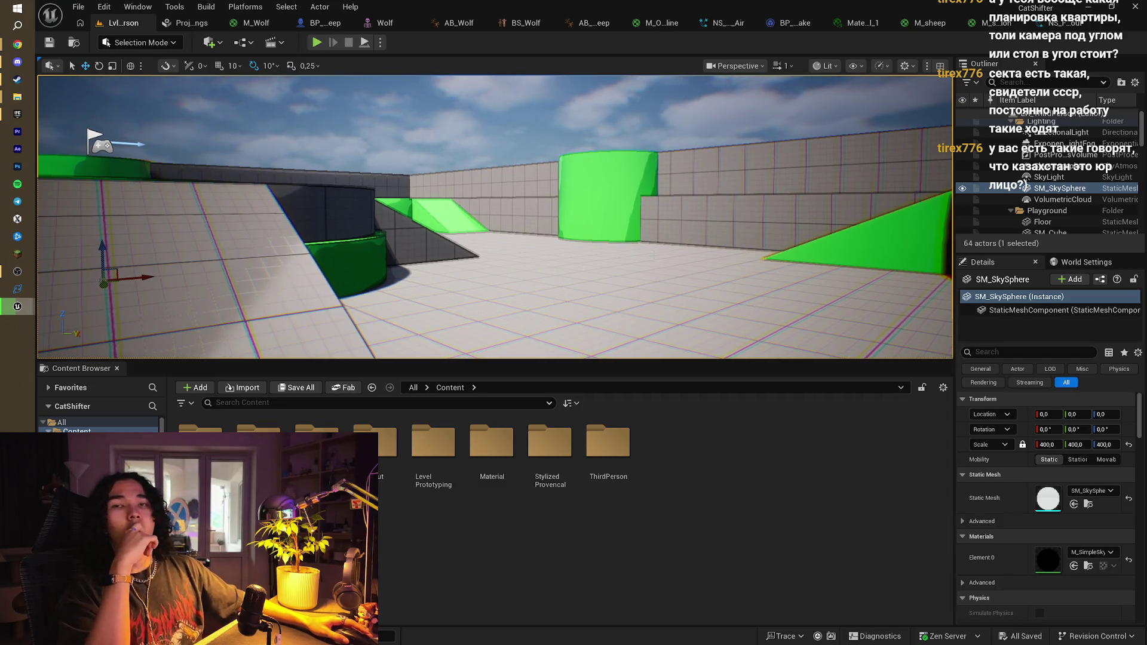
click(1092, 4)
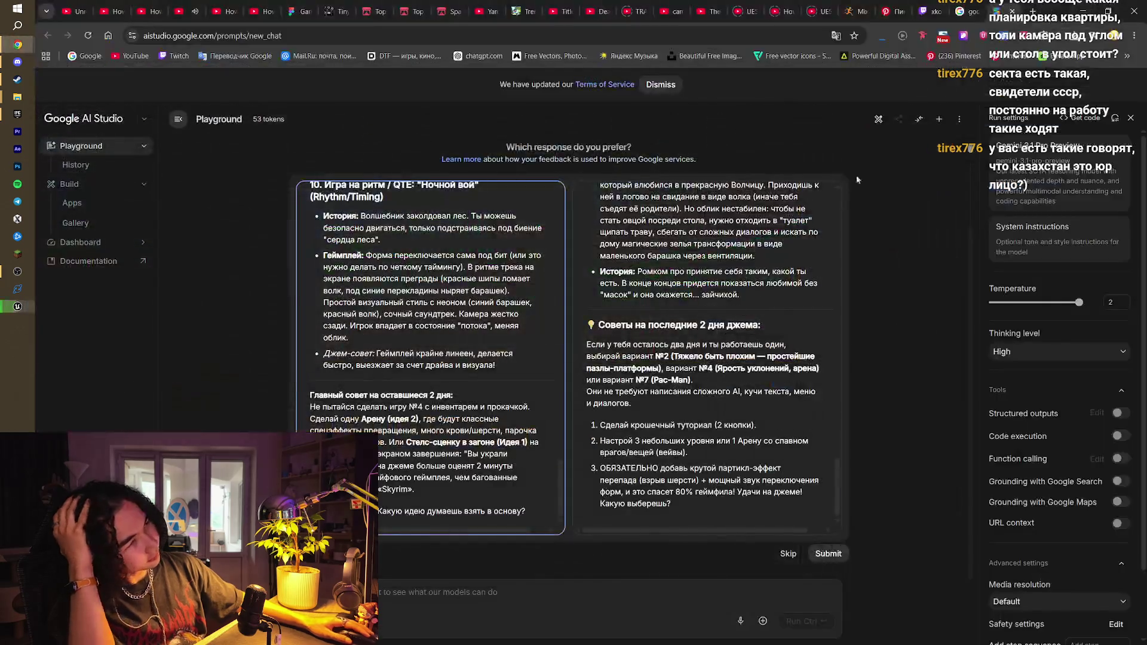
Flip through the Google, Twitch and AI Studio tabs, then bring up the Pinterest wolf-and-sheep pin
click(951, 3)
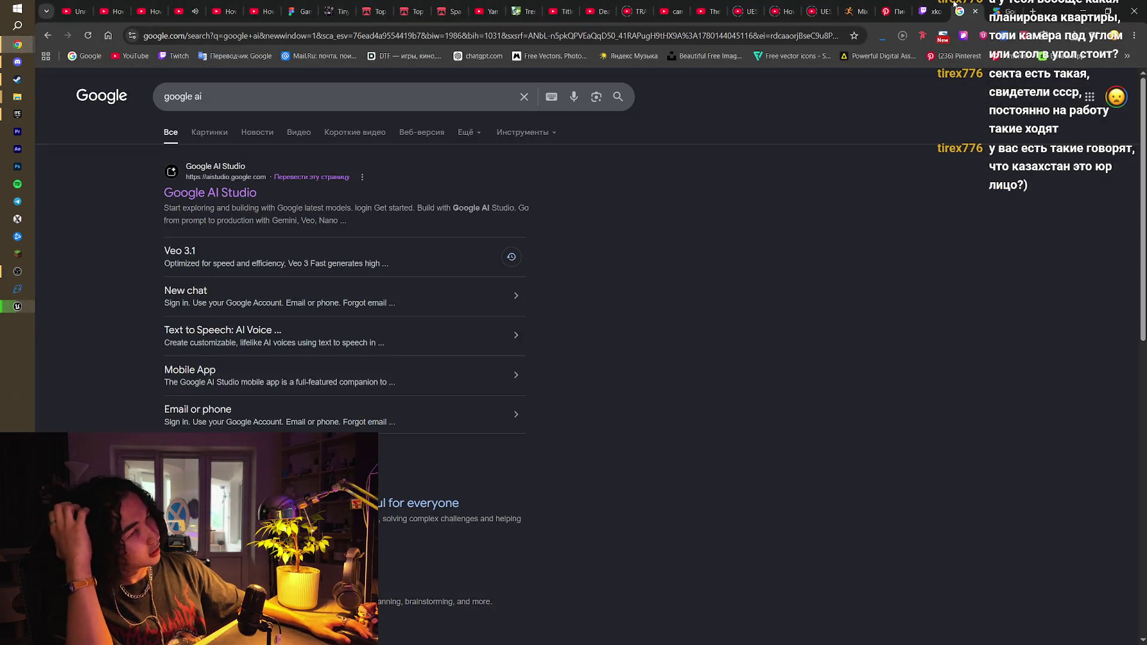
click(954, 4)
click(946, 5)
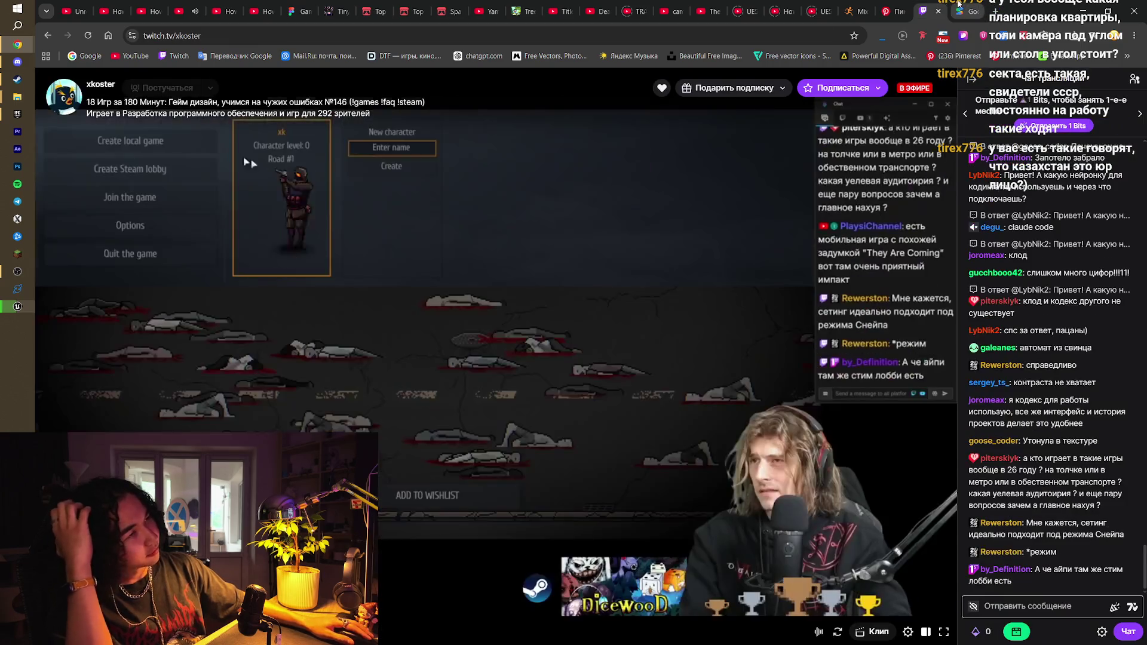
click(958, 5)
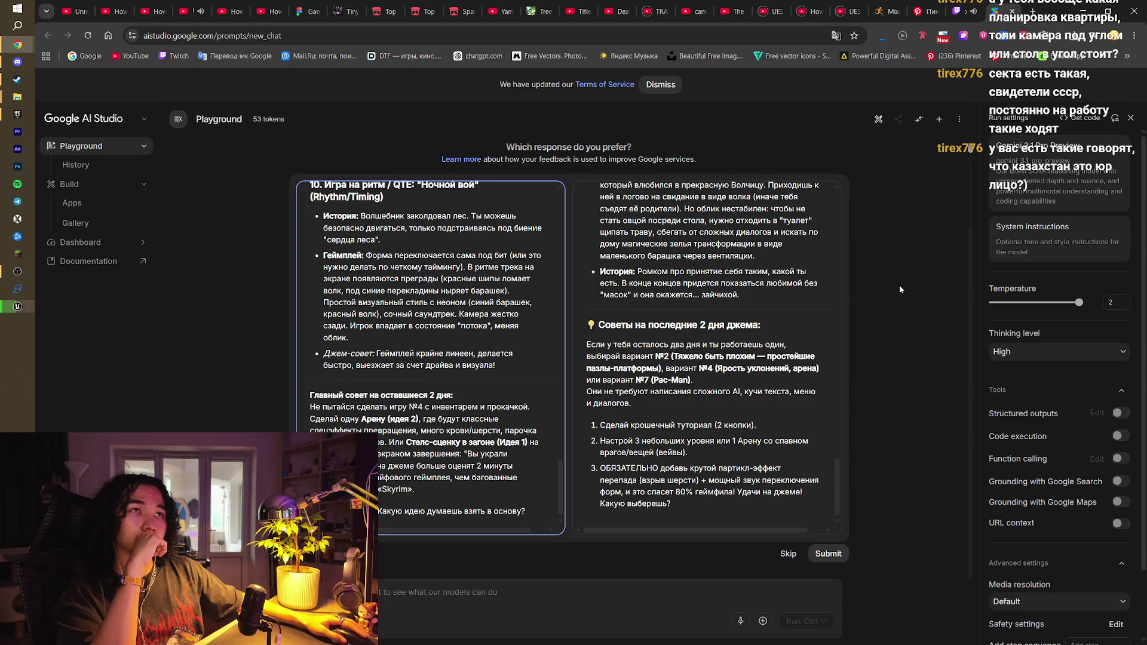
click(1032, 10)
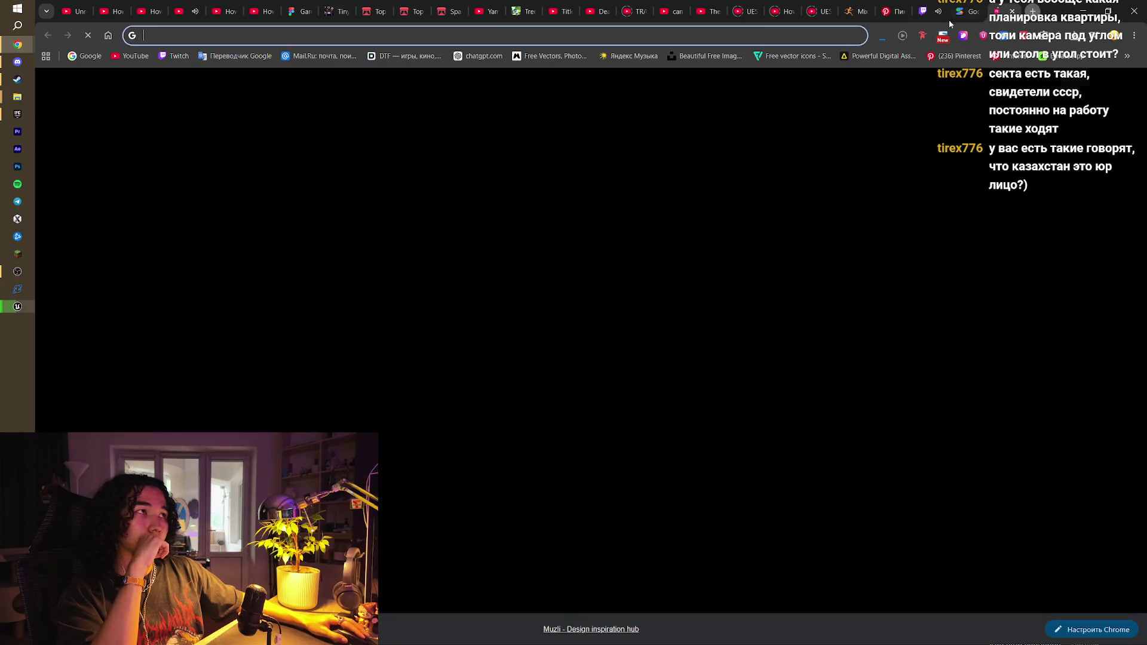
click(886, 11)
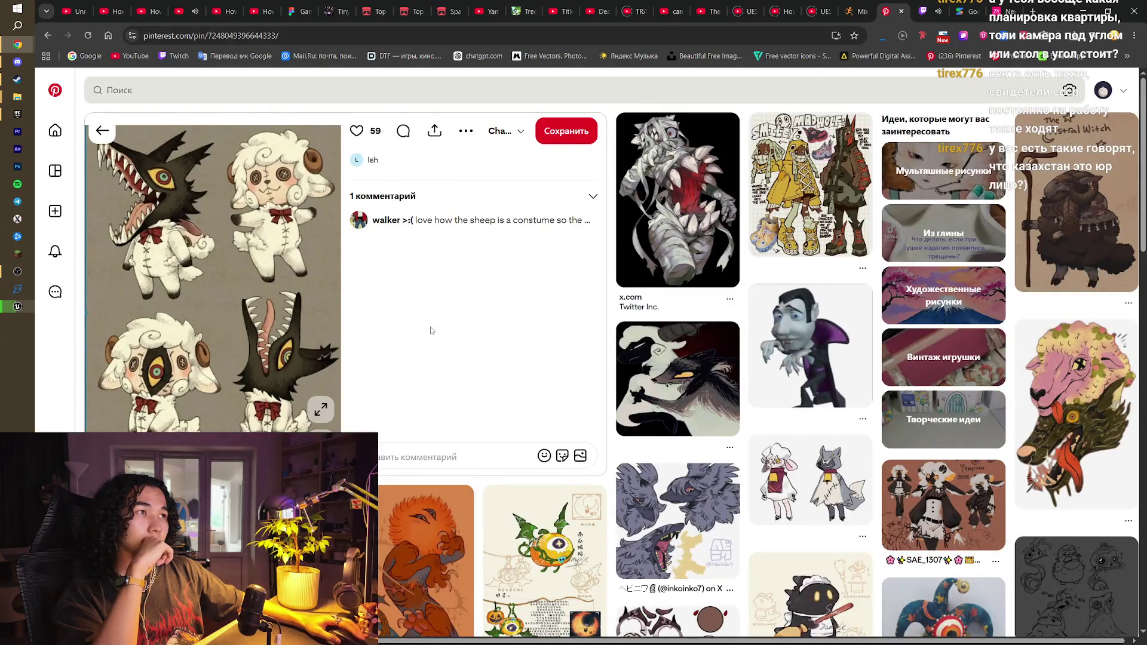
Scroll over the sheep-and-wolf character sheet pin, then switch to the Mixamo tab
scroll(462, 286, down, 2)
scroll(454, 293, up, 2)
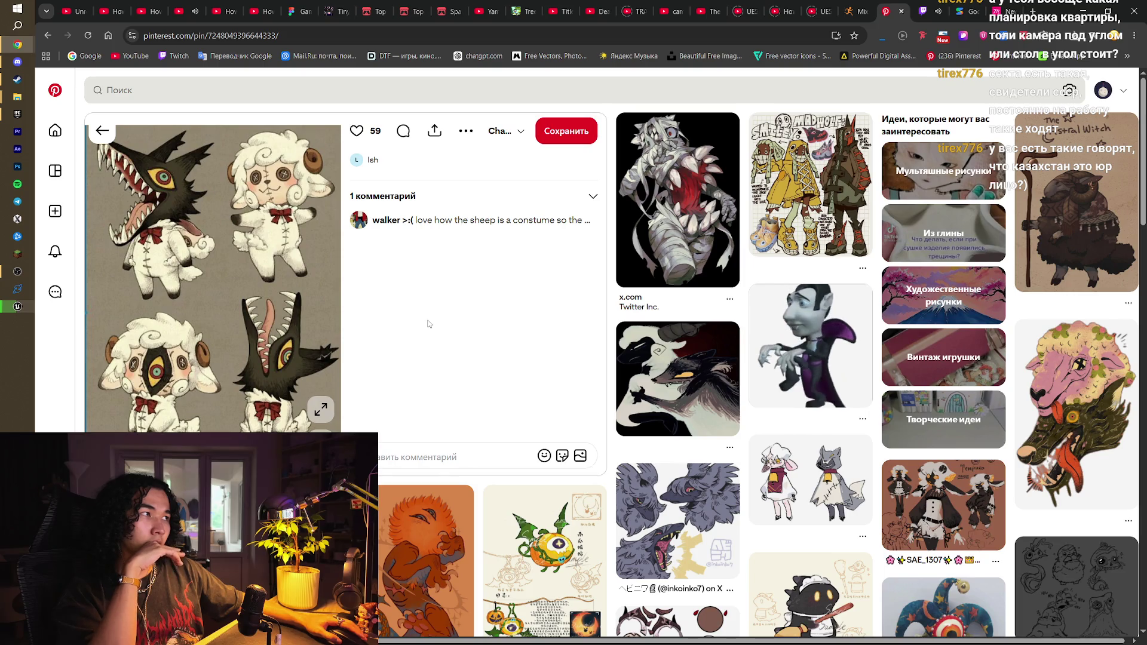
scroll(428, 324, down, 3)
scroll(428, 324, up, 3)
scroll(428, 324, down, 5)
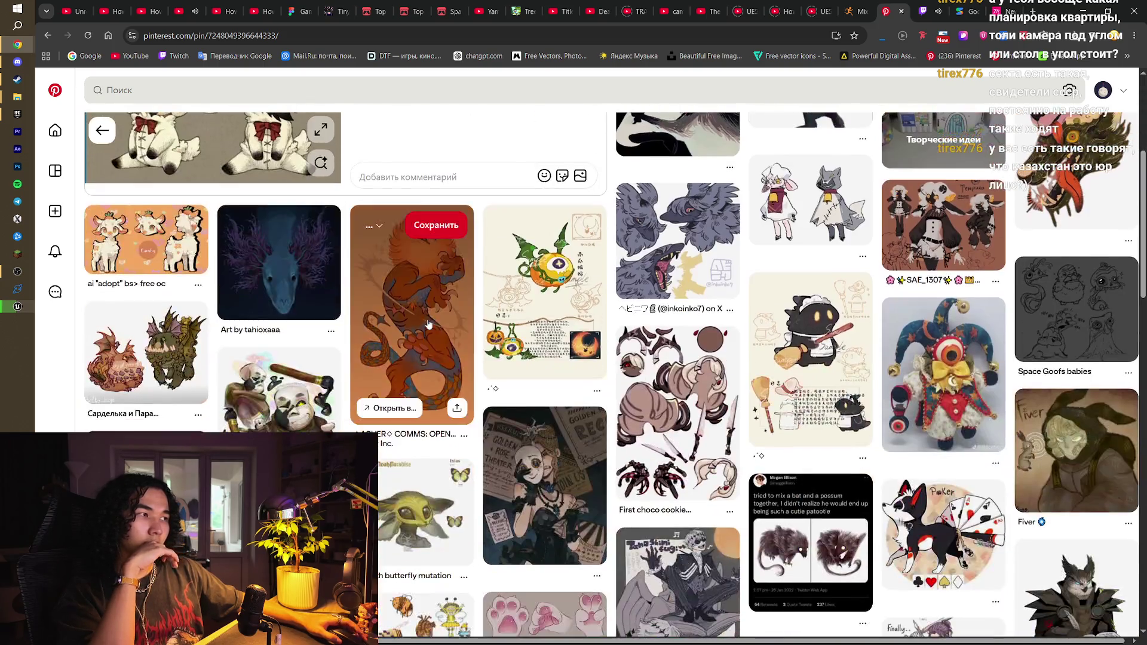
scroll(428, 334, up, 5)
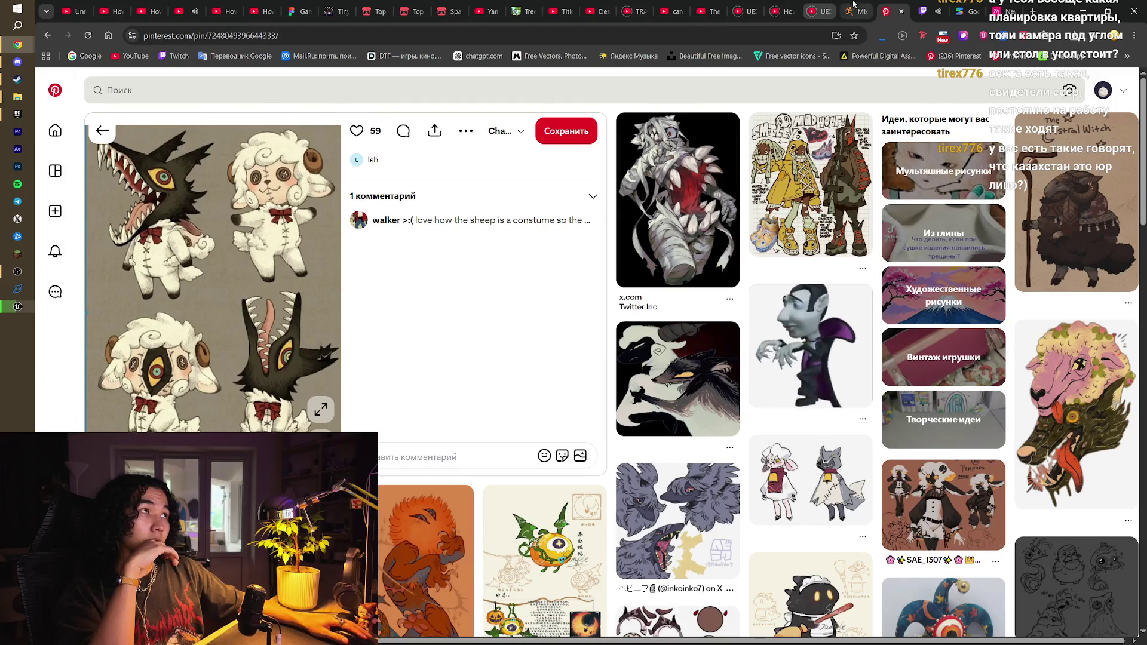
click(856, 6)
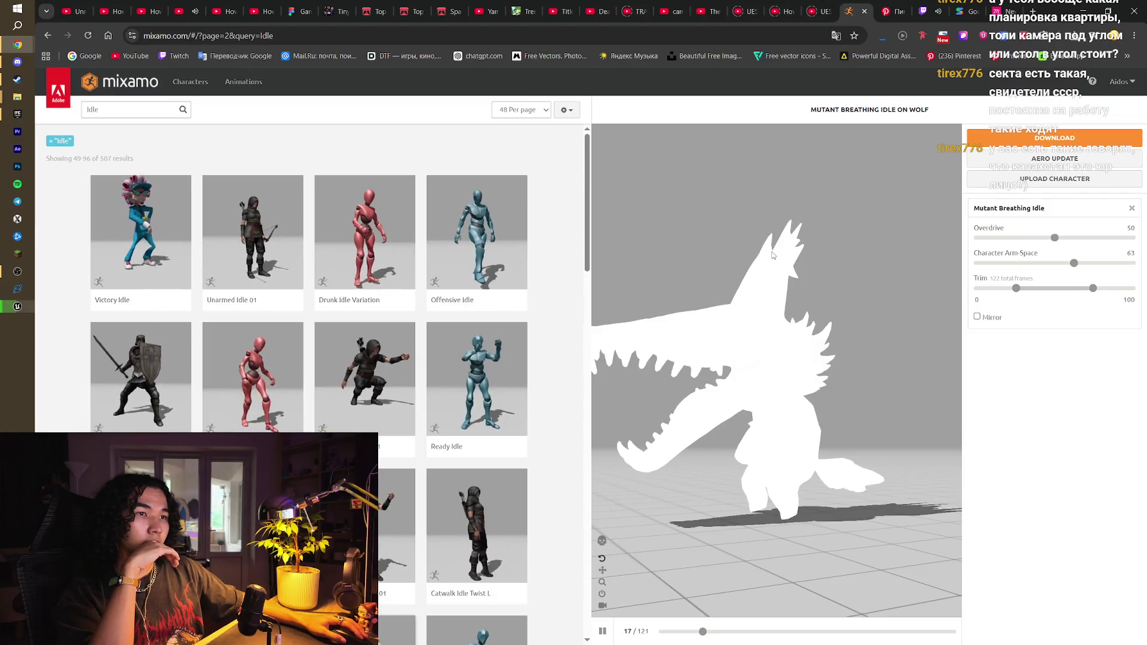
Select Mixamo's Idle search text, dismiss the genre list, and return to the Pinterest pin
double_click(91, 110)
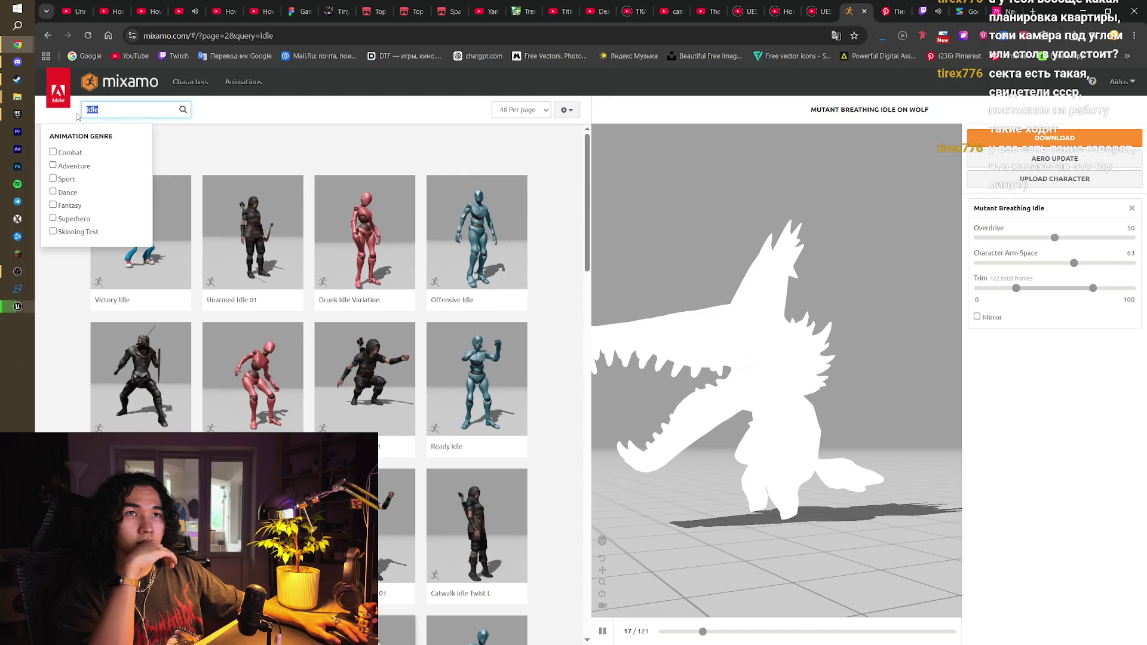
click(387, 124)
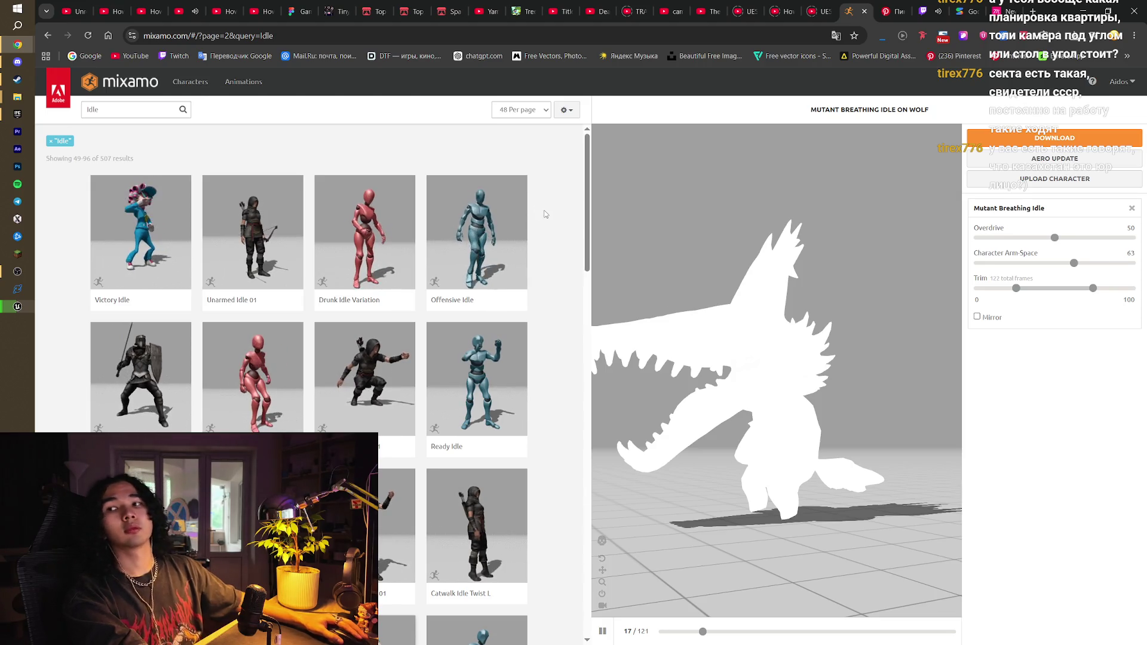
click(894, 11)
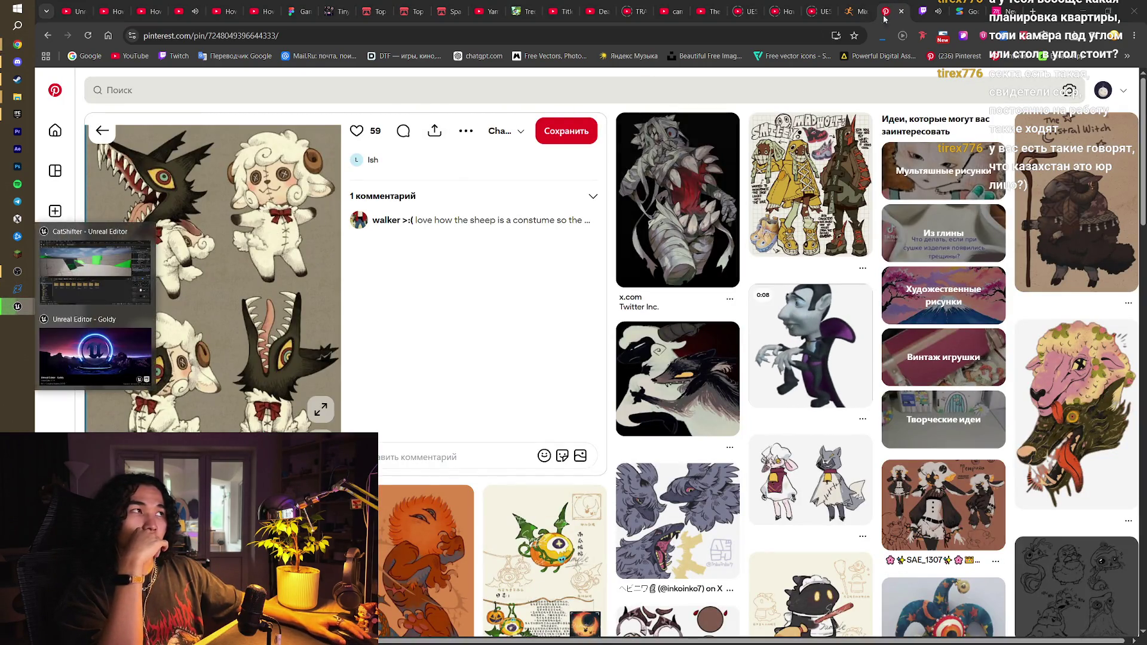
Glance at the Twitch stream, then scroll through the pin's related sheep and wolf pins
click(929, 5)
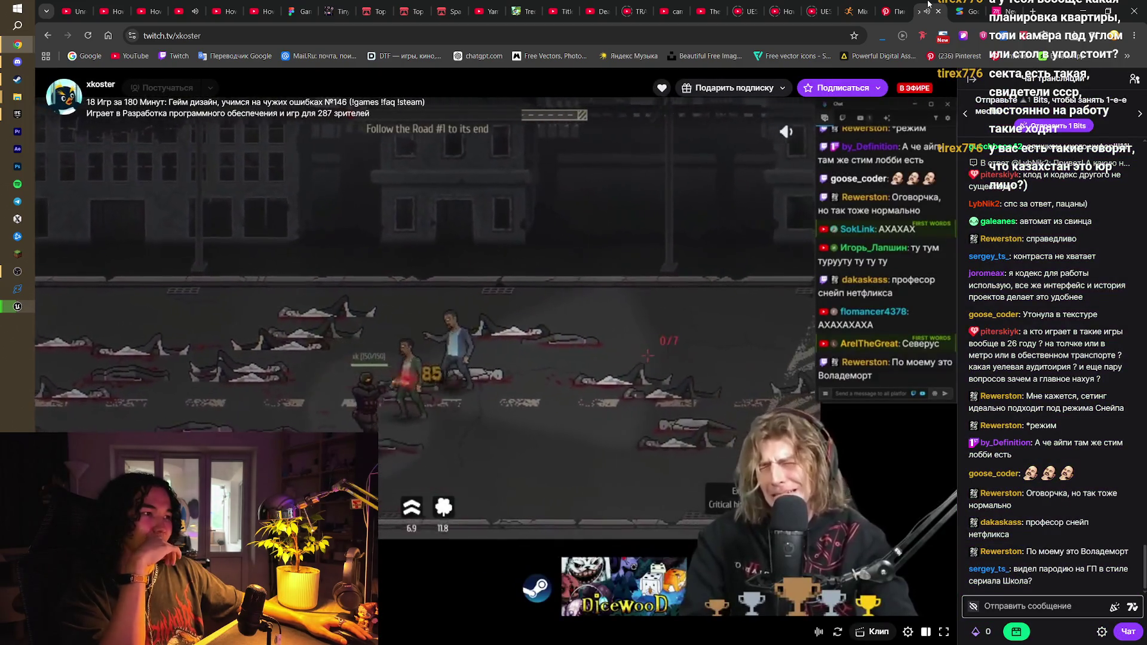
click(891, 10)
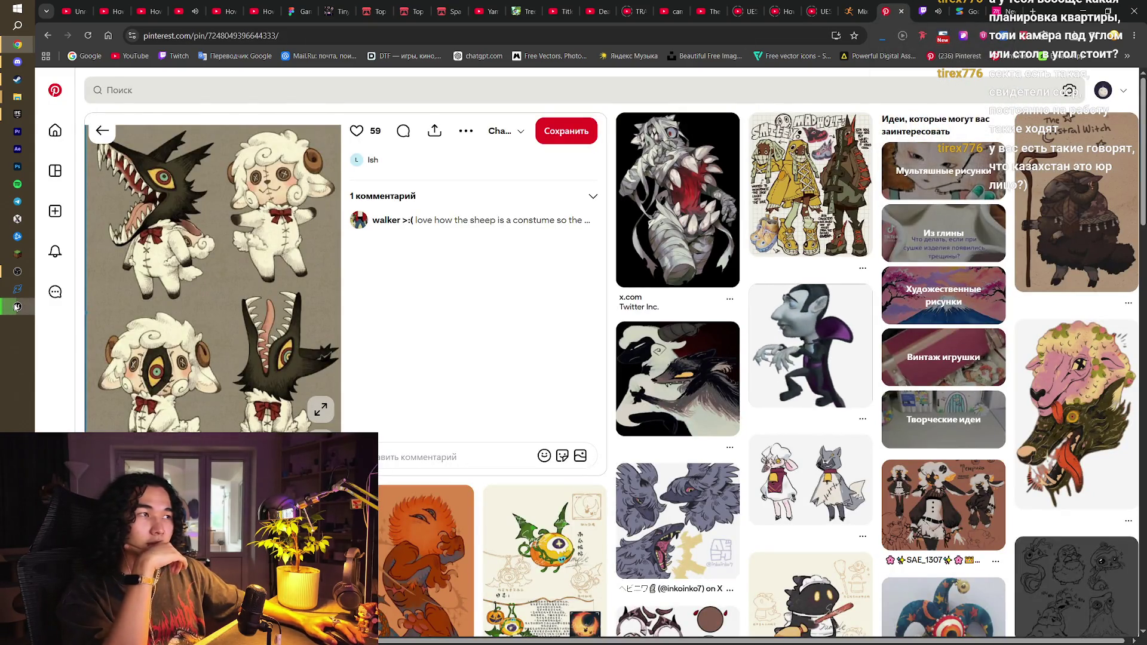
mouse_move(17, 306)
scroll(426, 330, down, 8)
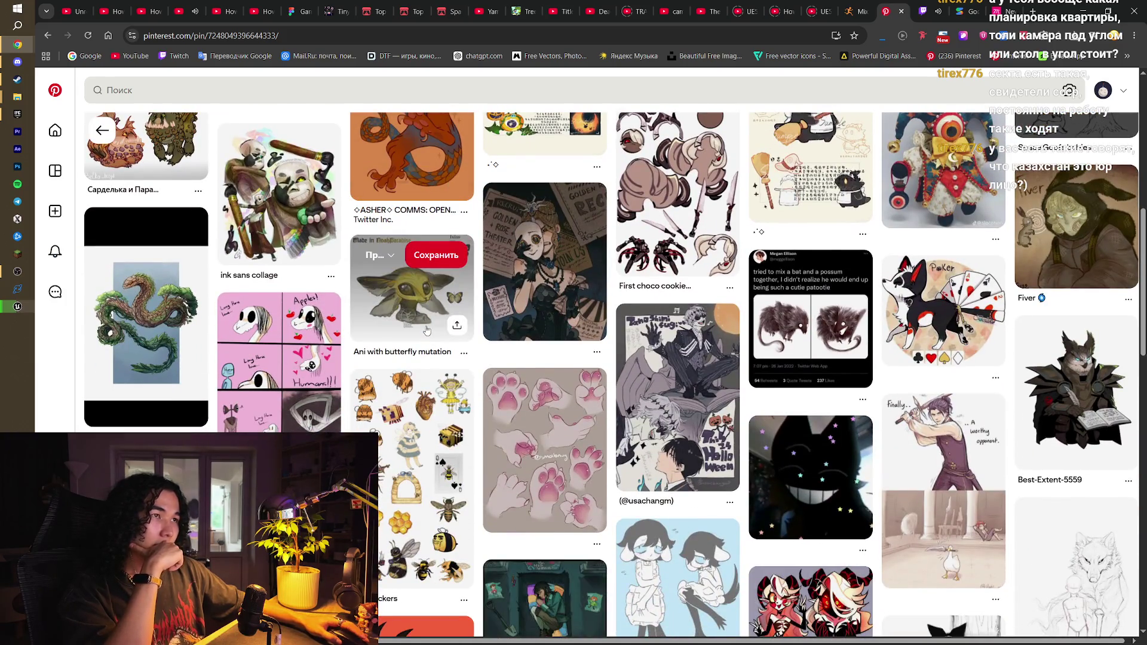
scroll(426, 331, down, 6)
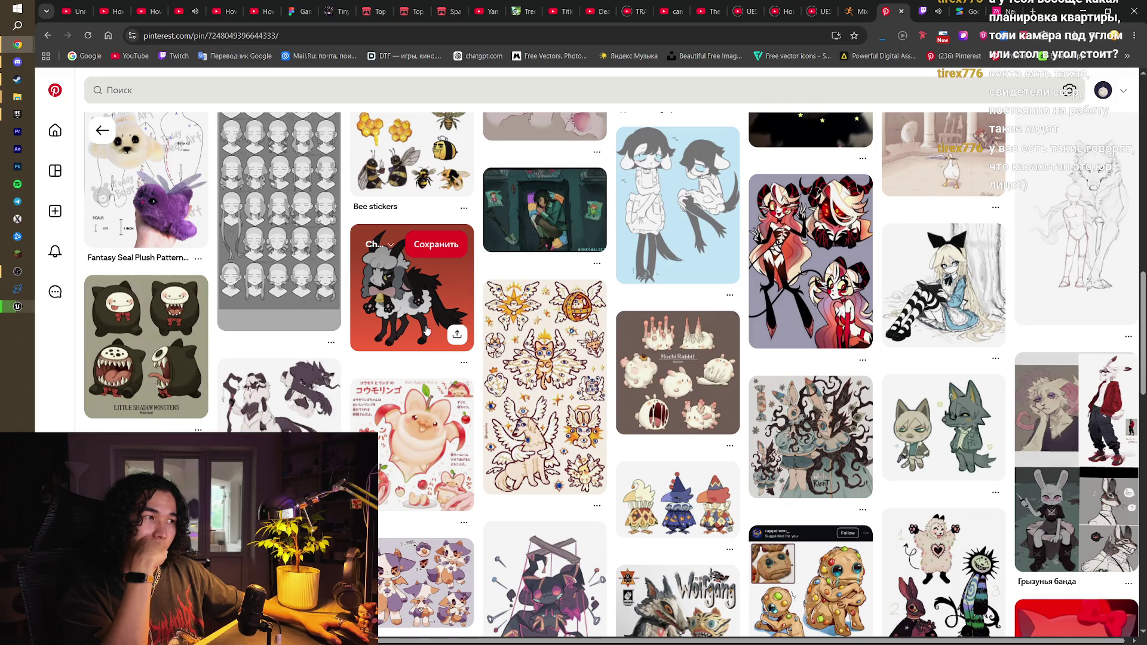
scroll(426, 331, down, 5)
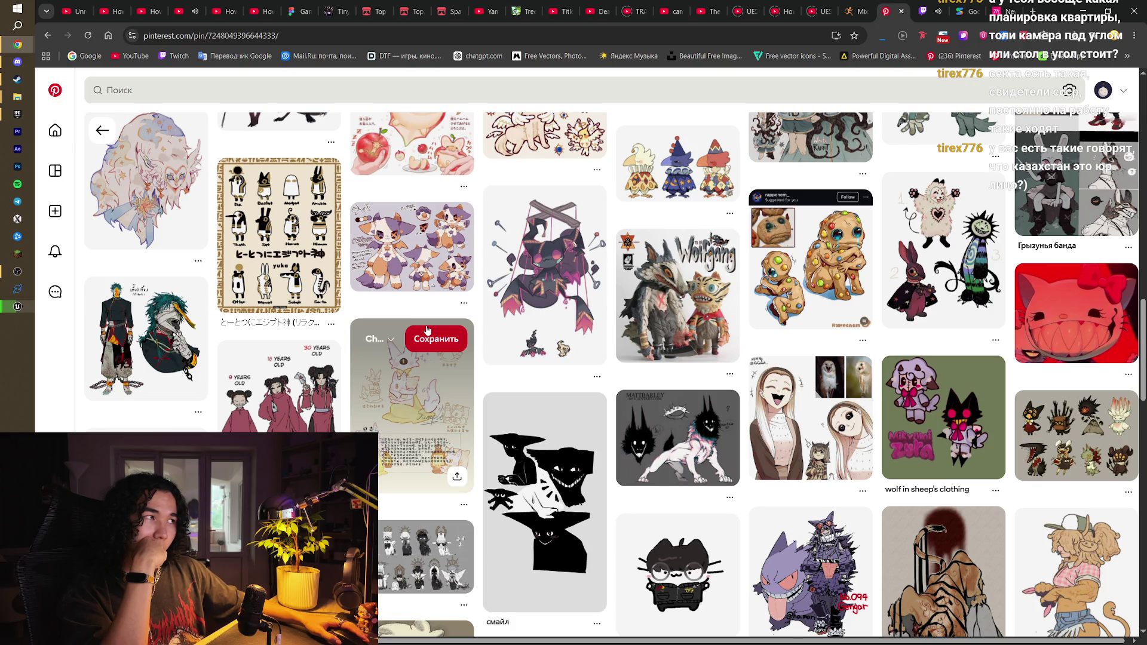
scroll(426, 330, down, 4)
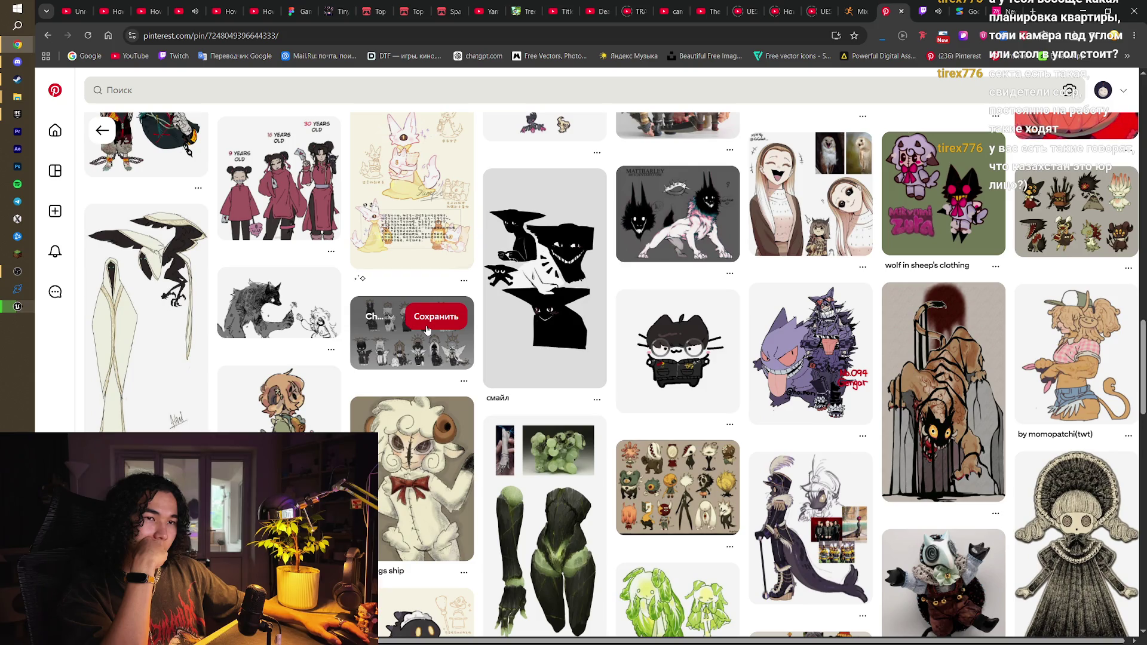
scroll(427, 331, down, 5)
scroll(443, 343, down, 2)
scroll(443, 343, down, 4)
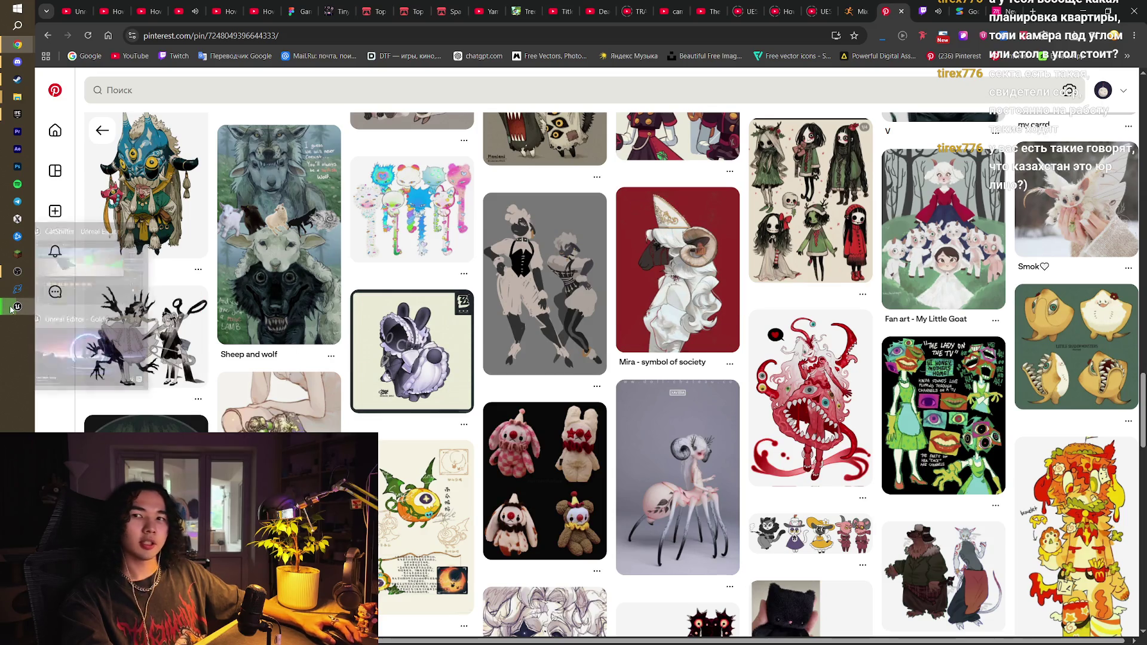
scroll(557, 367, down, 7)
scroll(557, 367, down, 11)
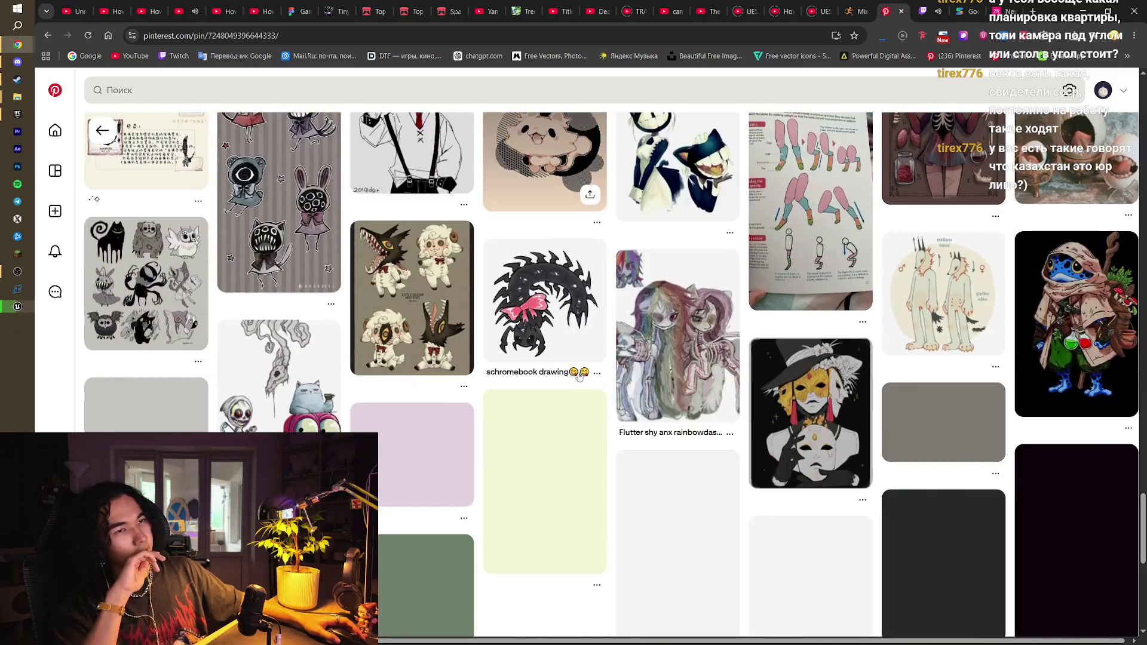
scroll(578, 374, down, 4)
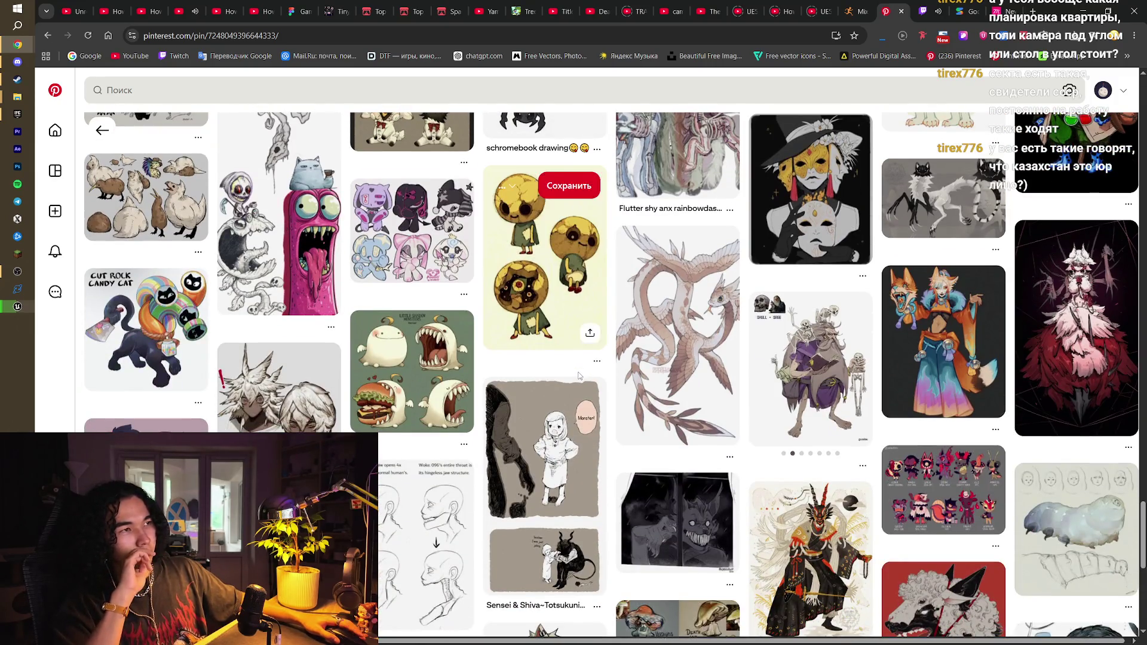
scroll(578, 375, down, 10)
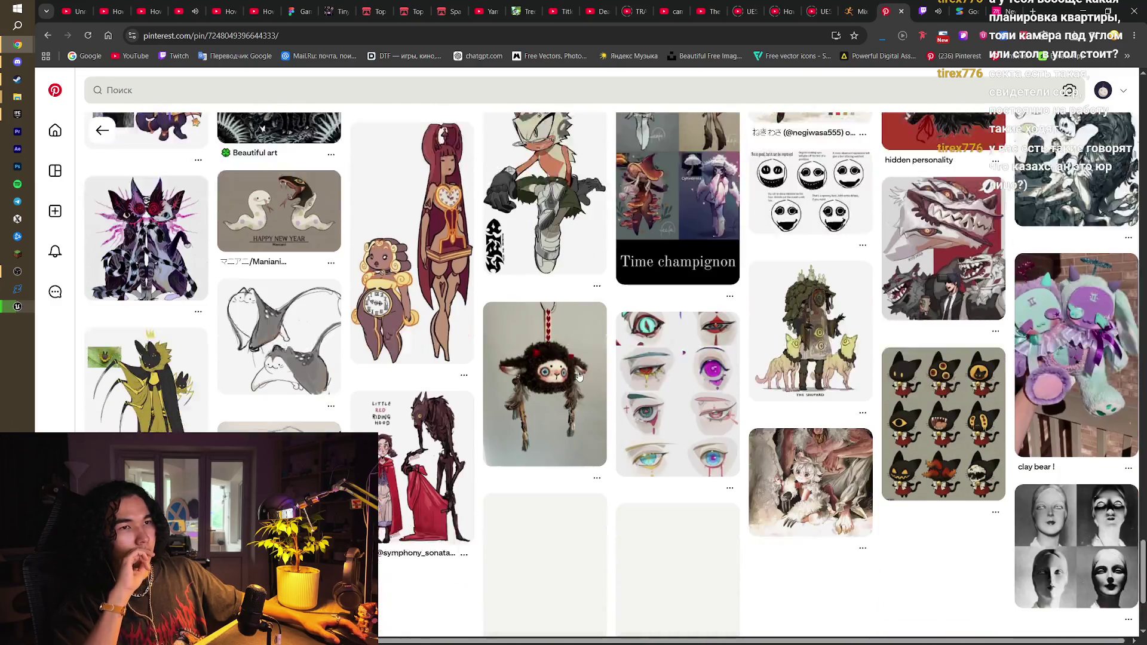
scroll(578, 376, down, 3)
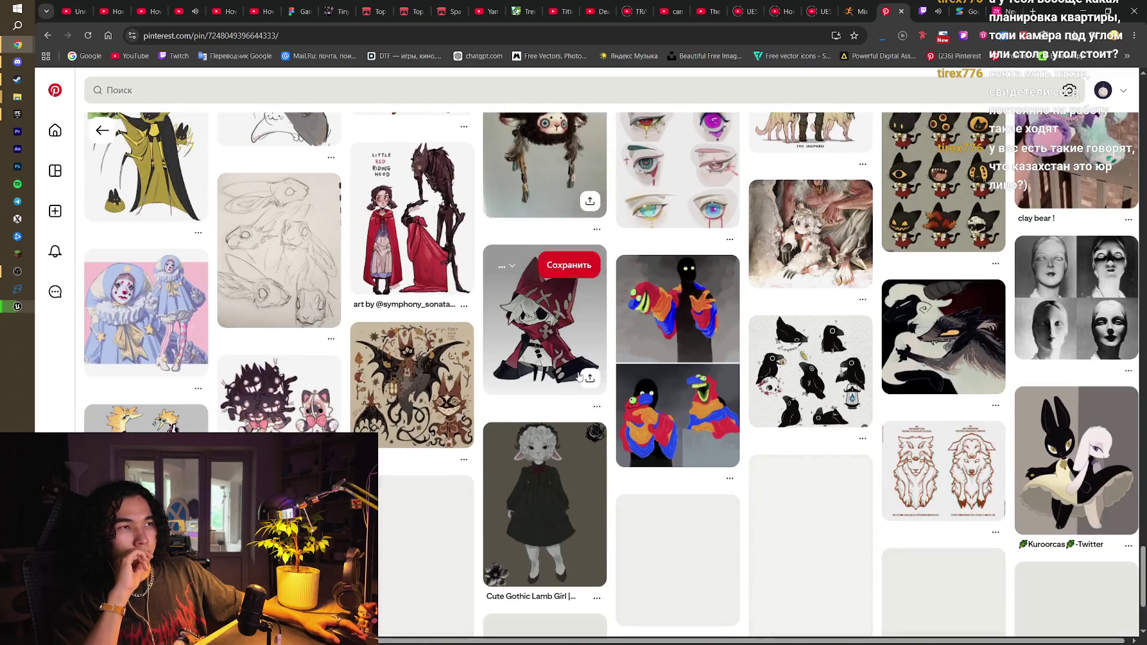
scroll(578, 375, up, 2)
scroll(578, 374, down, 5)
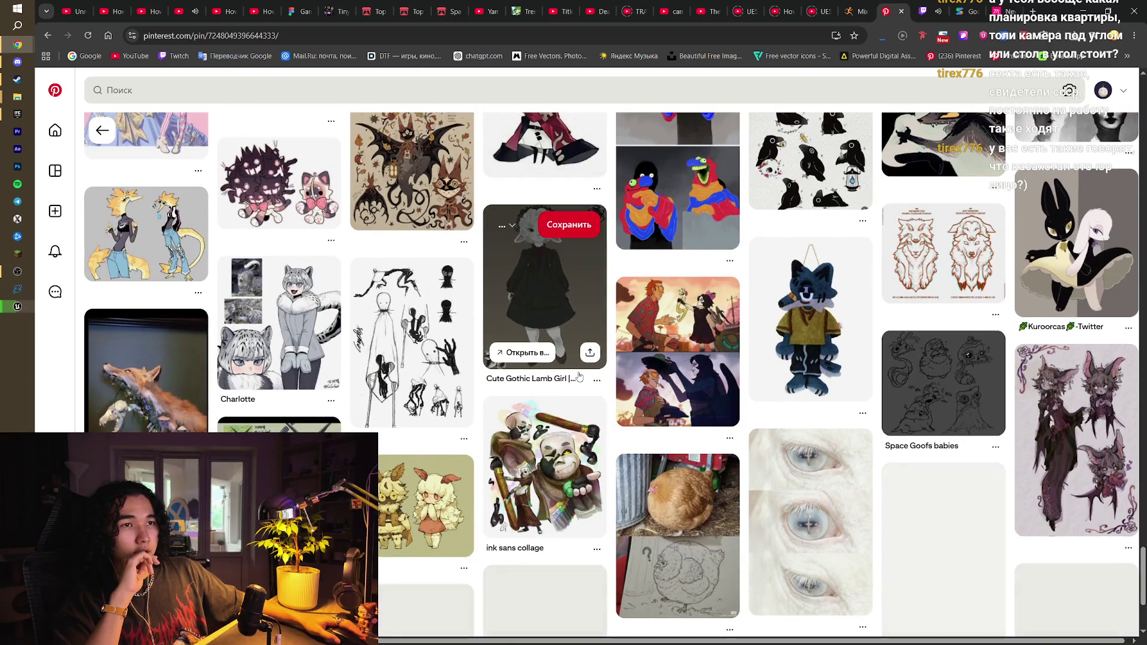
scroll(618, 407, up, 5)
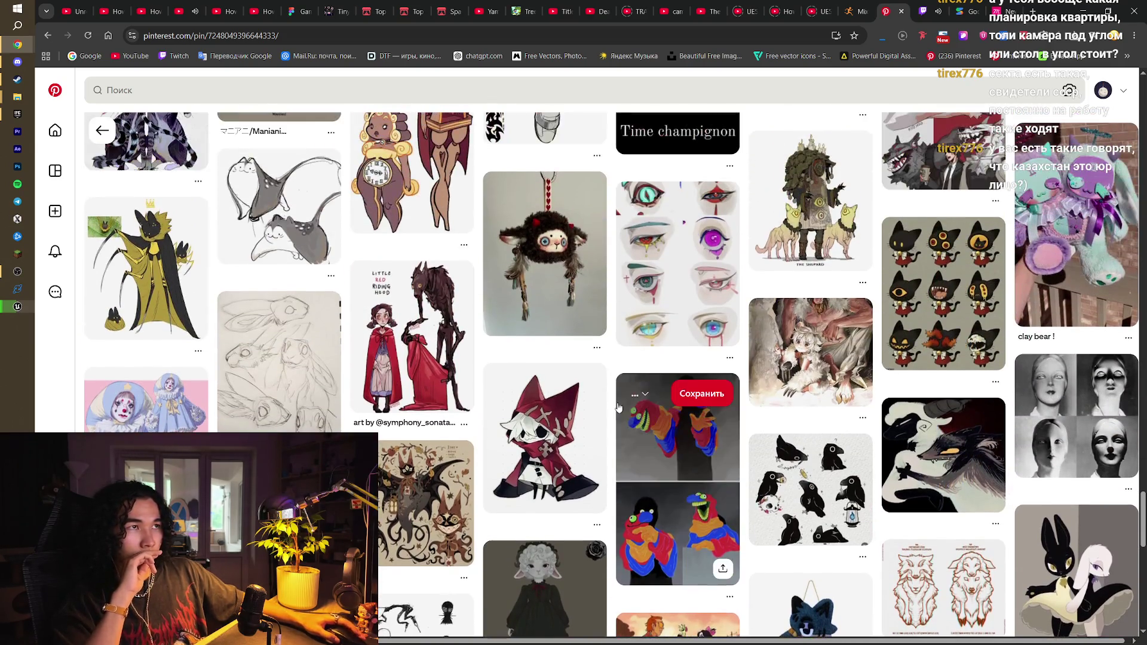
Reload the pin page, scroll it again, and open the Pinterest home feed in a new tab
key(F5)
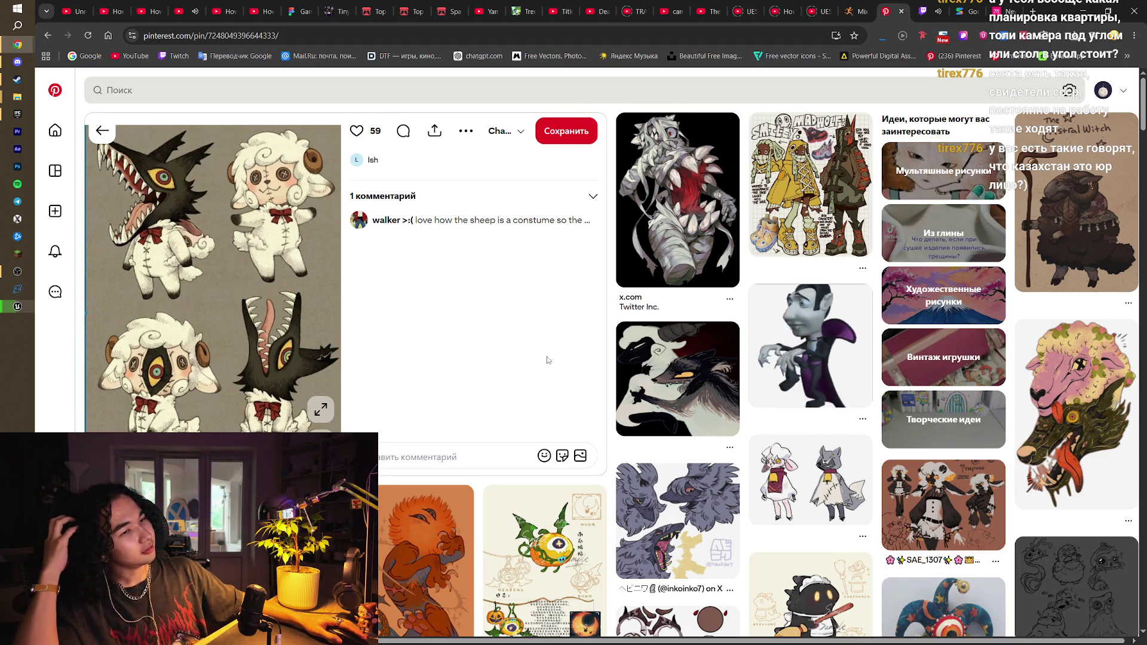
scroll(547, 360, down, 3)
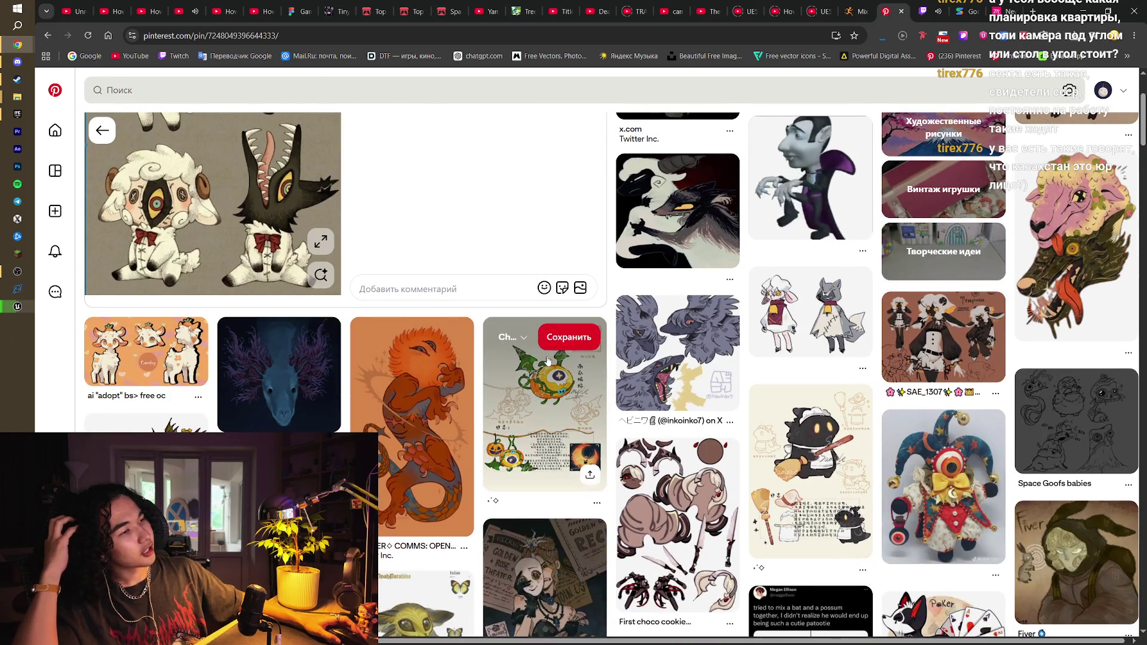
scroll(547, 360, down, 2)
scroll(547, 361, down, 3)
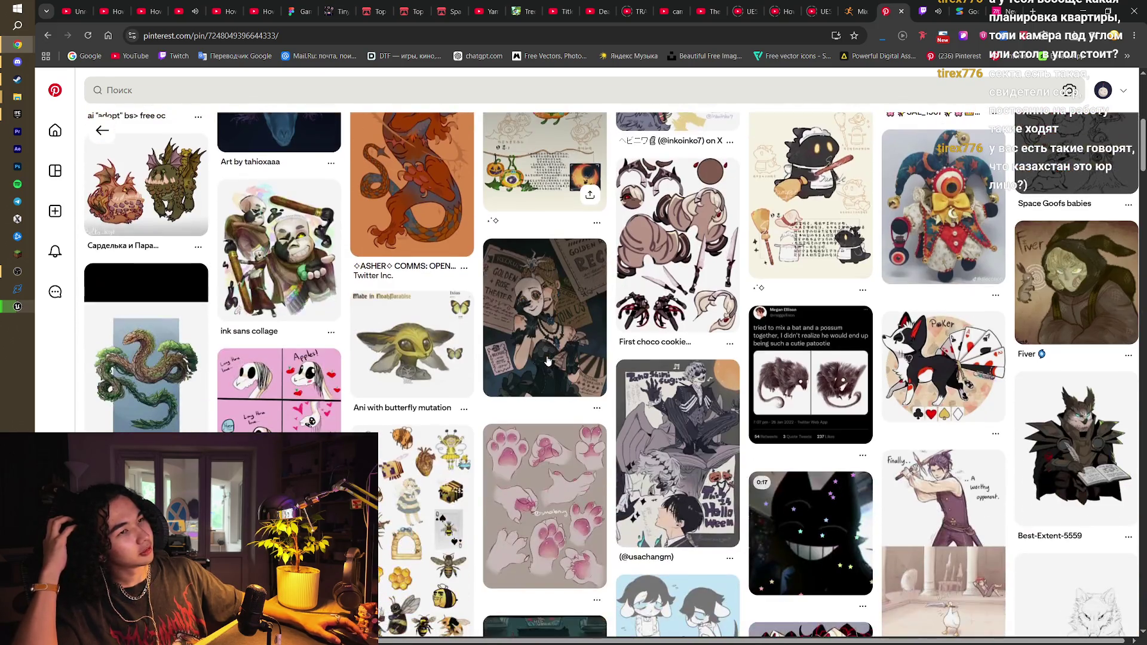
scroll(547, 361, up, 8)
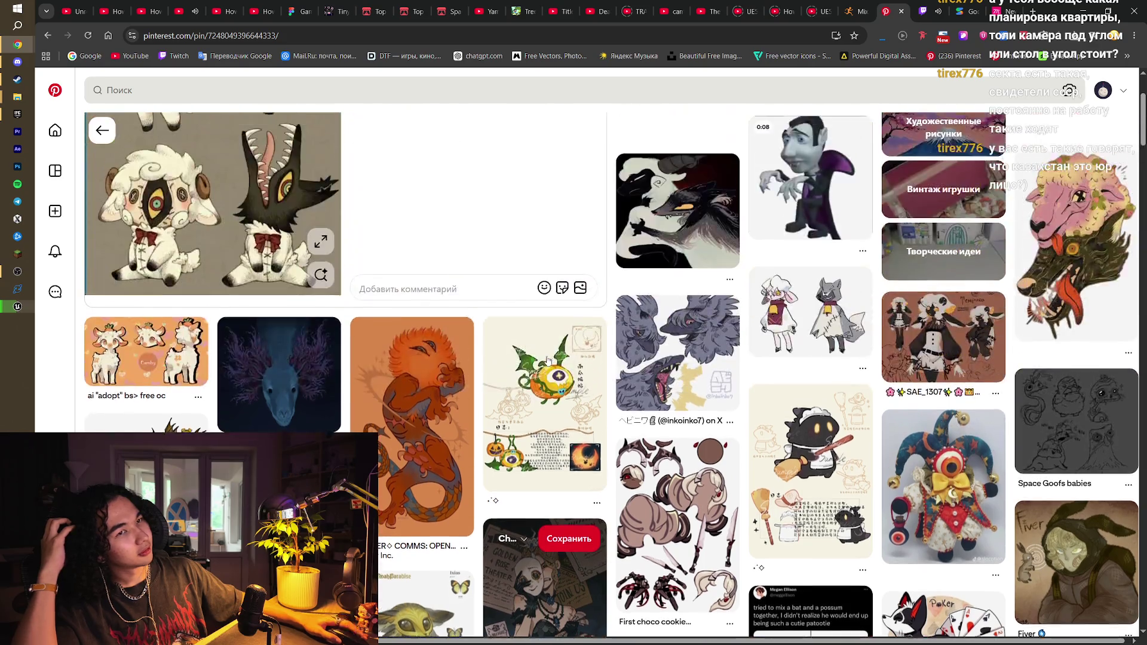
middle_click(55, 129)
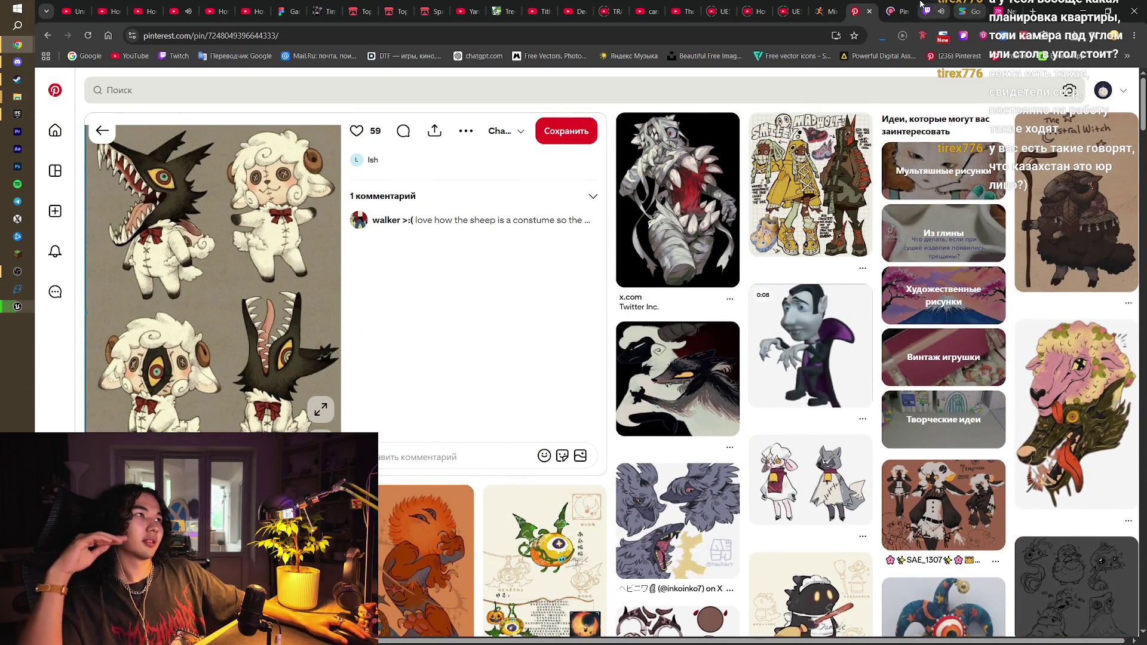
click(909, 5)
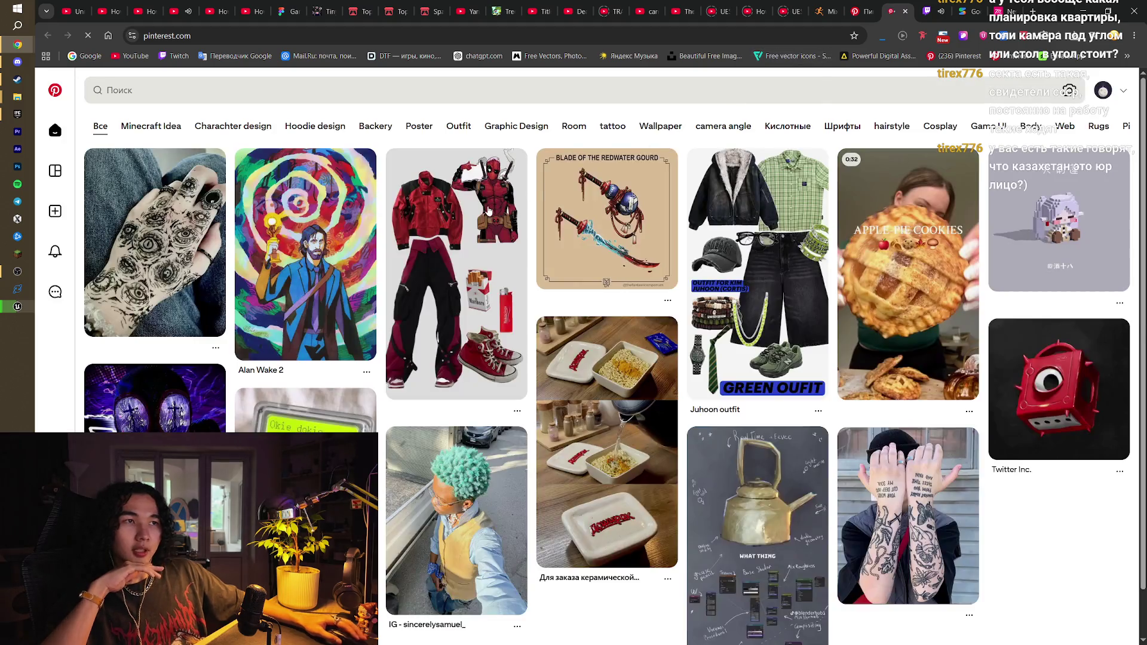
click(257, 128)
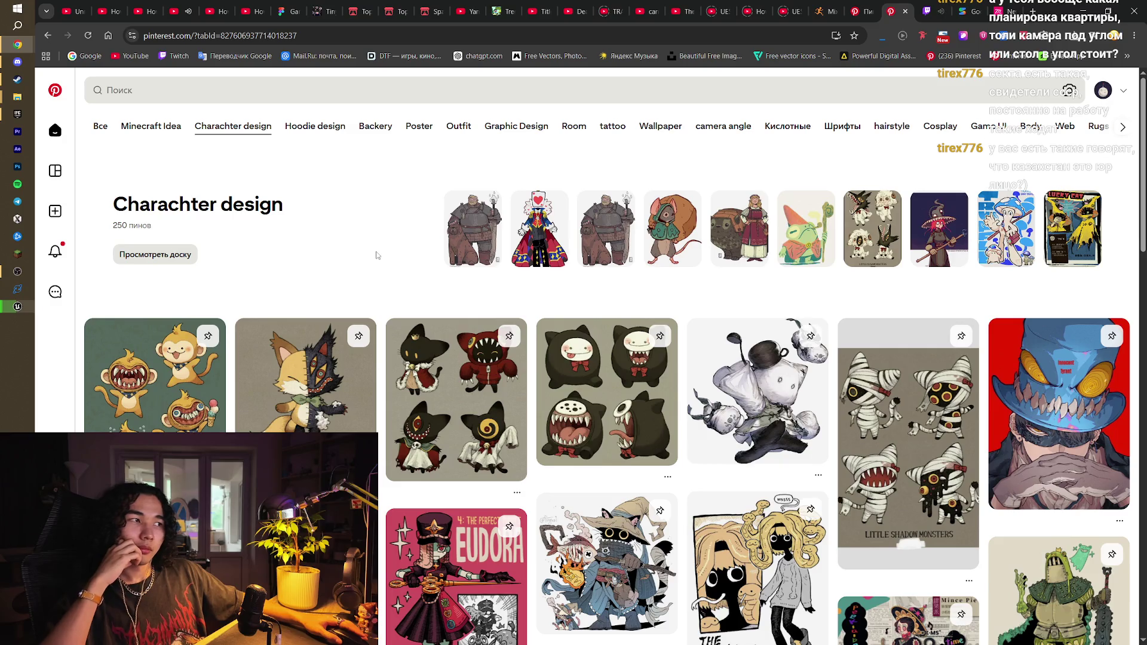
scroll(377, 255, down, 2)
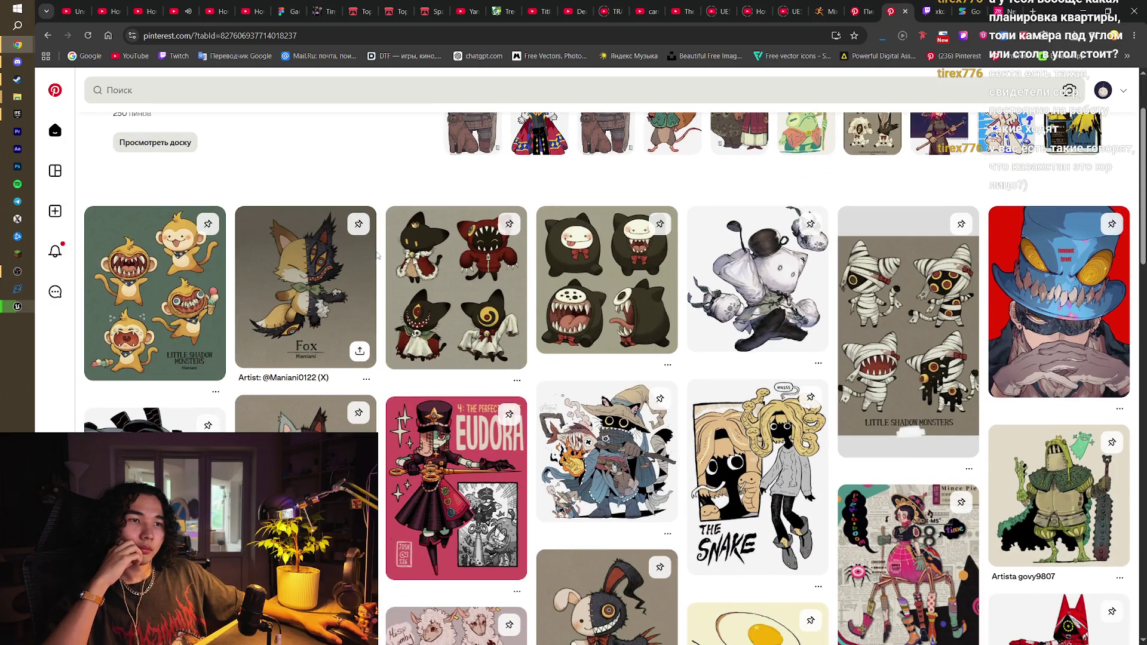
scroll(377, 256, down, 4)
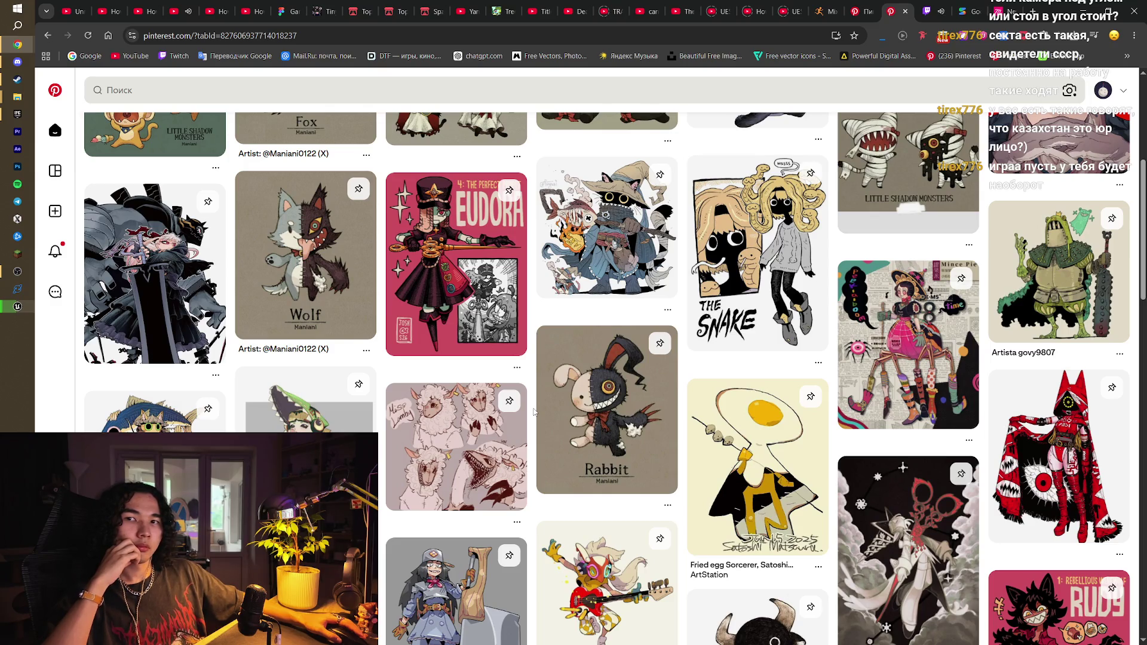
scroll(534, 413, down, 3)
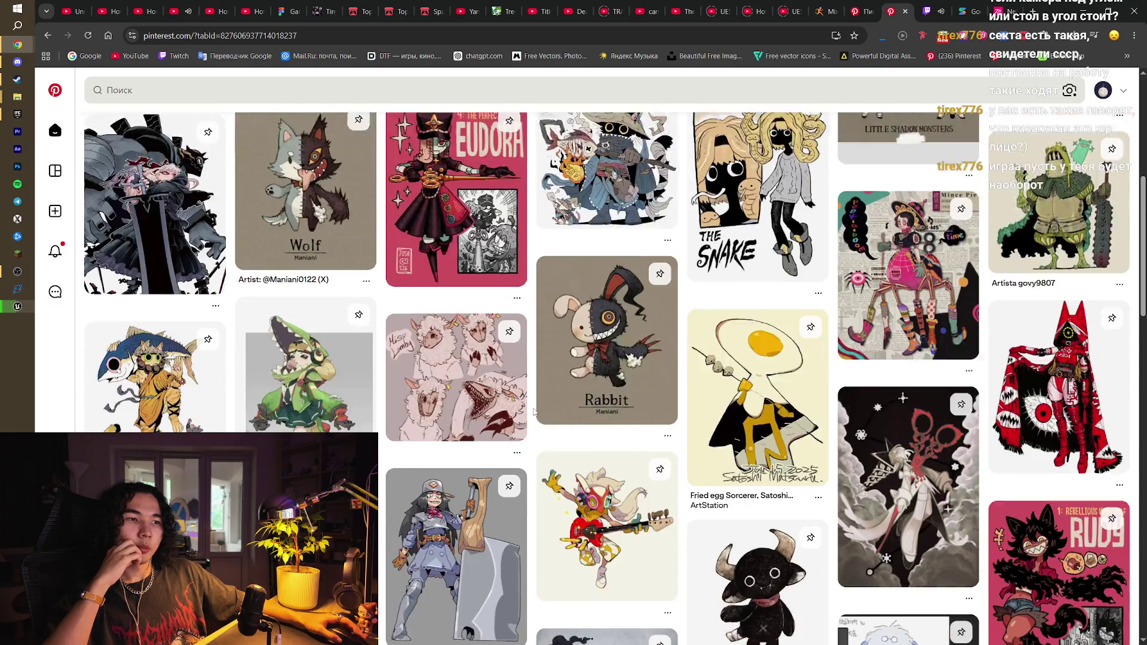
scroll(533, 412, down, 3)
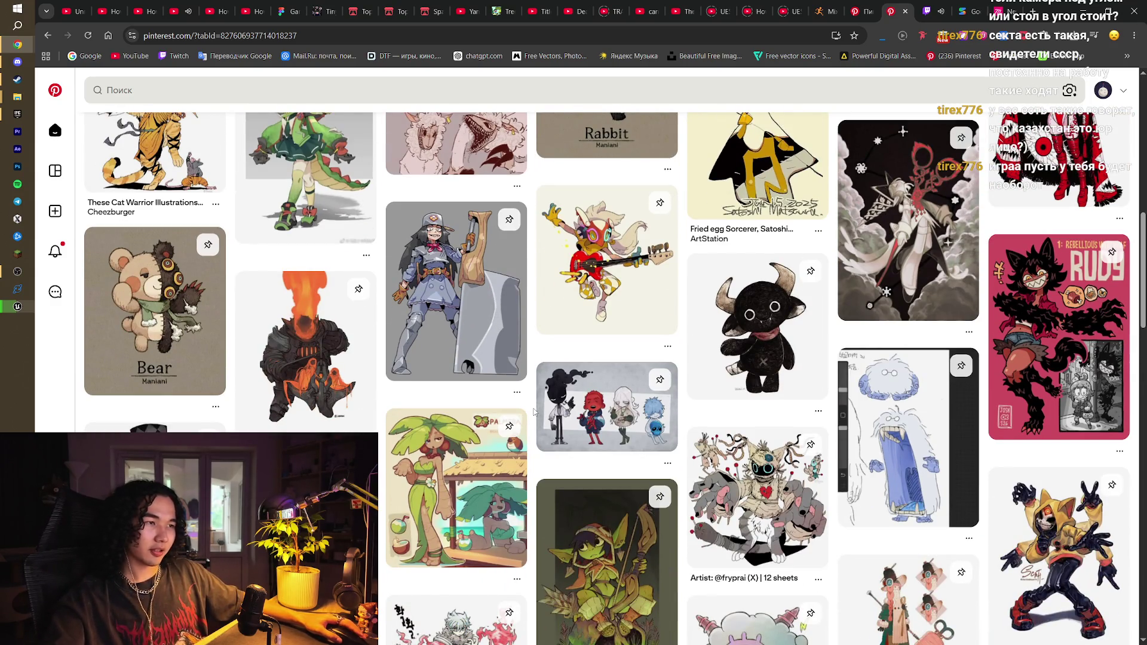
scroll(534, 411, up, 2)
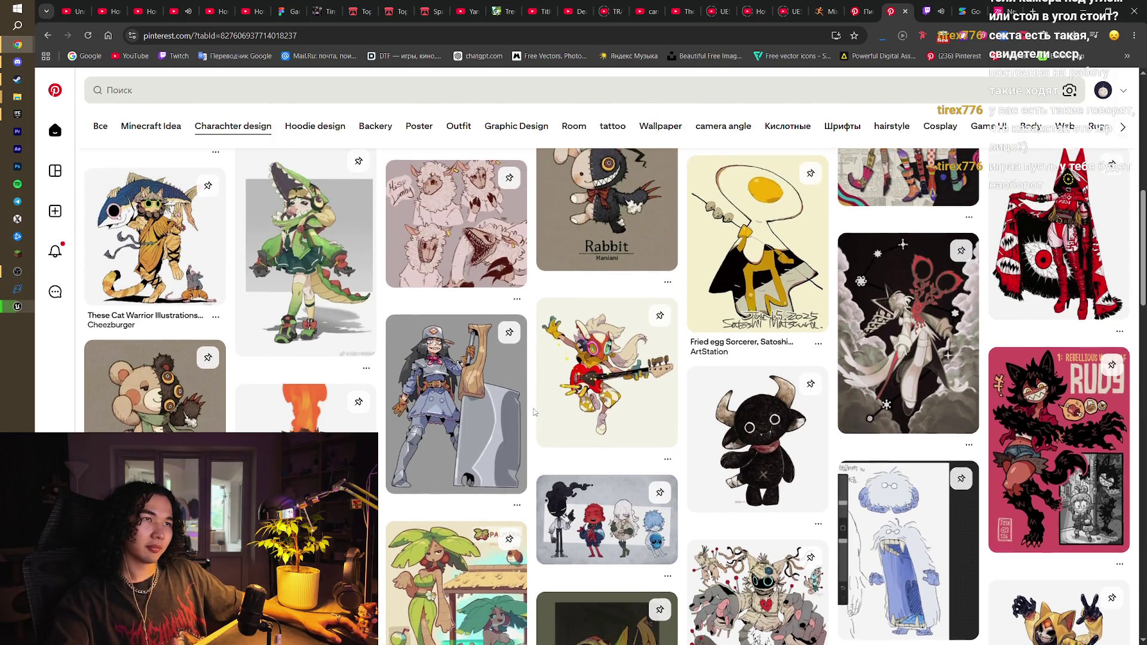
scroll(533, 413, up, 5)
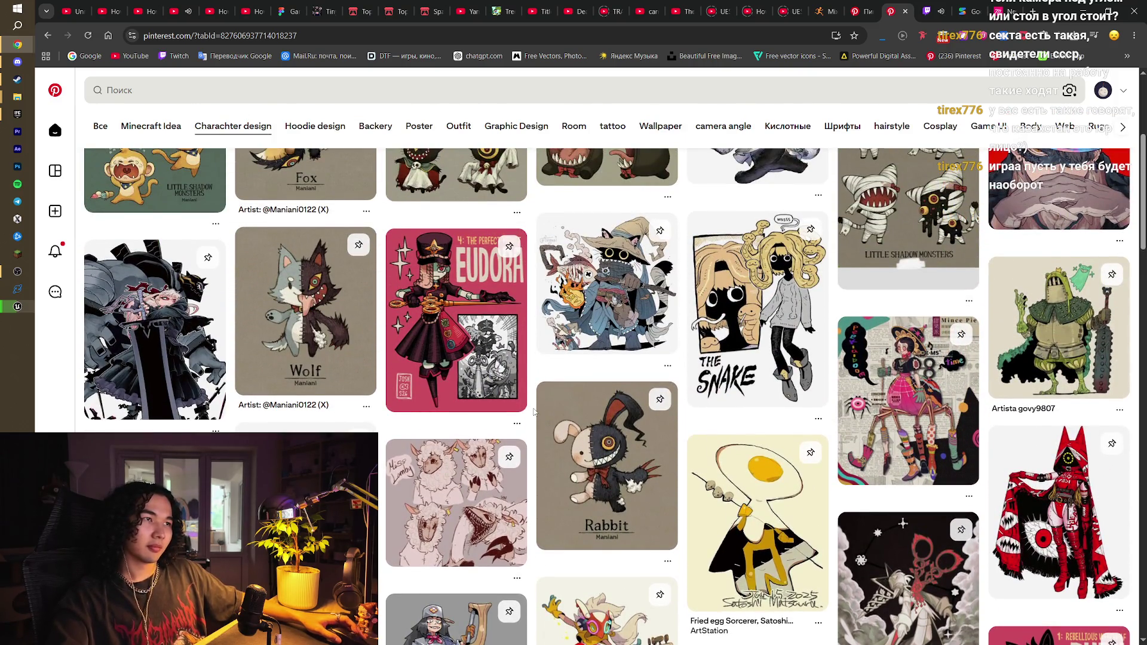
scroll(533, 411, up, 3)
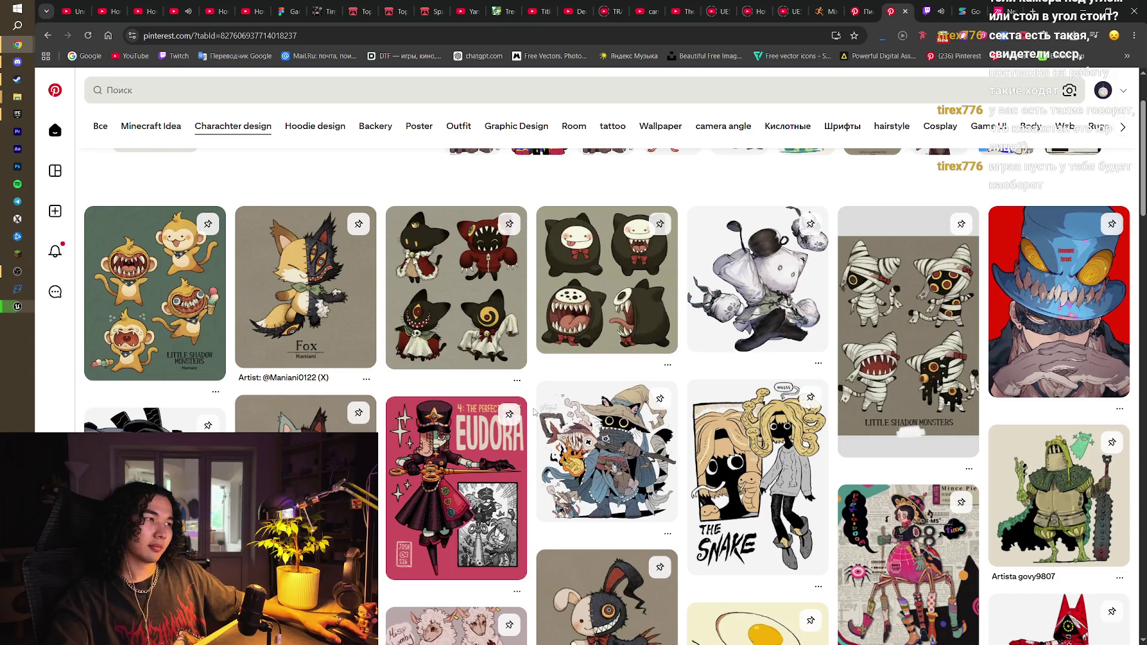
scroll(533, 411, down, 14)
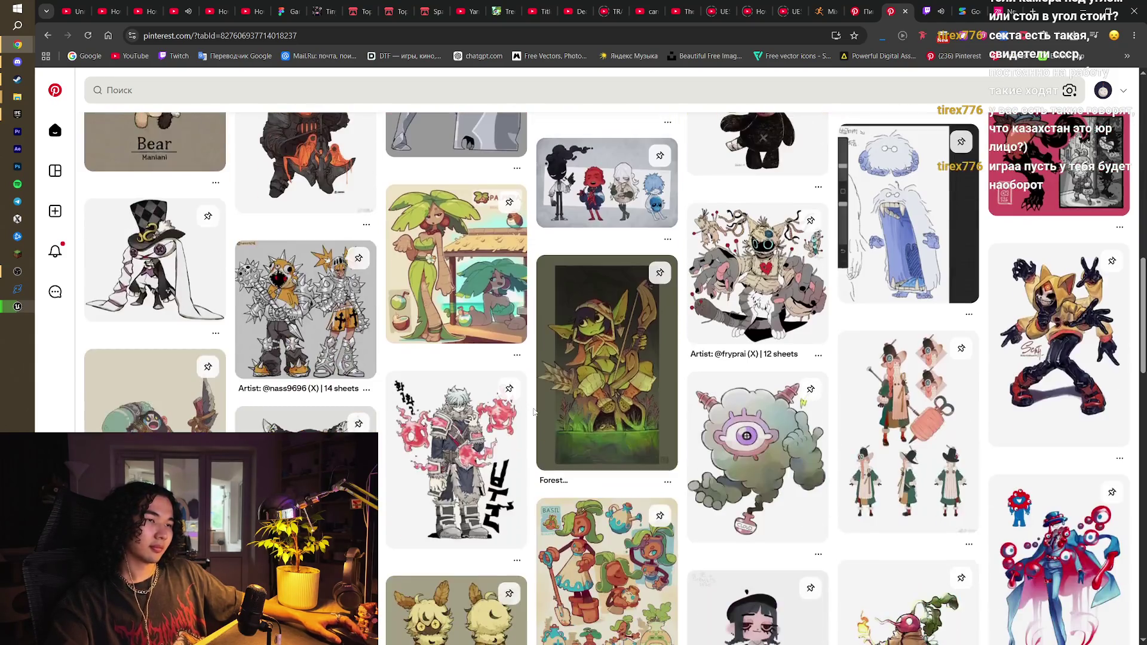
scroll(534, 413, down, 4)
scroll(534, 411, down, 4)
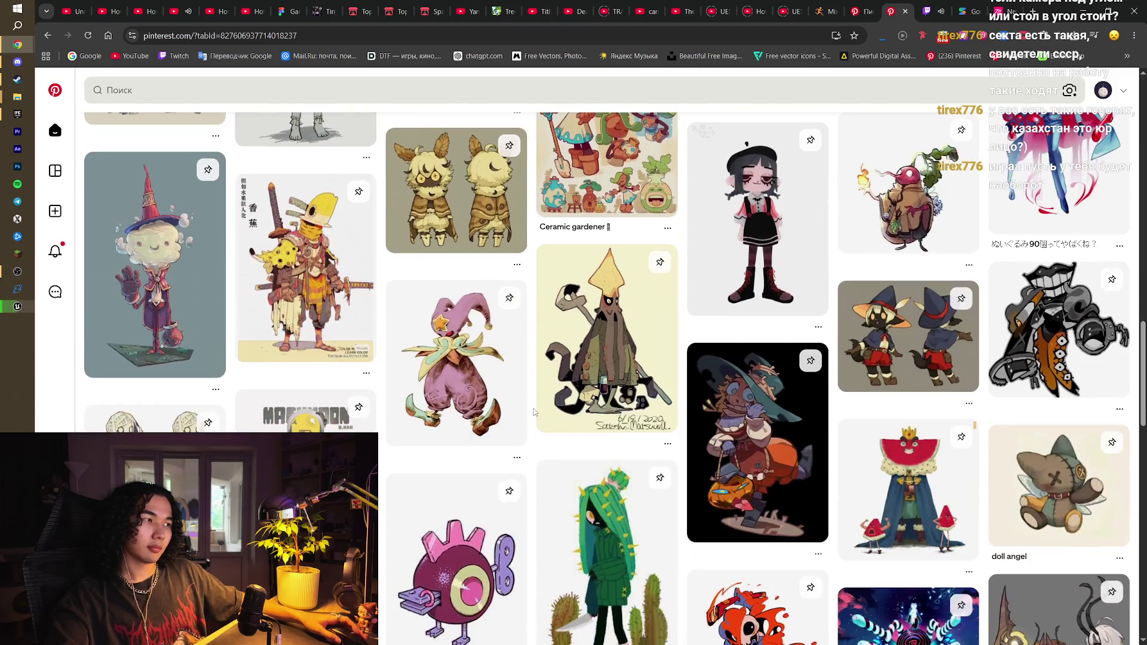
scroll(533, 411, down, 4)
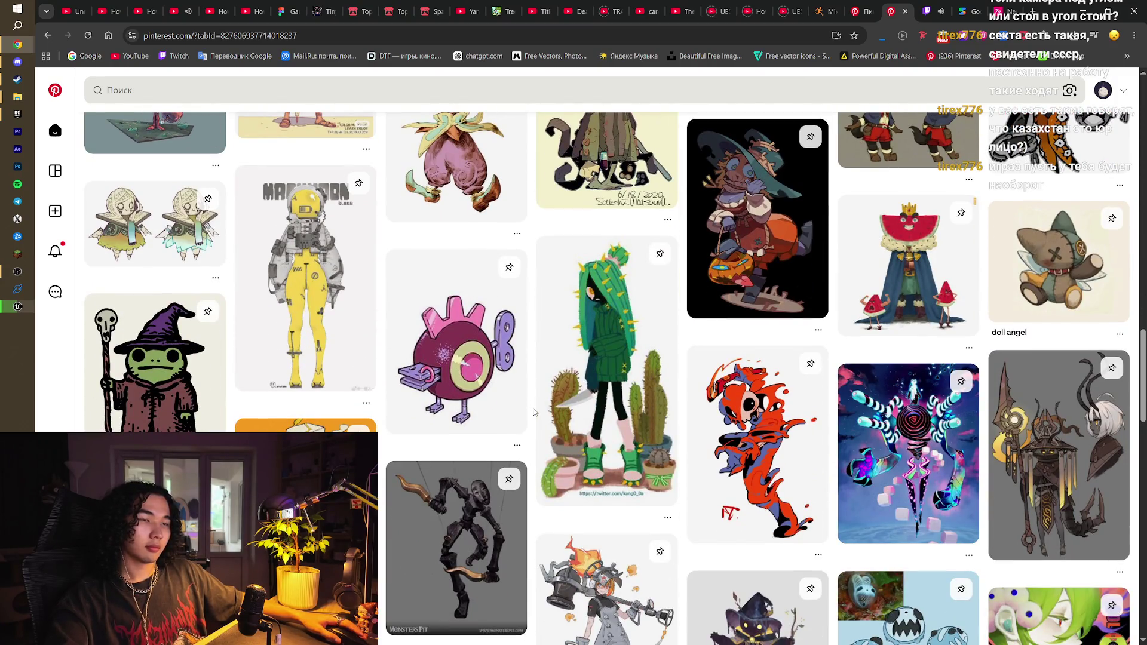
scroll(533, 411, down, 6)
scroll(534, 411, down, 2)
scroll(533, 411, down, 4)
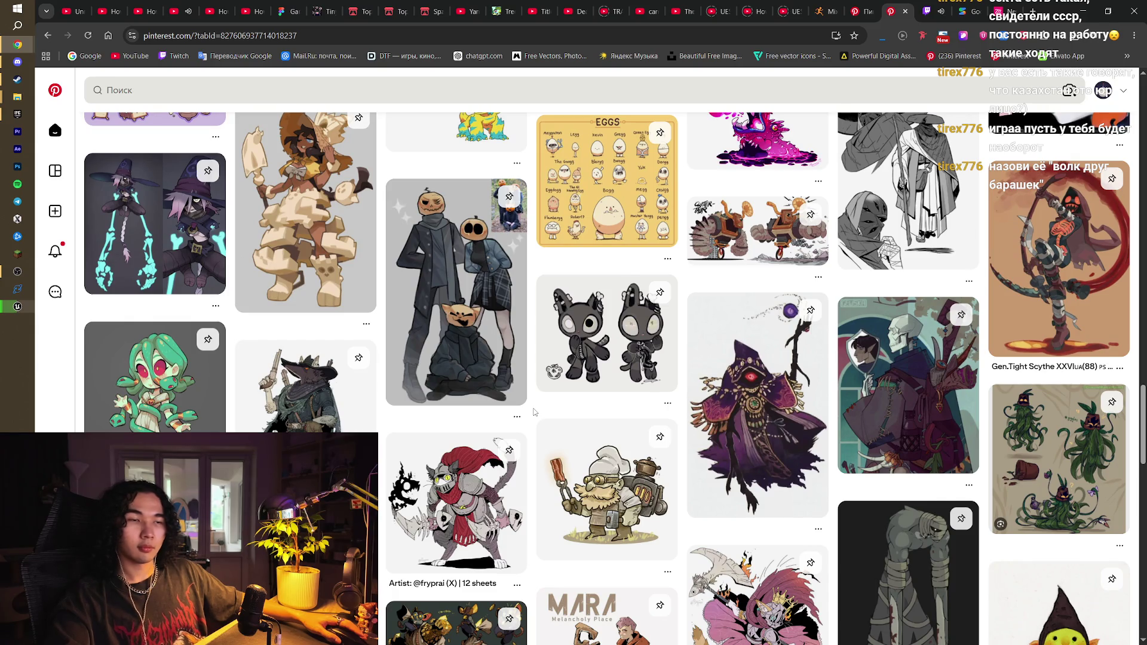
scroll(534, 411, down, 4)
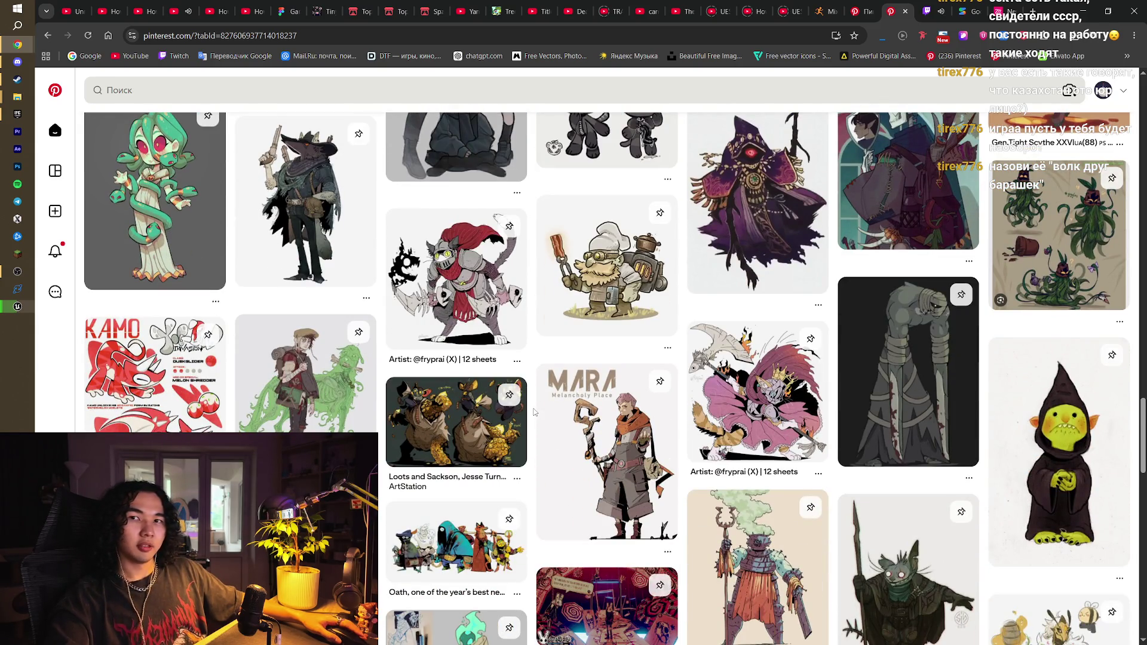
scroll(534, 411, down, 13)
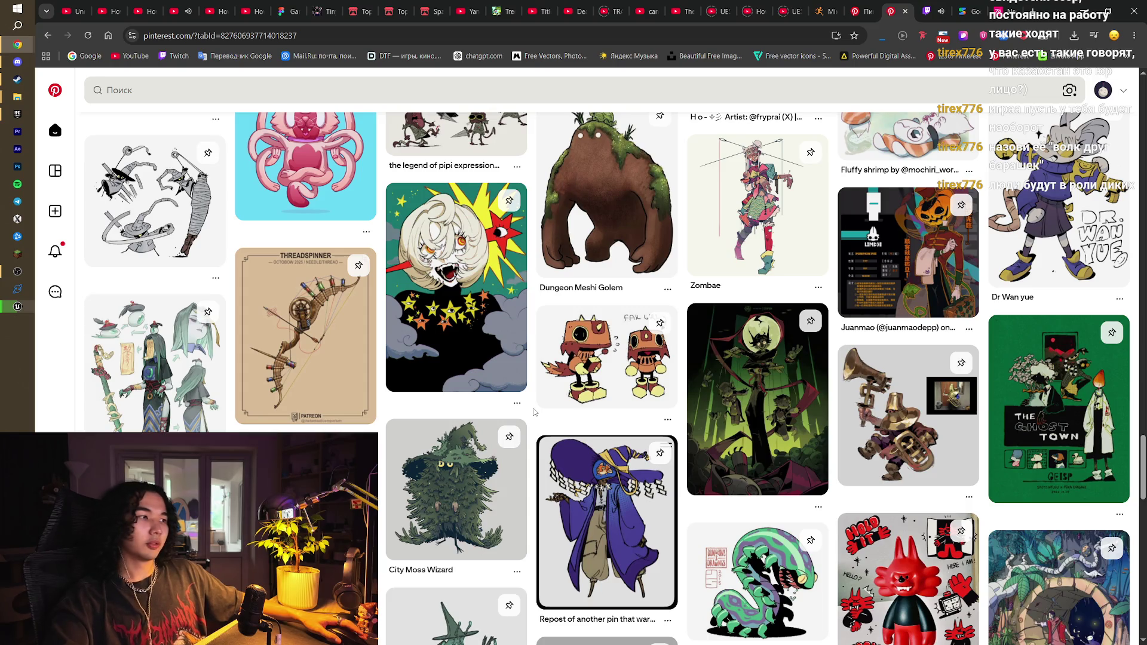
key(F5)
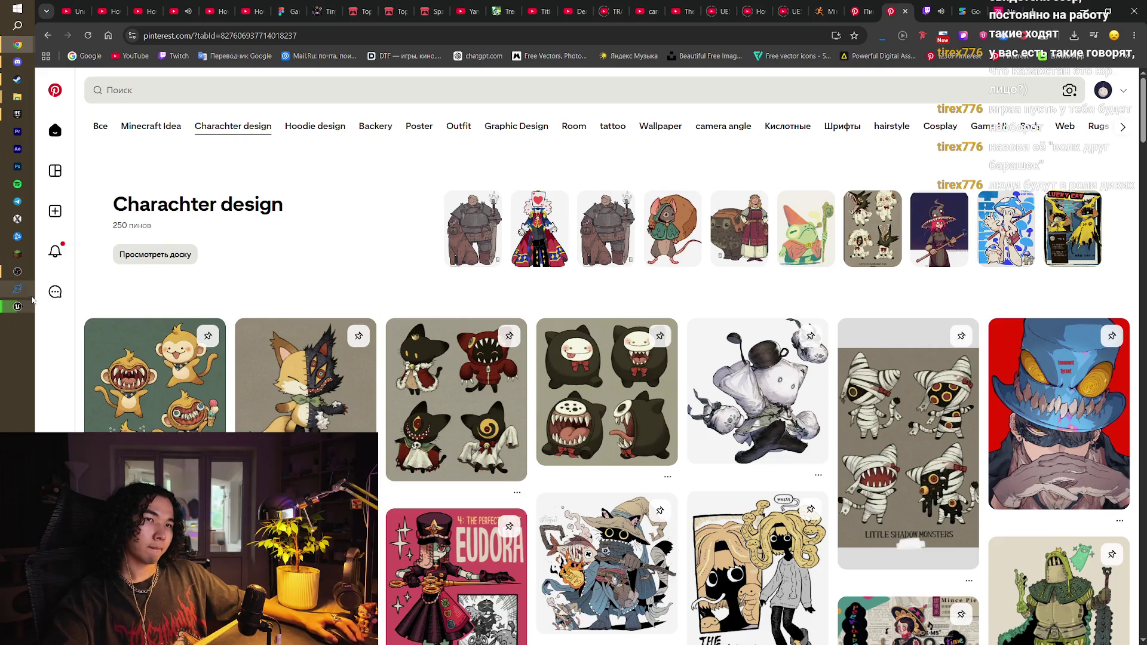
scroll(81, 312, down, 3)
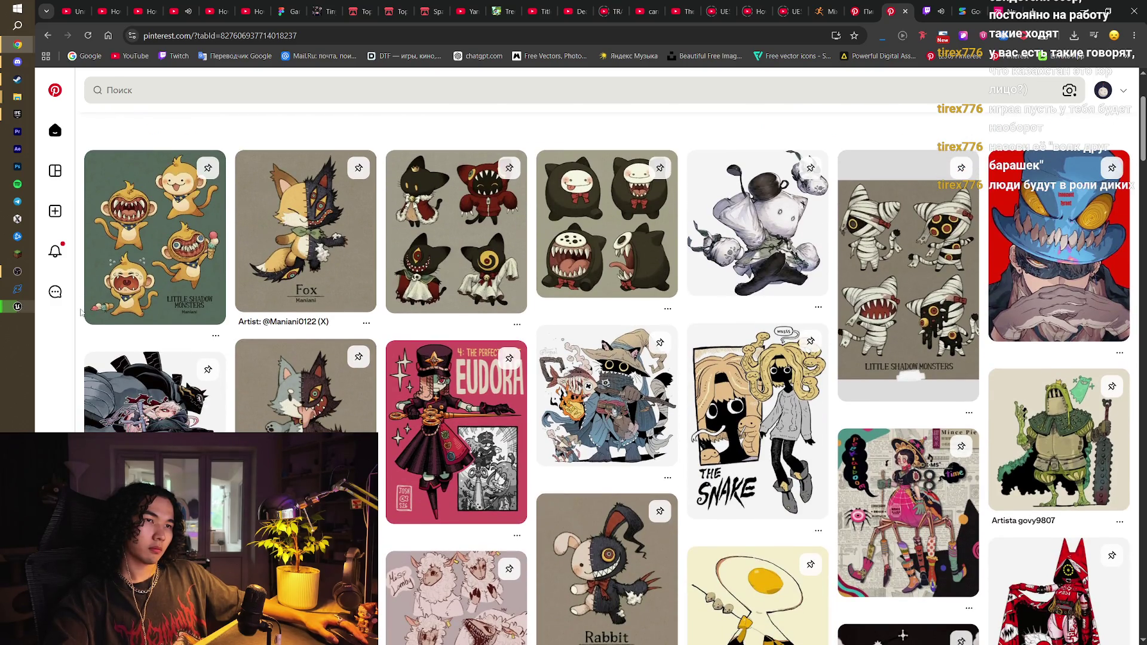
scroll(80, 311, down, 2)
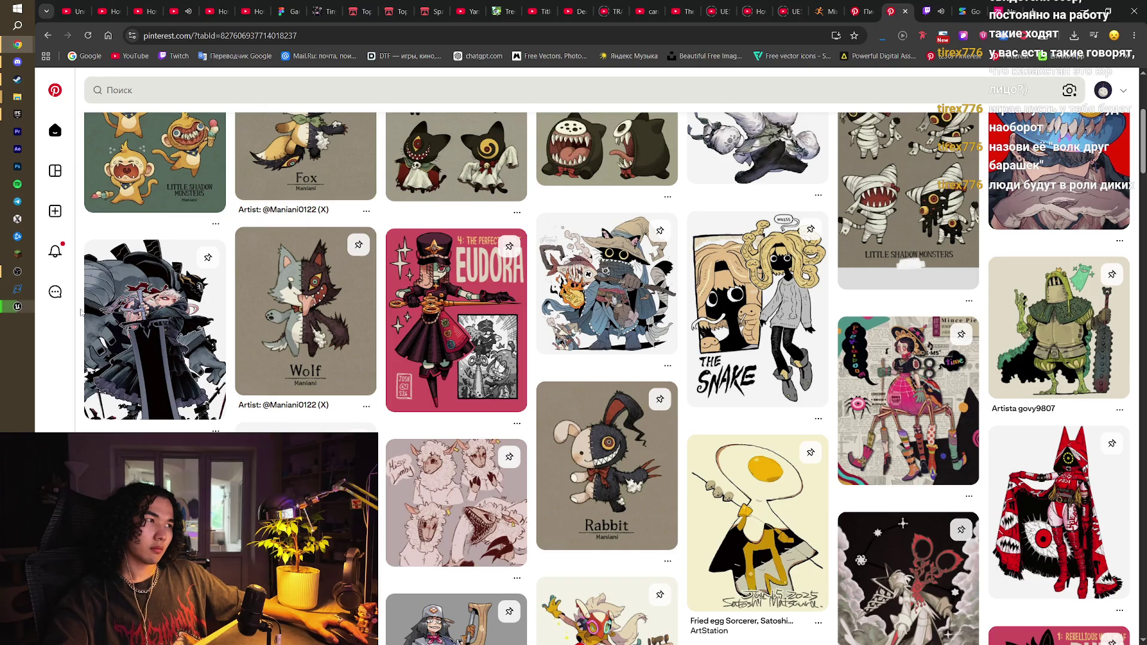
scroll(81, 312, down, 3)
scroll(81, 312, down, 3)
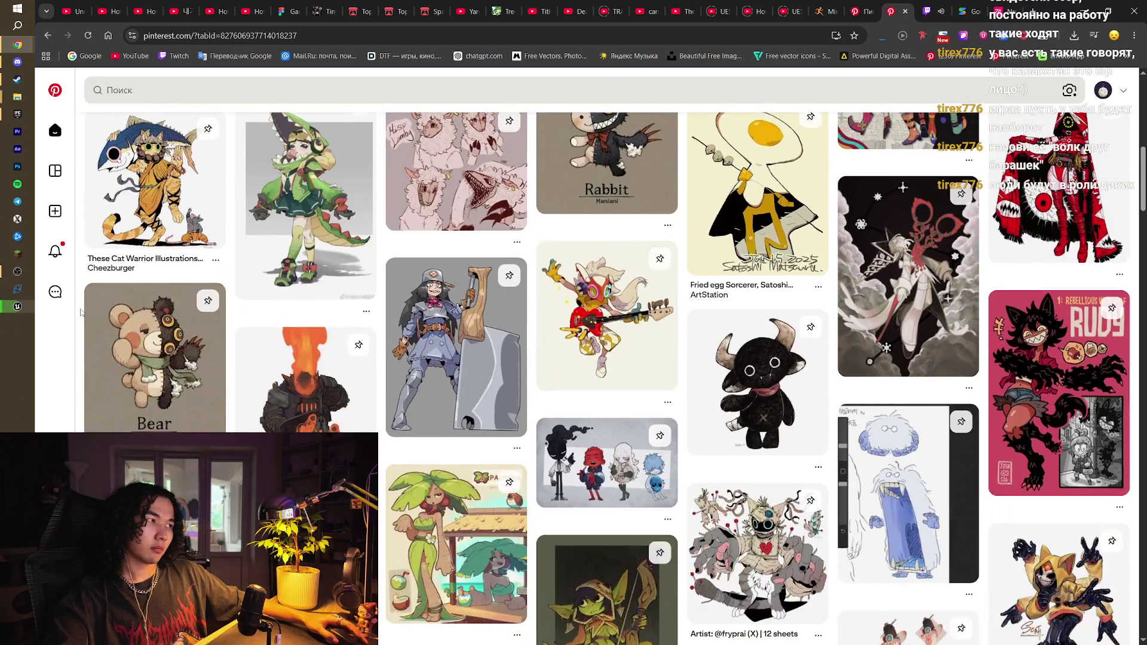
scroll(80, 312, down, 3)
scroll(80, 312, down, 3)
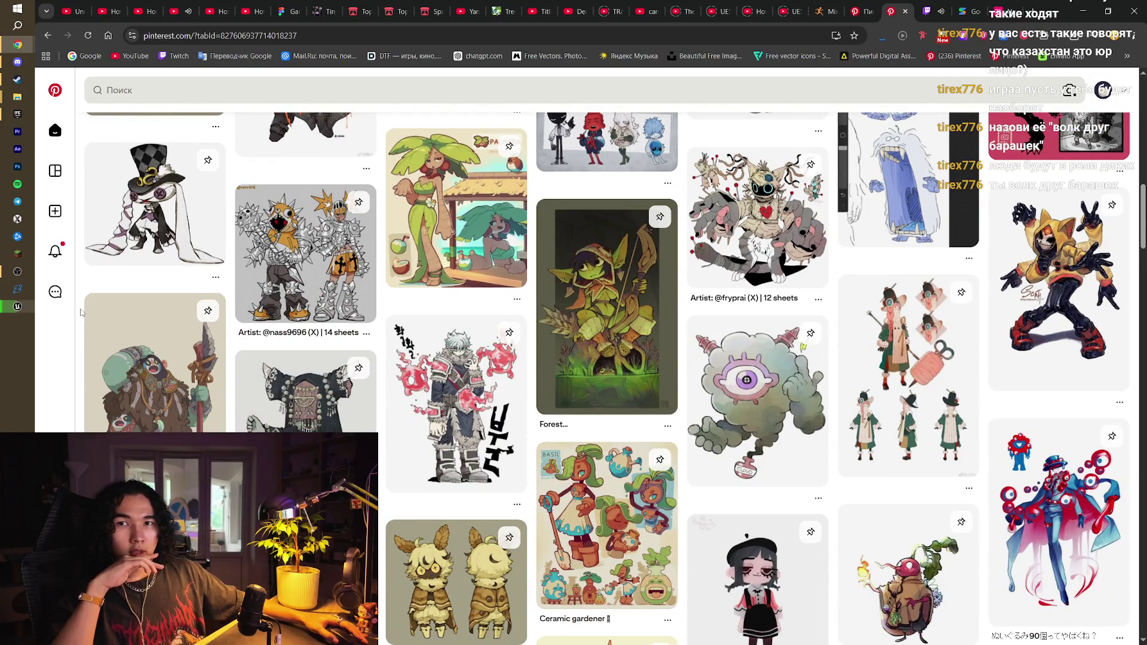
scroll(80, 312, down, 2)
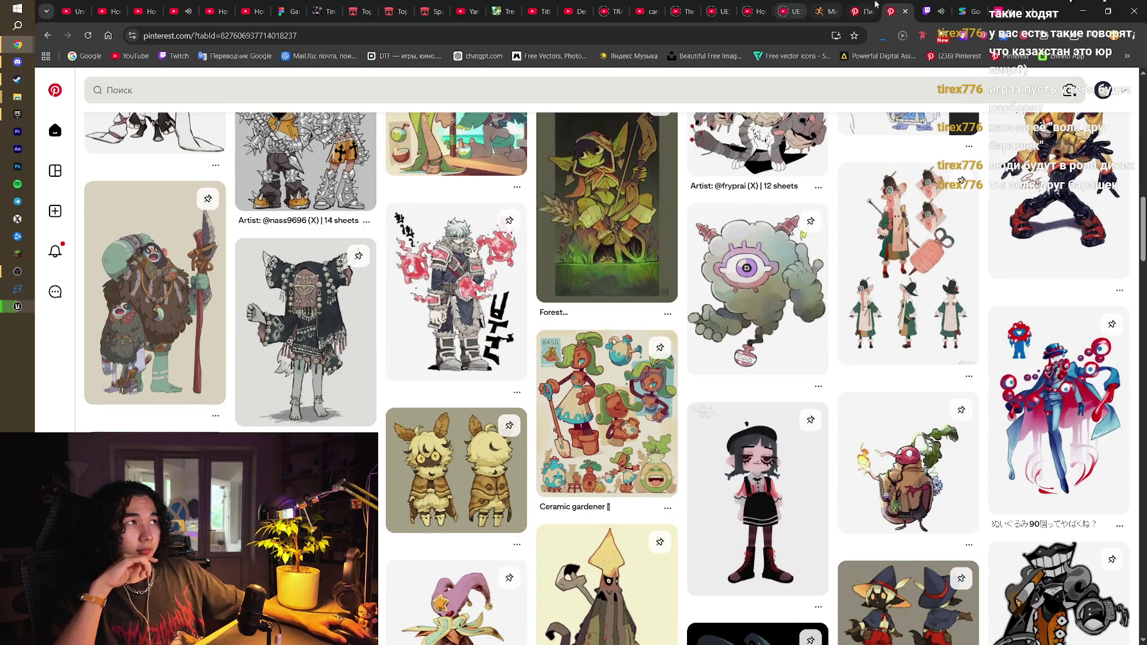
click(934, 11)
click(897, 6)
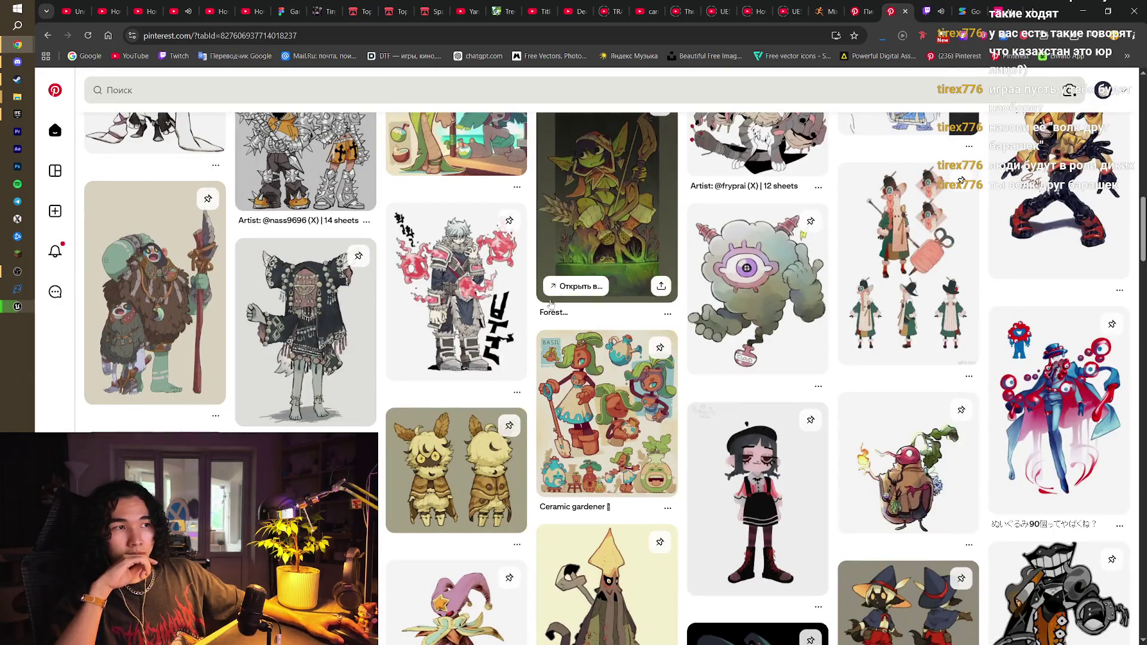
scroll(974, 197, down, 10)
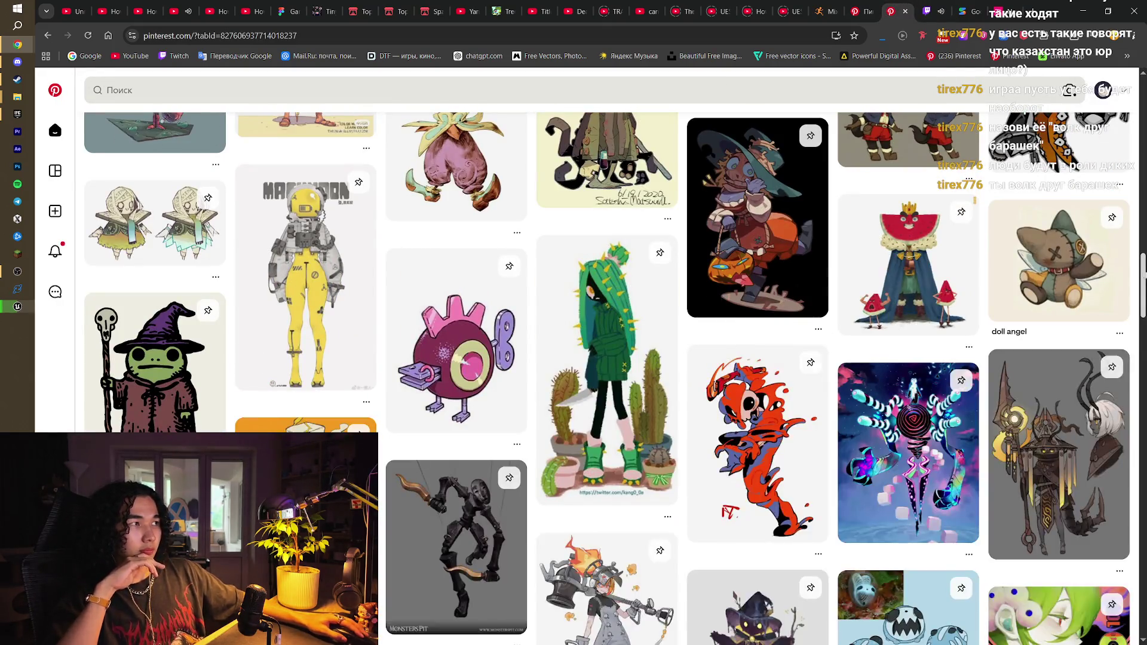
scroll(974, 200, up, 15)
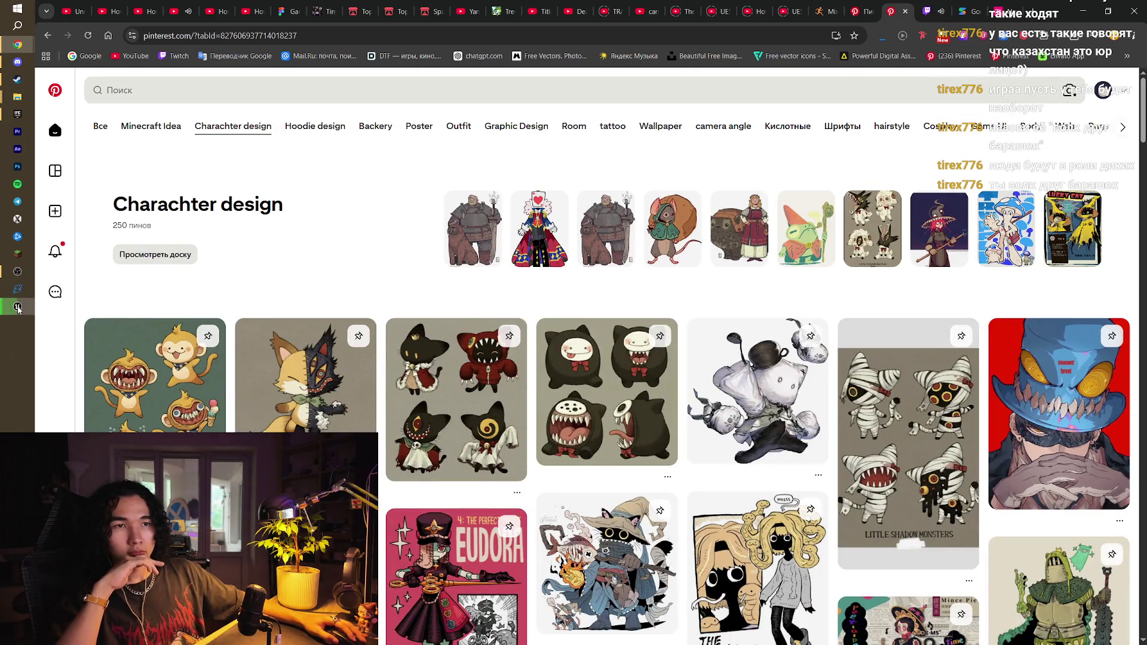
scroll(323, 262, down, 3)
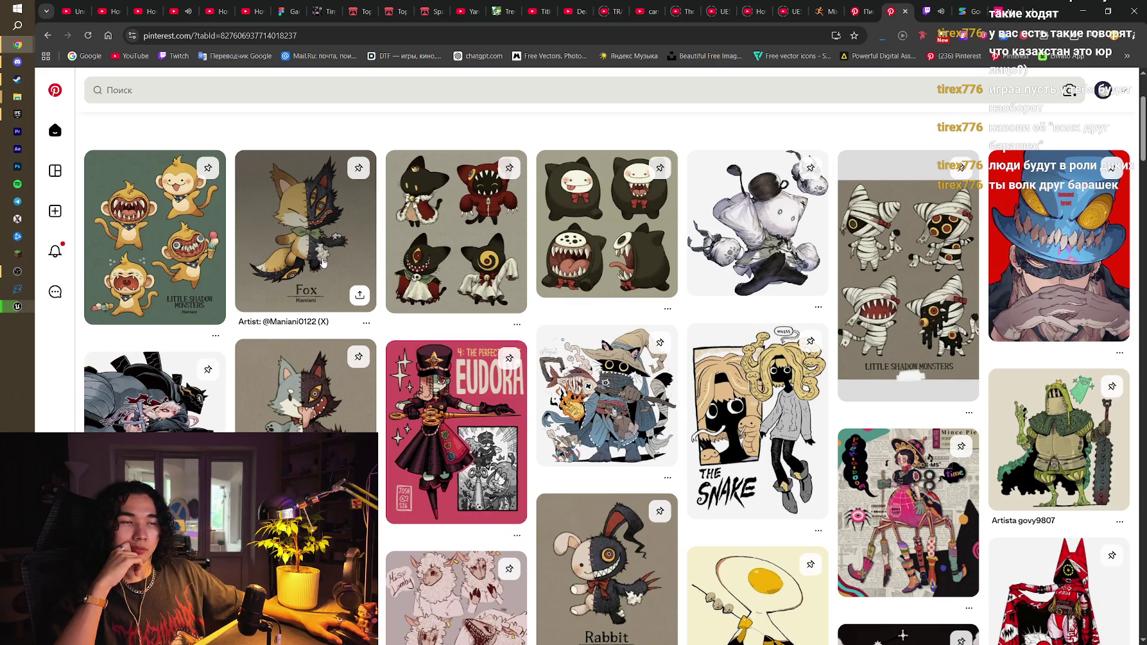
scroll(323, 261, down, 4)
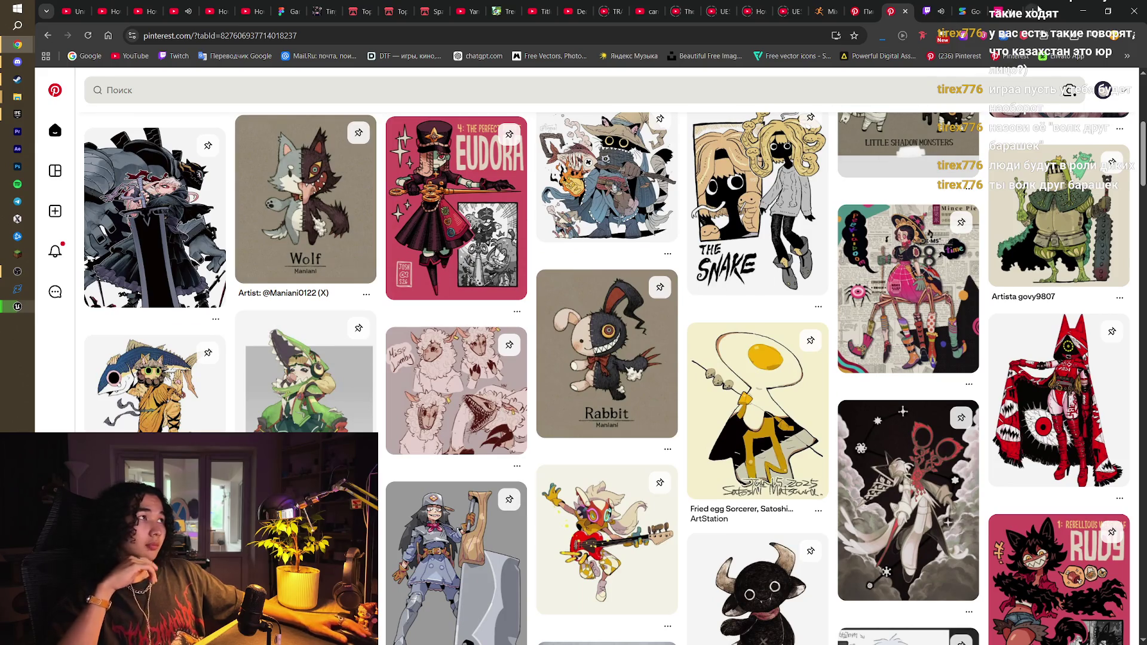
Go to elevenlabs.io in a new tab and log in to the ElevenCreative home page
click(1034, 8)
text(ele)
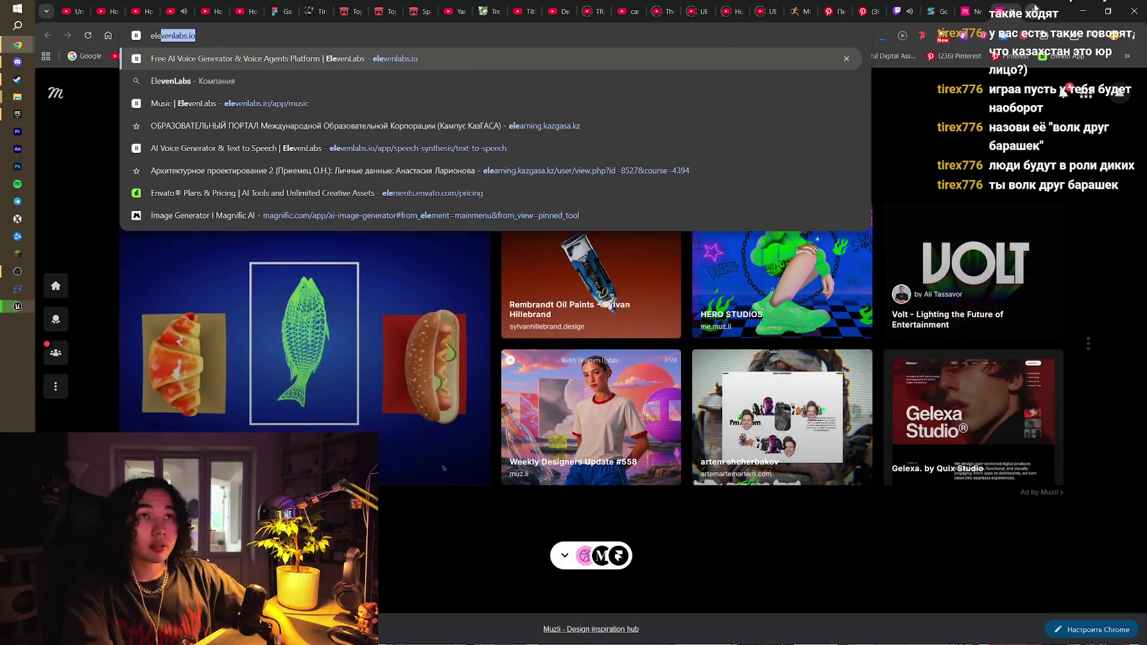
key(Return)
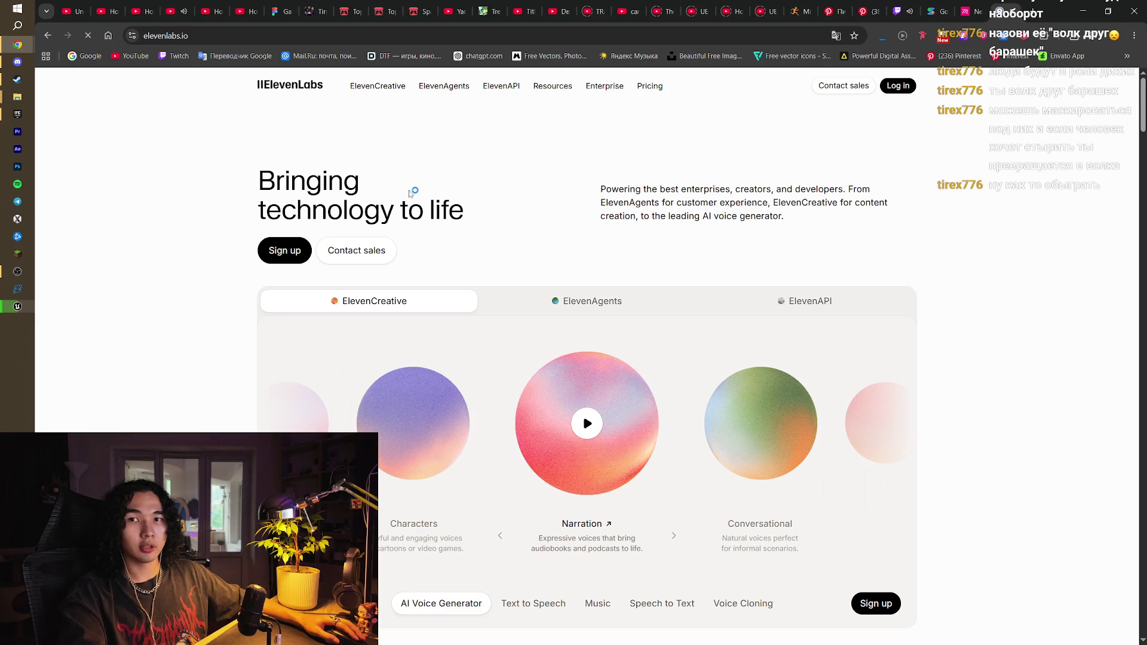
click(898, 91)
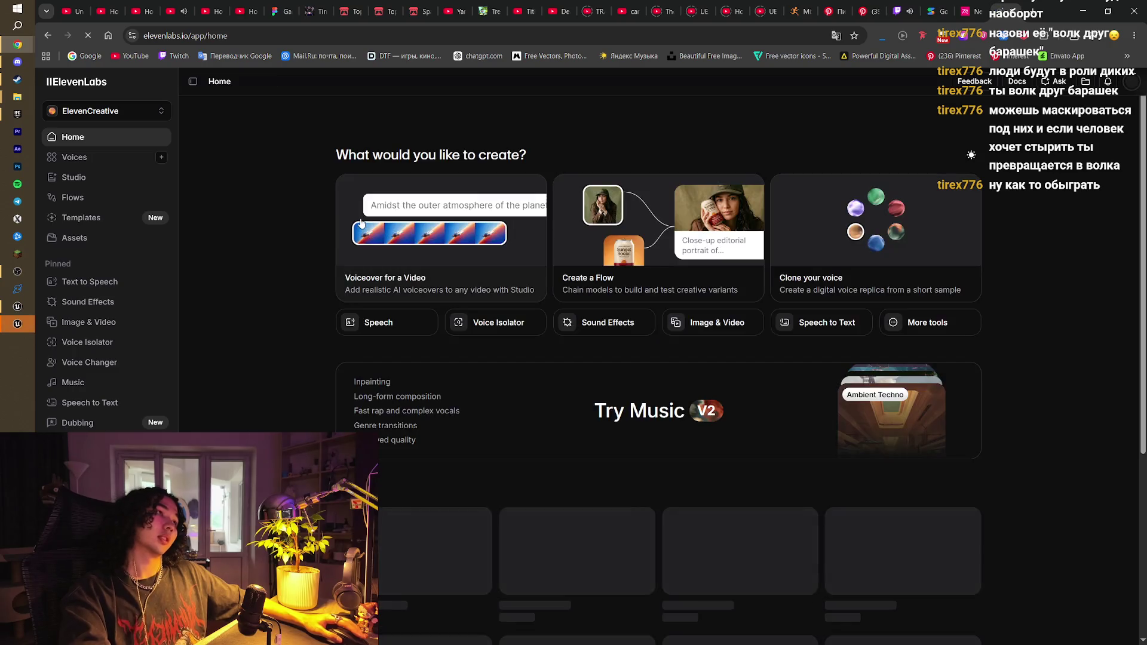
scroll(249, 371, down, 3)
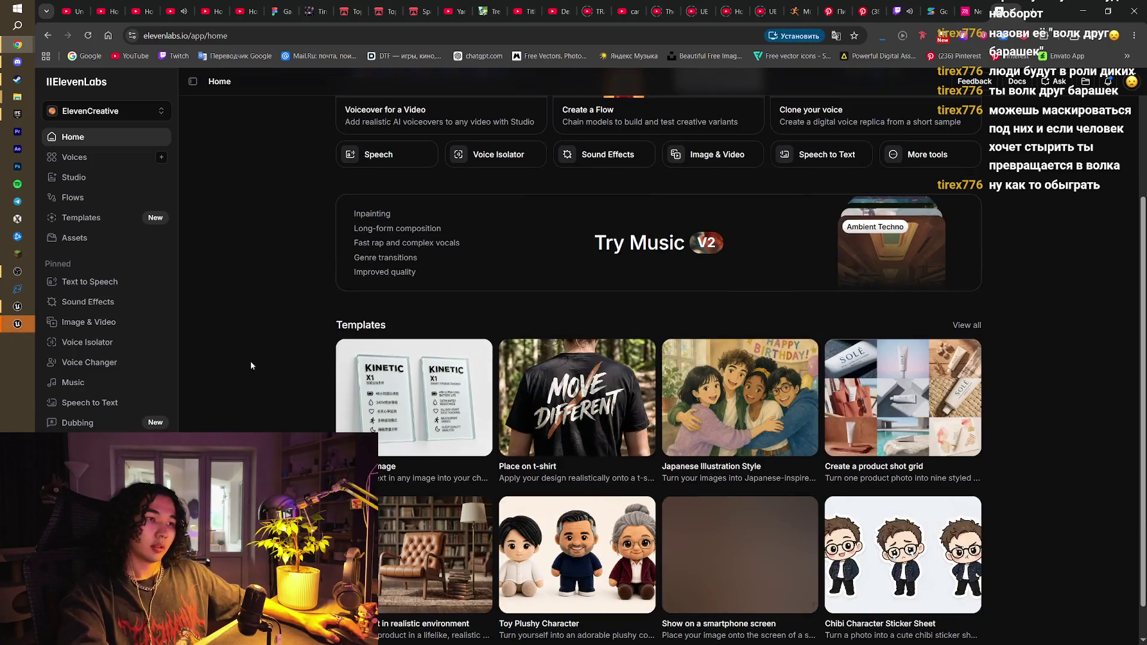
scroll(249, 353, up, 2)
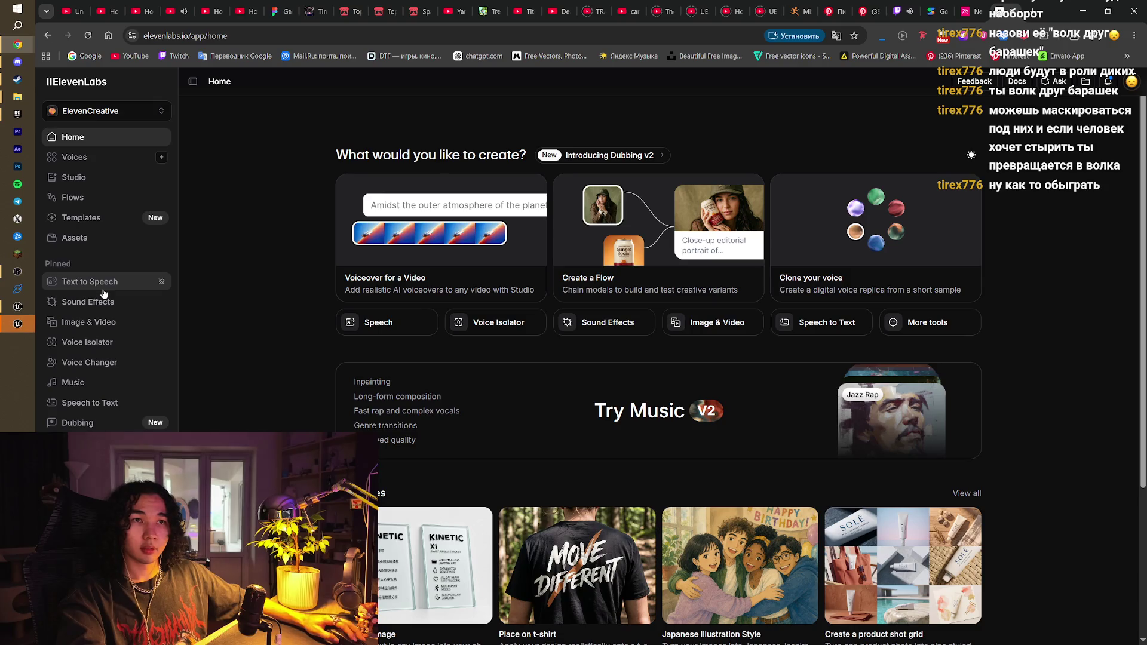
In Text to Speech's voice picker, add Russian to the language filter
click(105, 285)
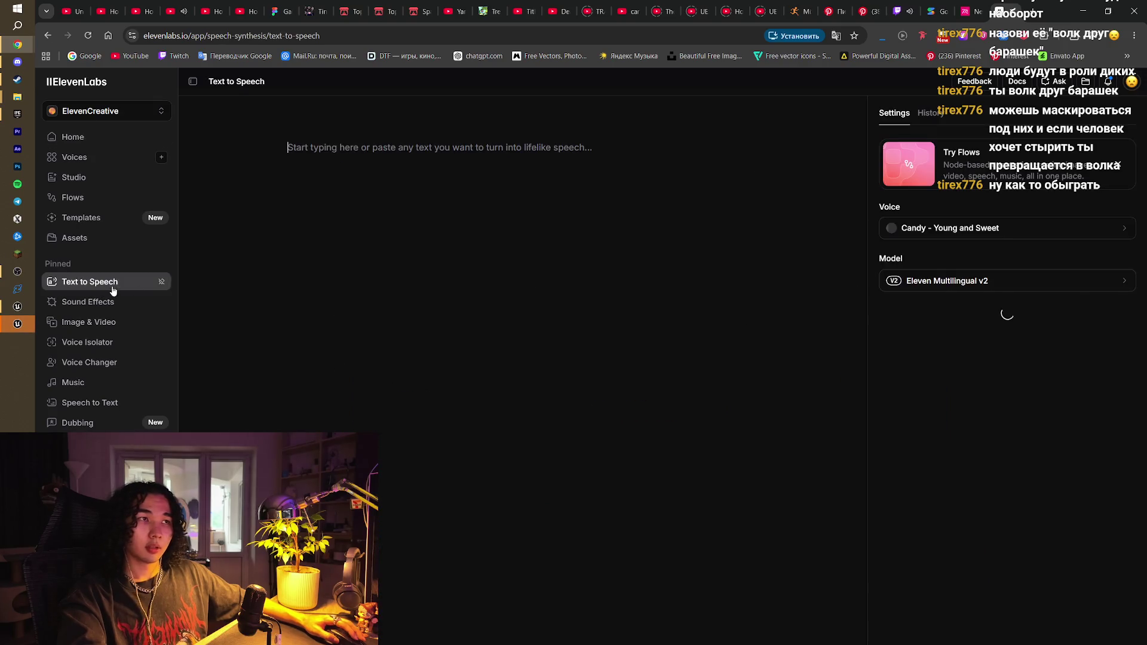
click(947, 225)
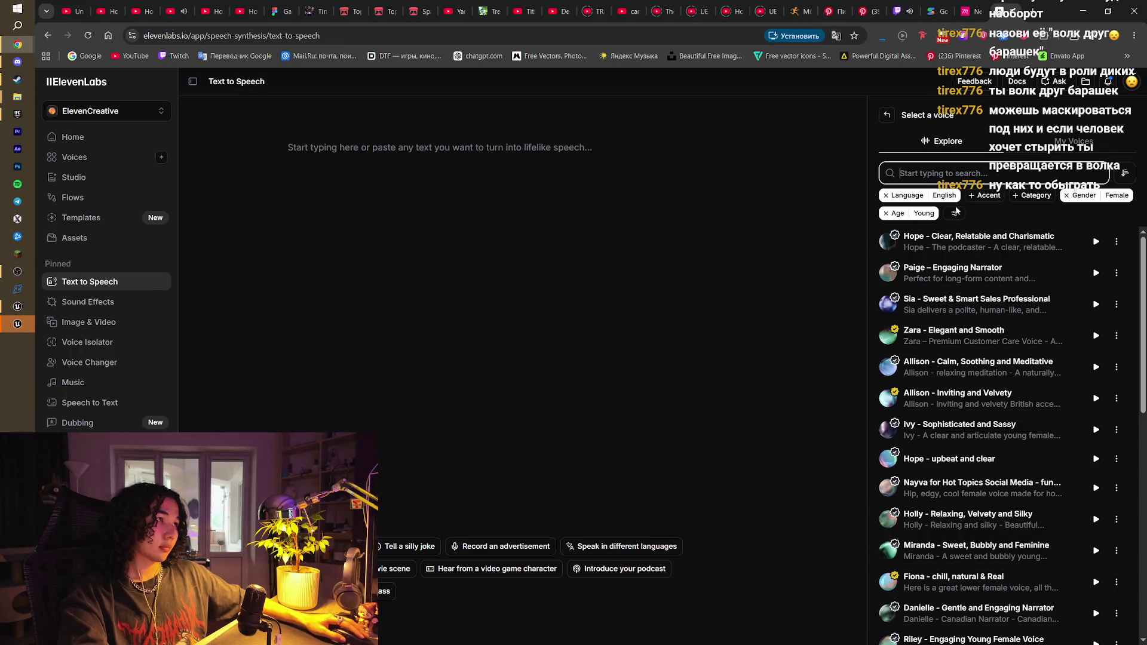
click(913, 199)
click(912, 199)
text(r)
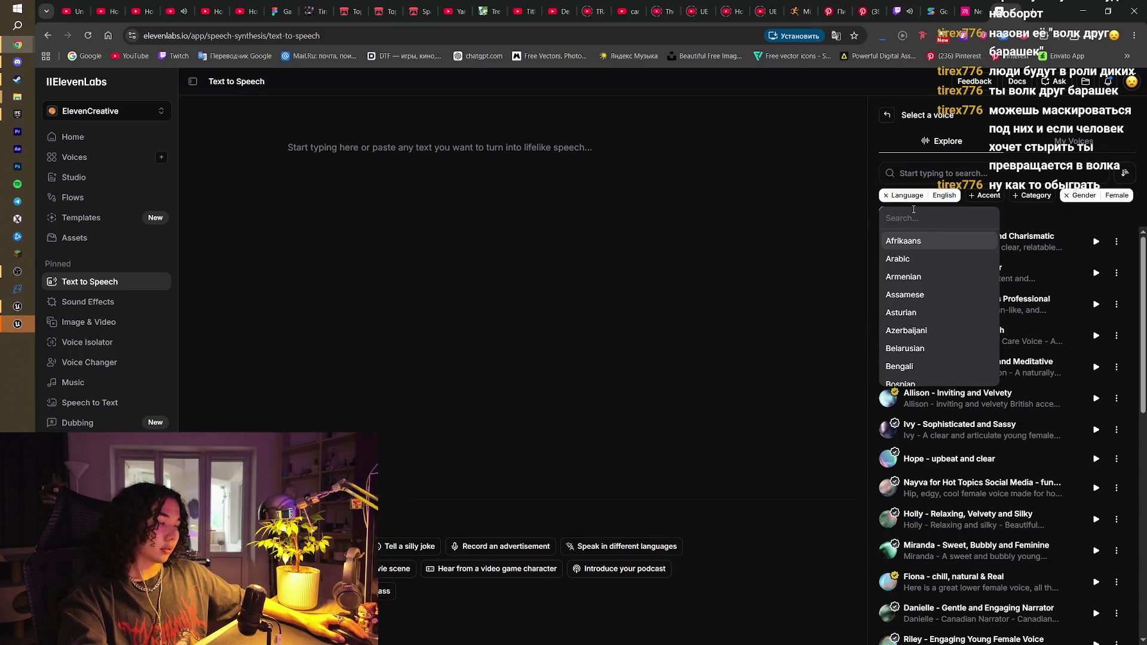
text(u)
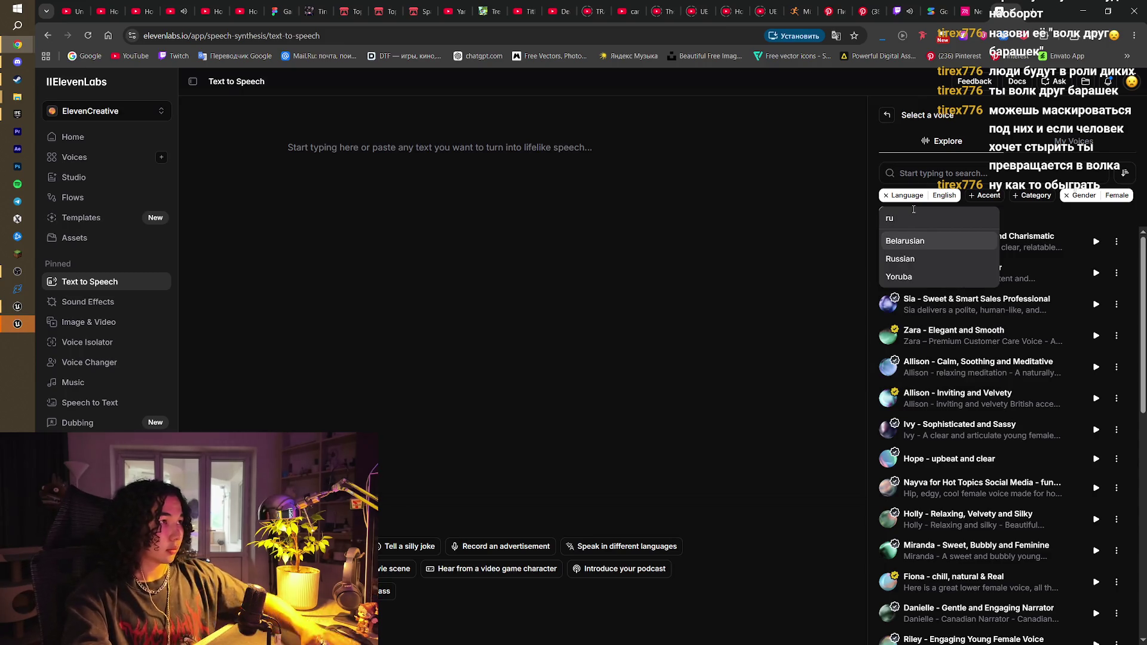
click(905, 257)
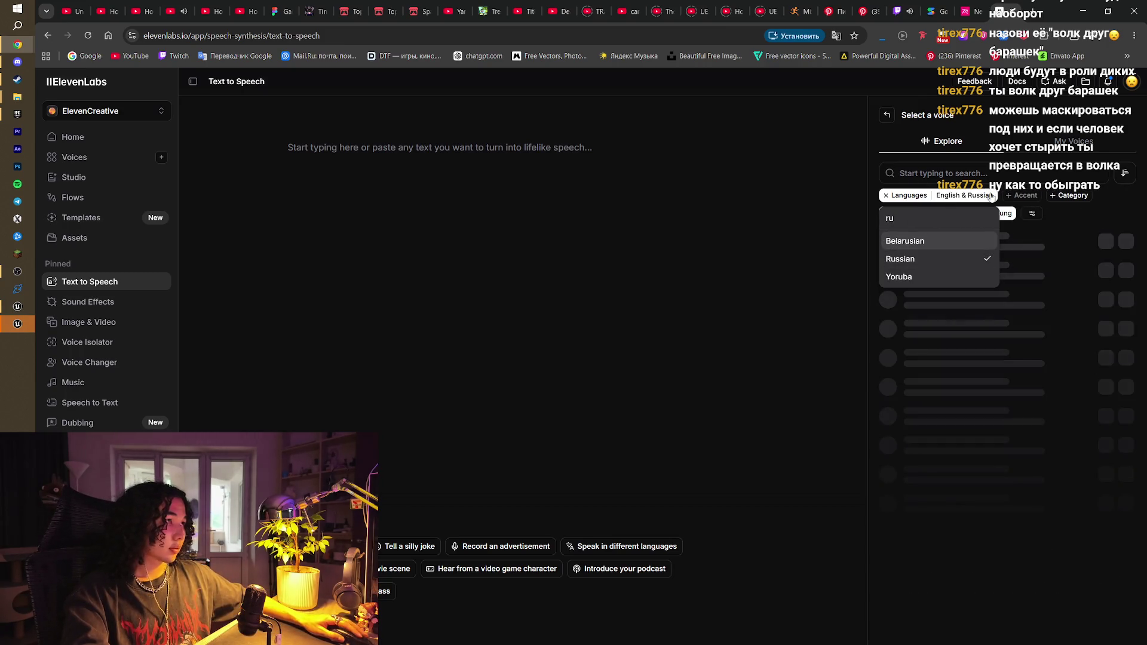
click(1085, 210)
Remove the Female and Young filters, restrict voices to Male, and go to the Voices library
click(886, 214)
click(930, 213)
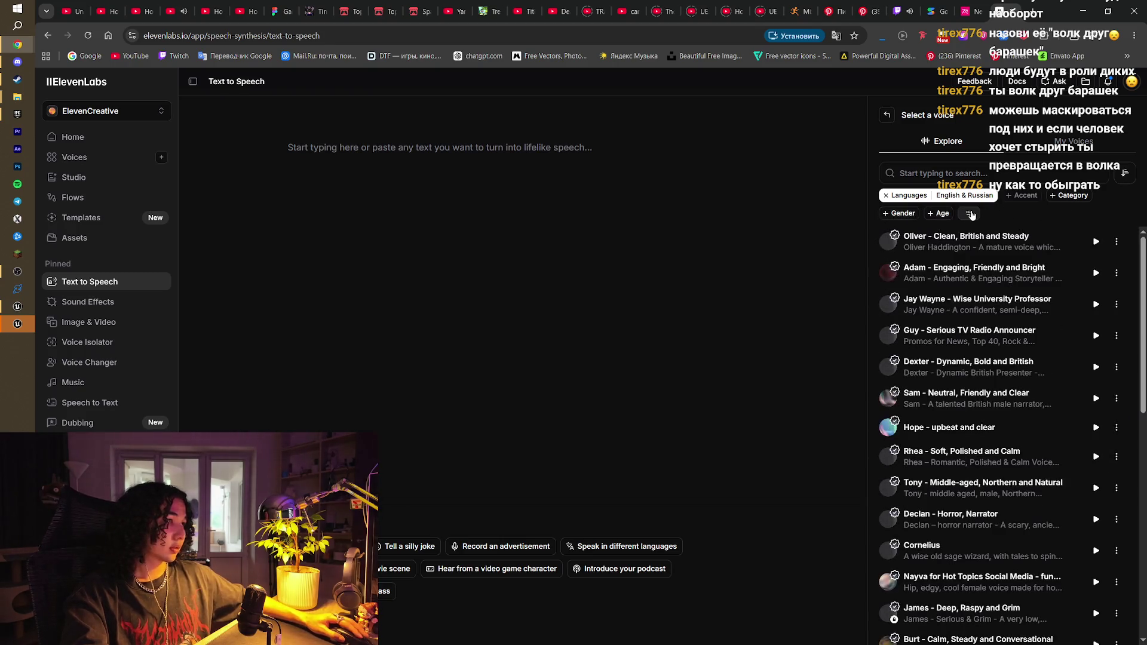
click(969, 214)
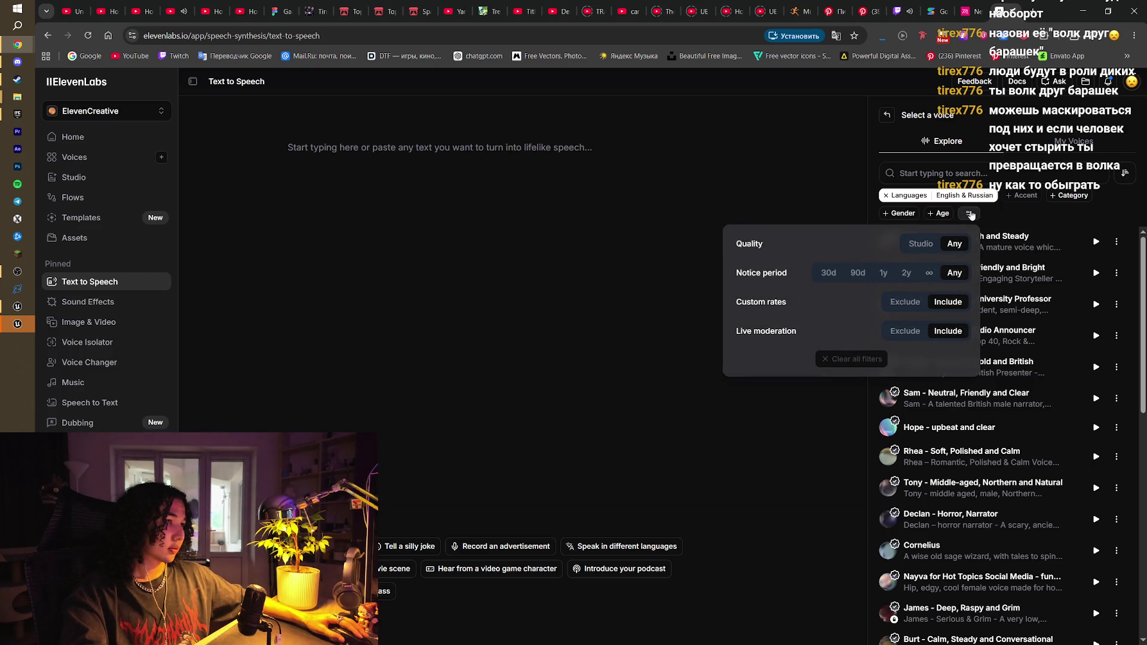
click(1061, 210)
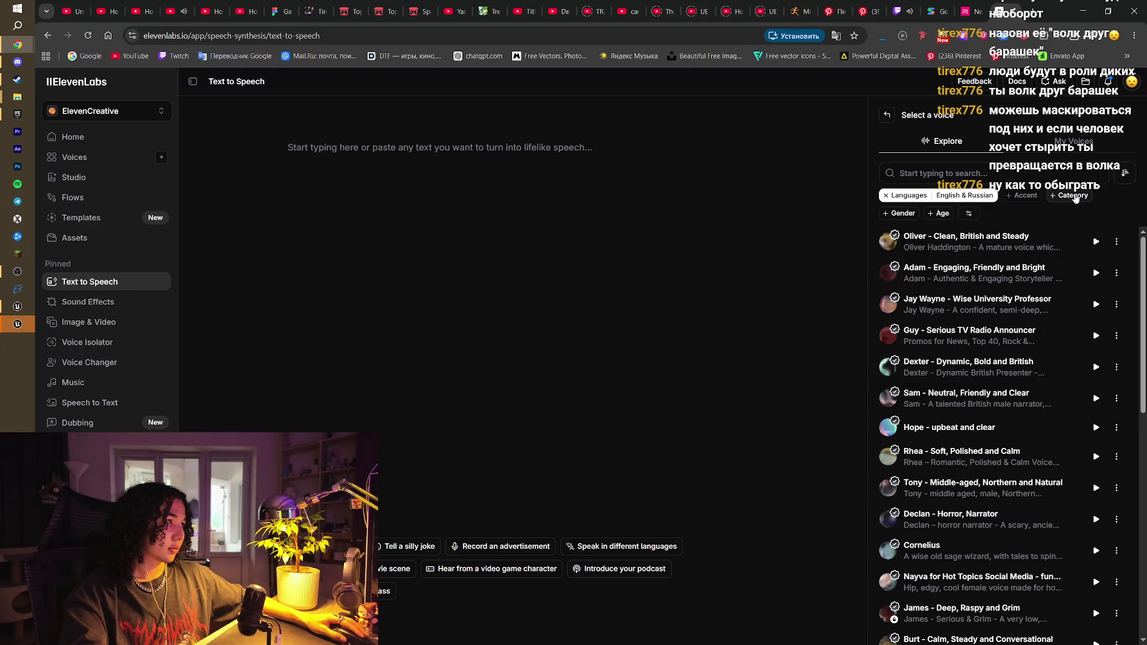
click(1069, 195)
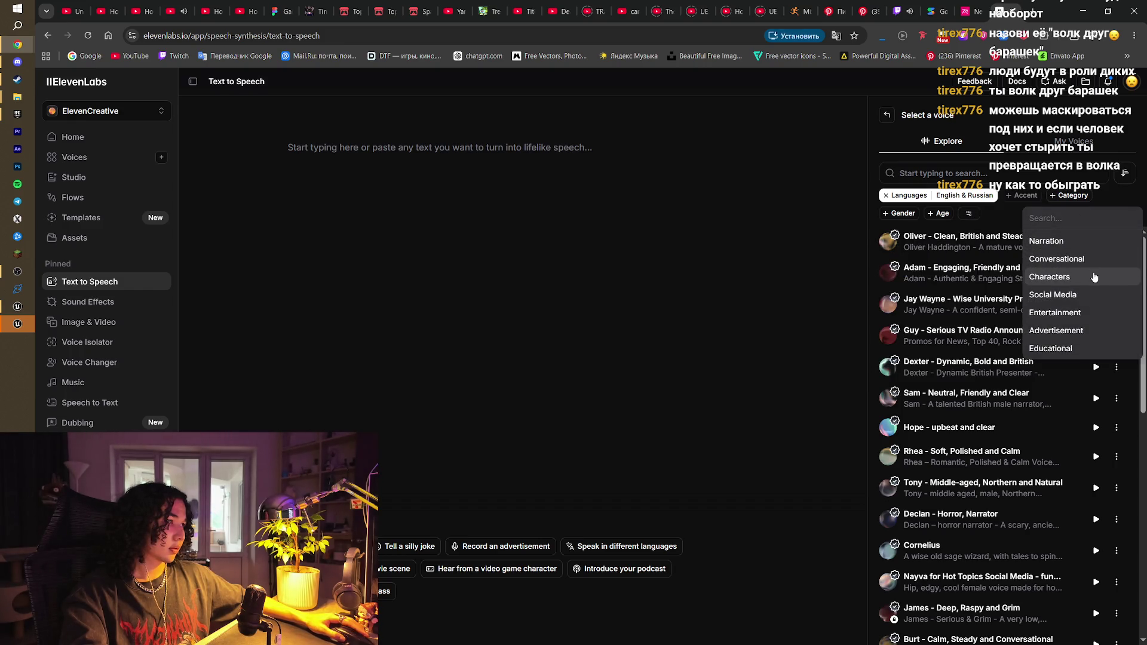
click(996, 221)
click(906, 213)
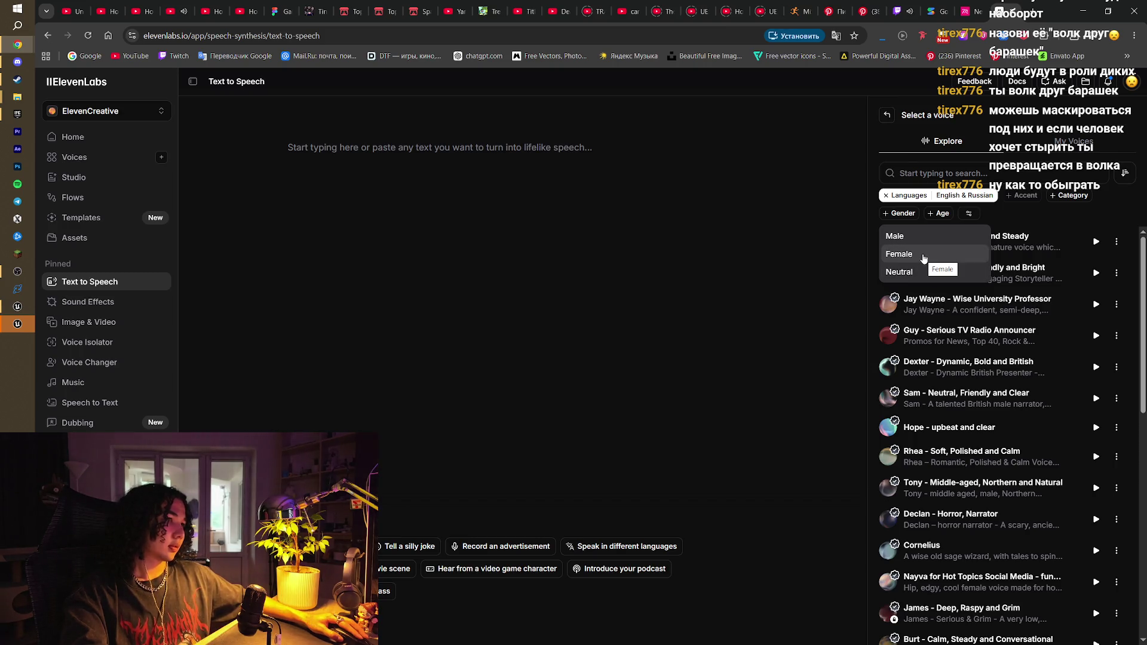
click(905, 236)
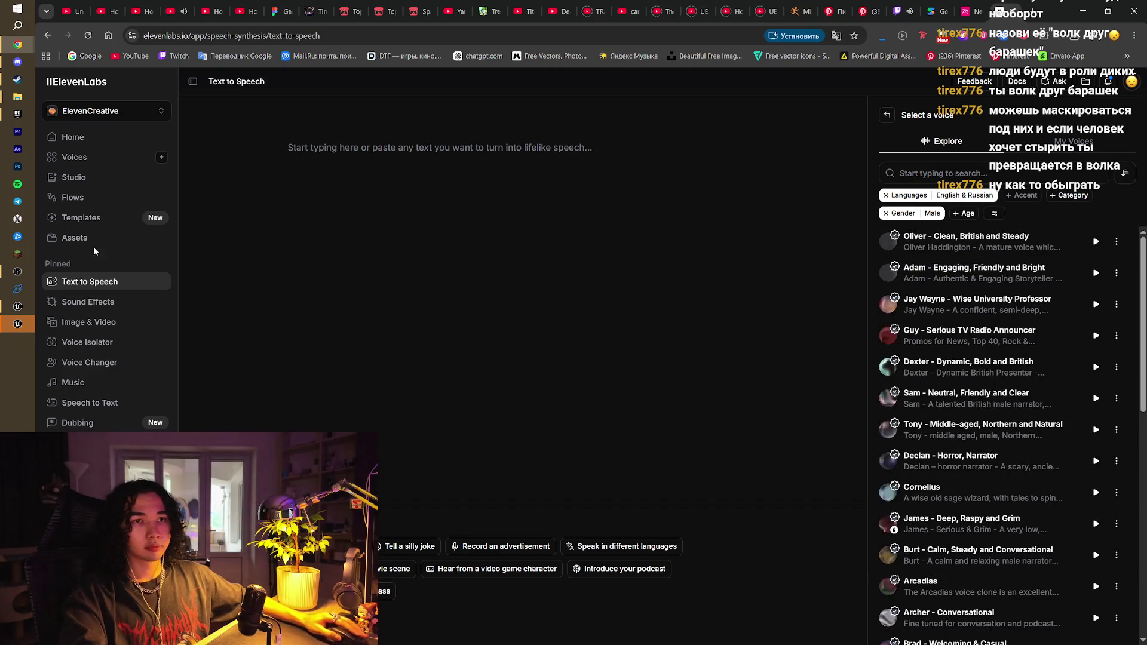
click(95, 158)
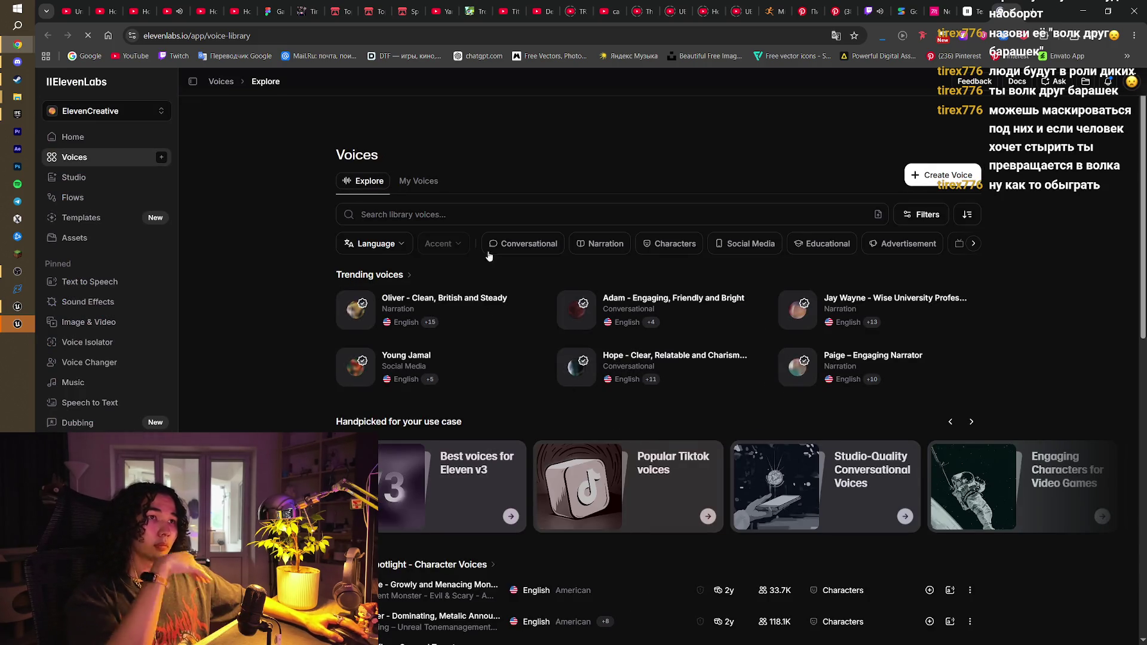
Filter the voice library's language to Russian and dismiss the announcements panel
click(400, 251)
scroll(397, 356, down, 8)
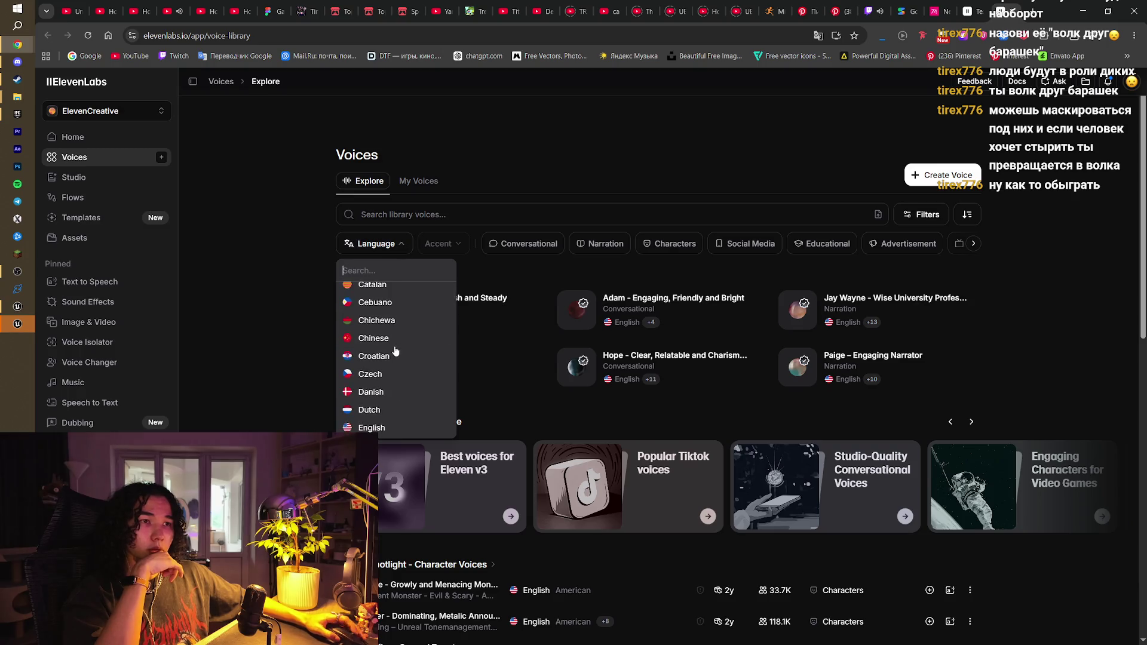
scroll(397, 357, down, 7)
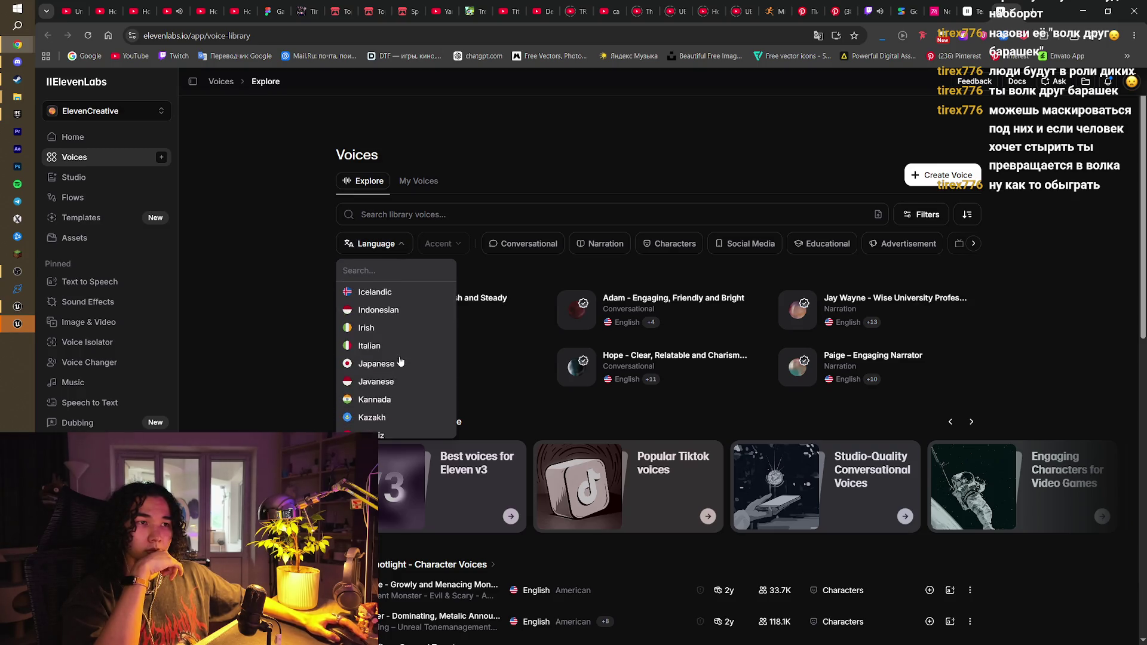
scroll(400, 389, down, 4)
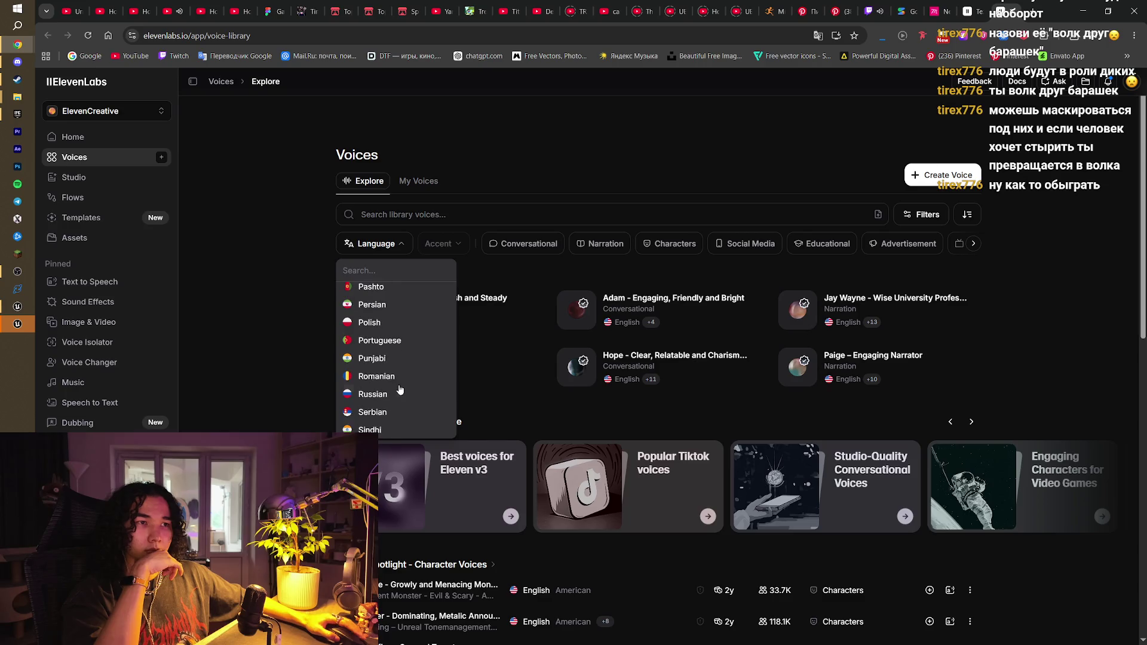
click(395, 345)
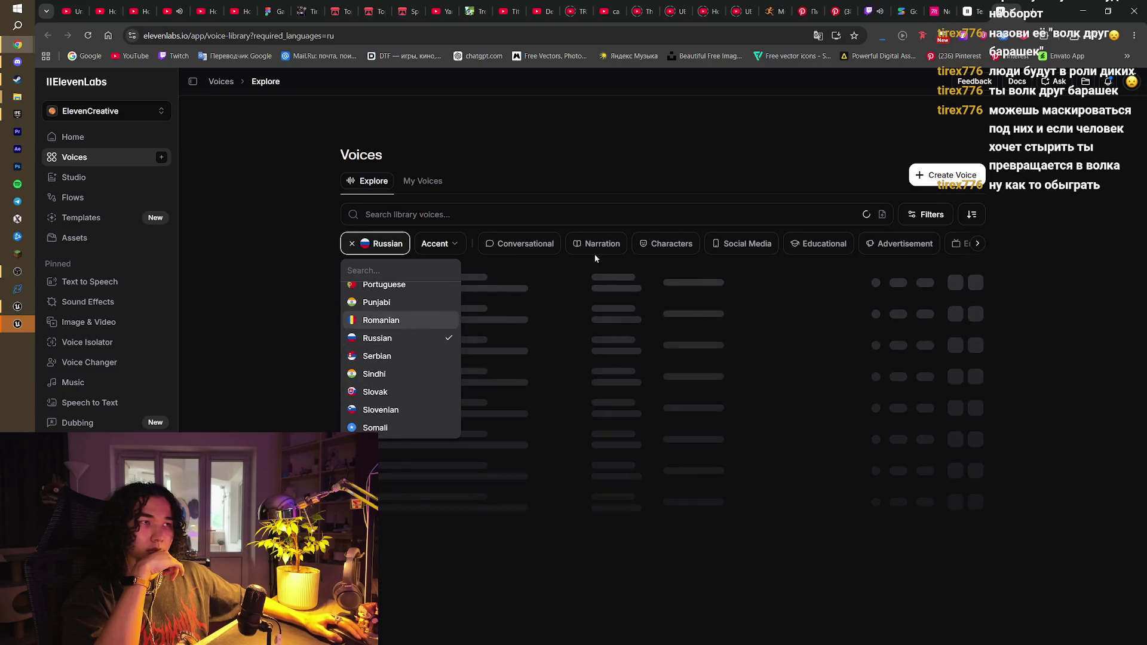
click(762, 155)
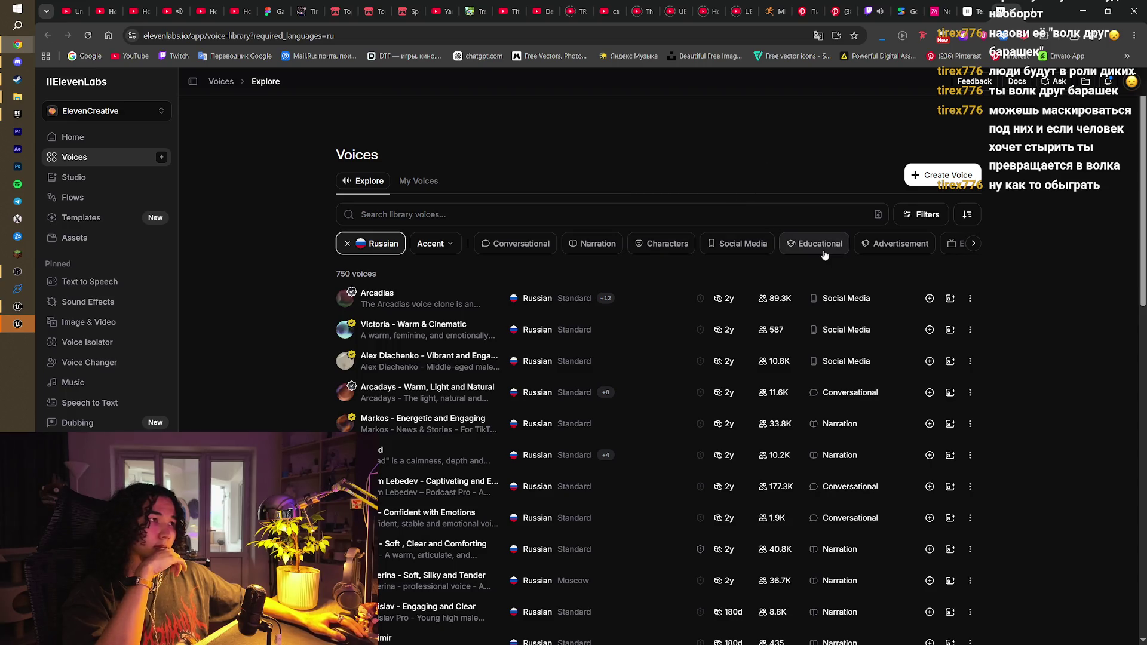
click(431, 245)
click(432, 245)
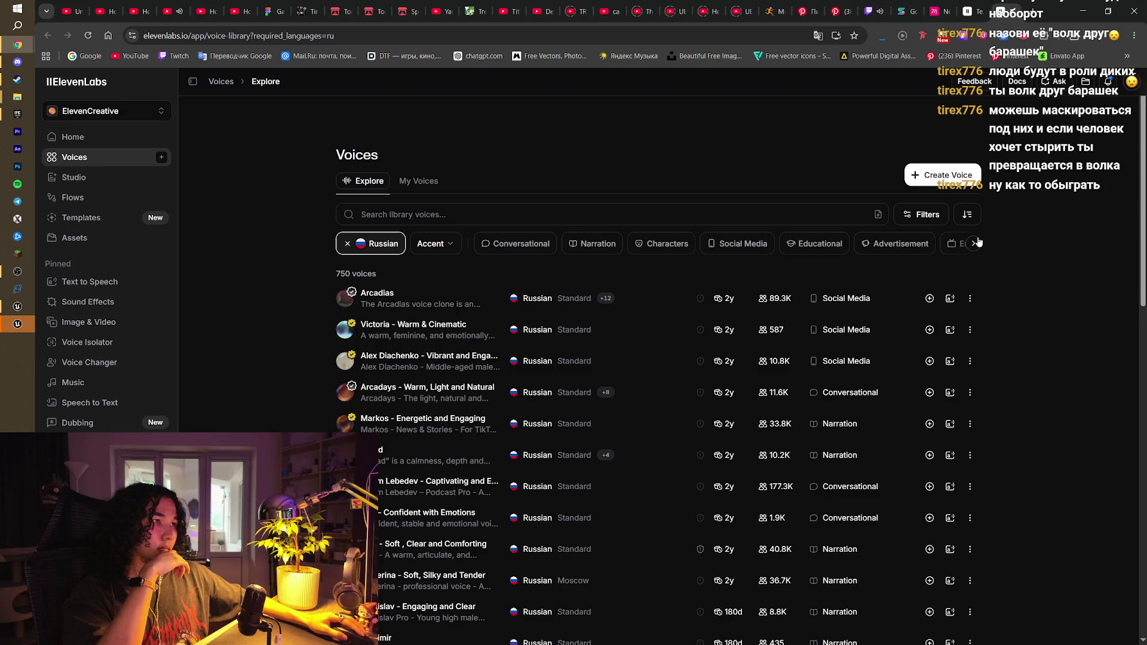
click(975, 242)
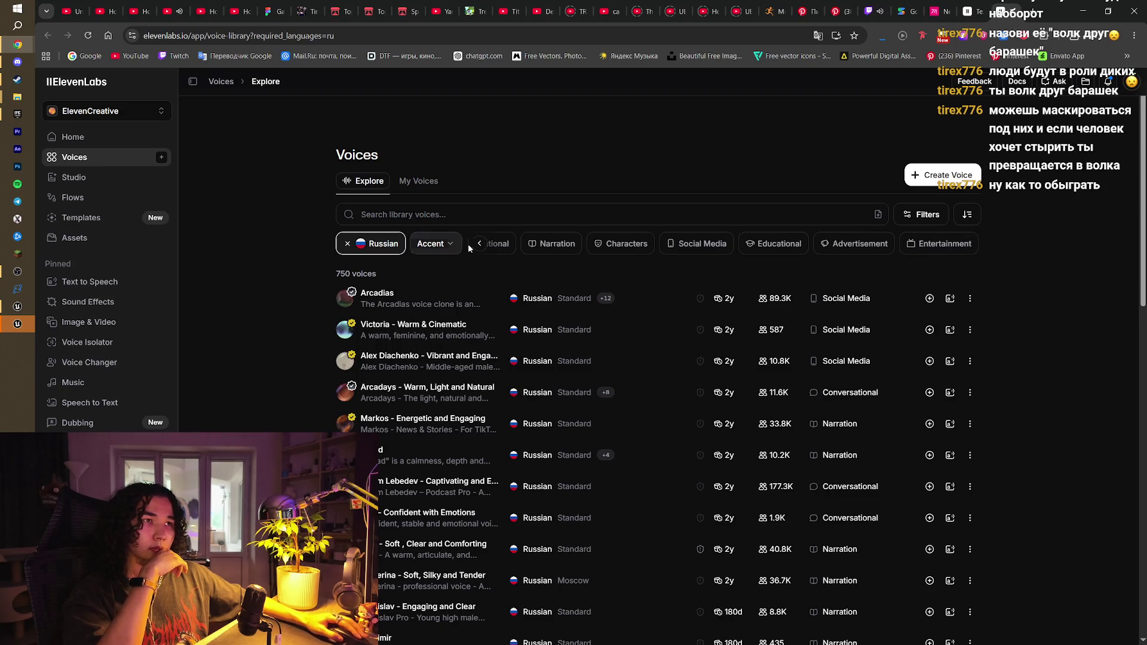
click(487, 245)
scroll(574, 251, down, 1)
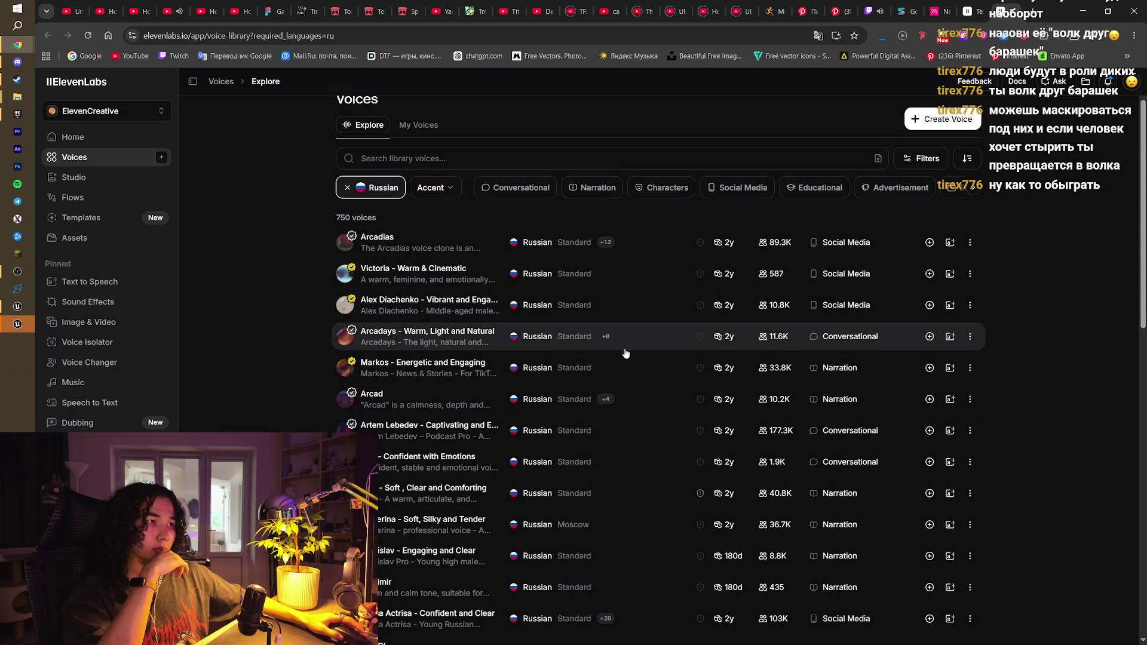
scroll(535, 257, up, 1)
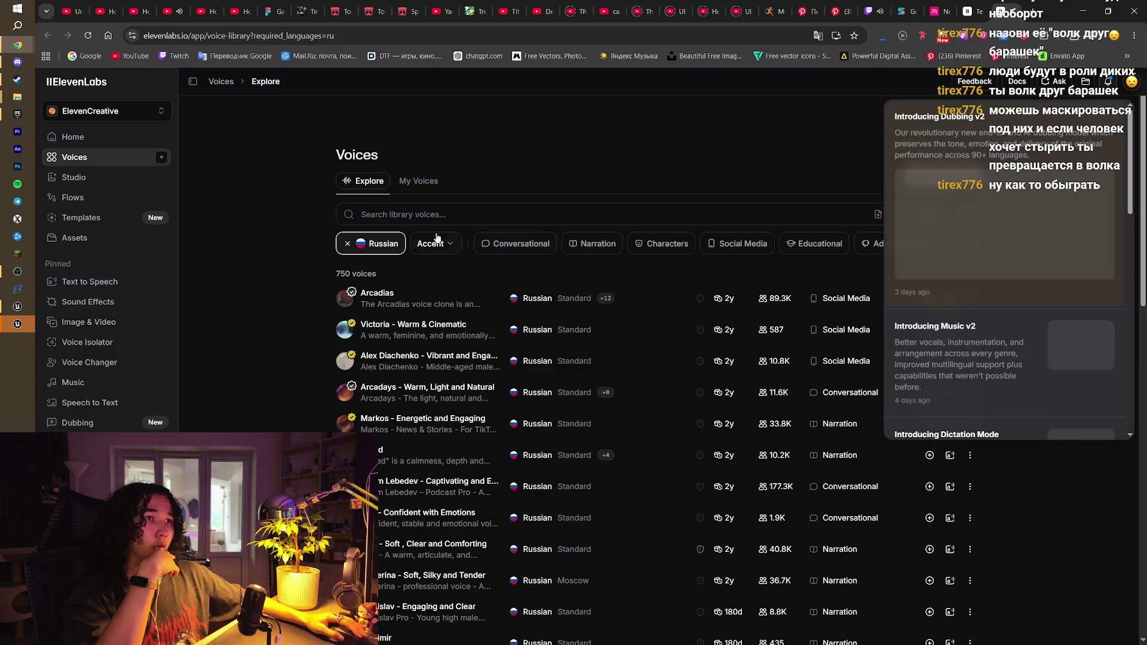
click(805, 157)
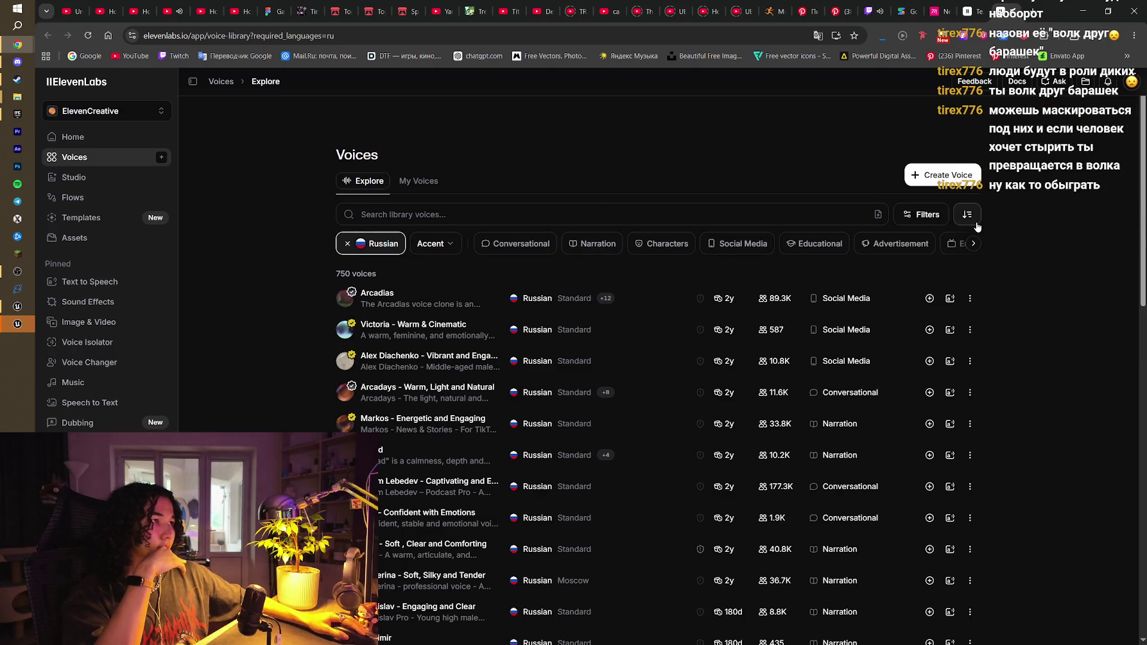
Set the library filters to Male gender and Middle Aged age, leaving 371 voices
click(936, 215)
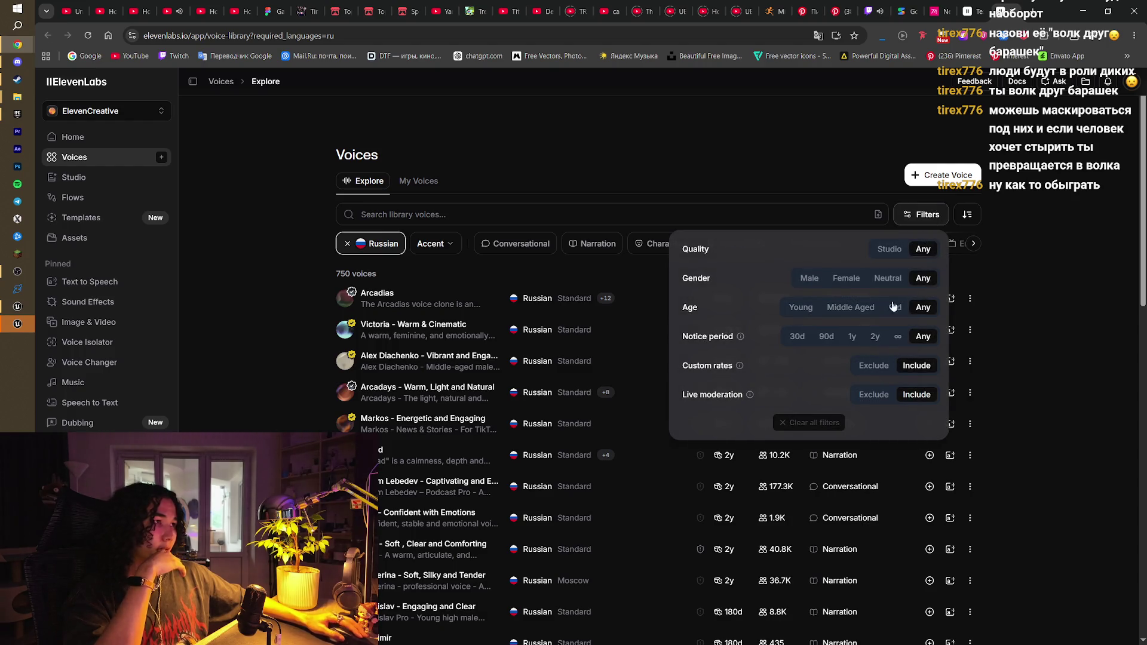
click(821, 282)
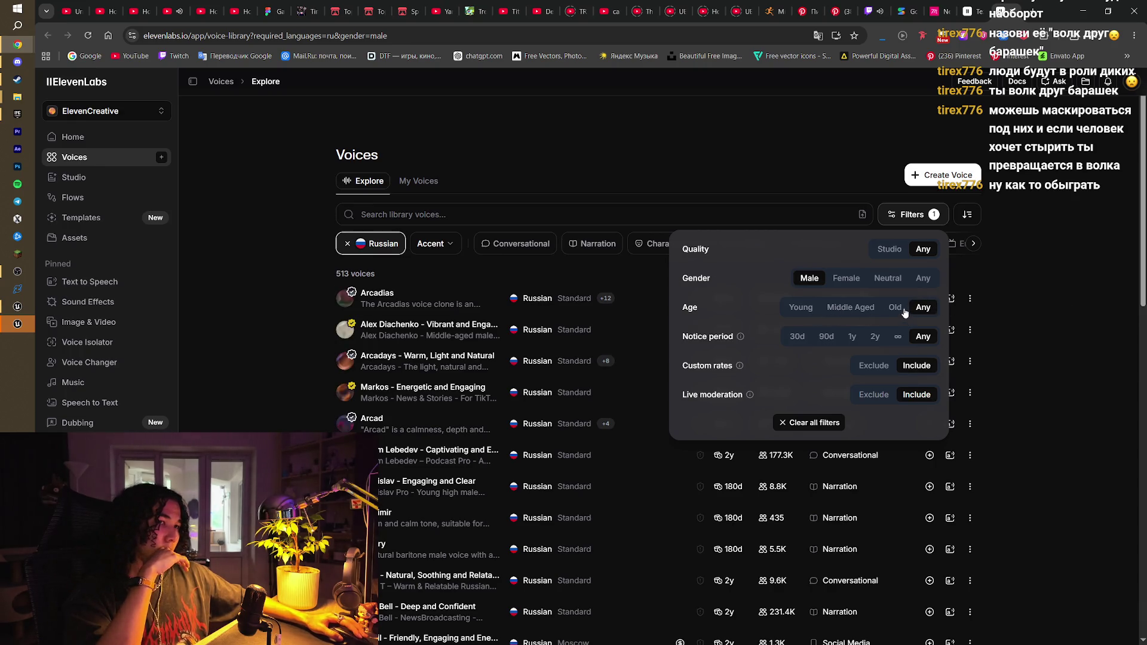
click(862, 309)
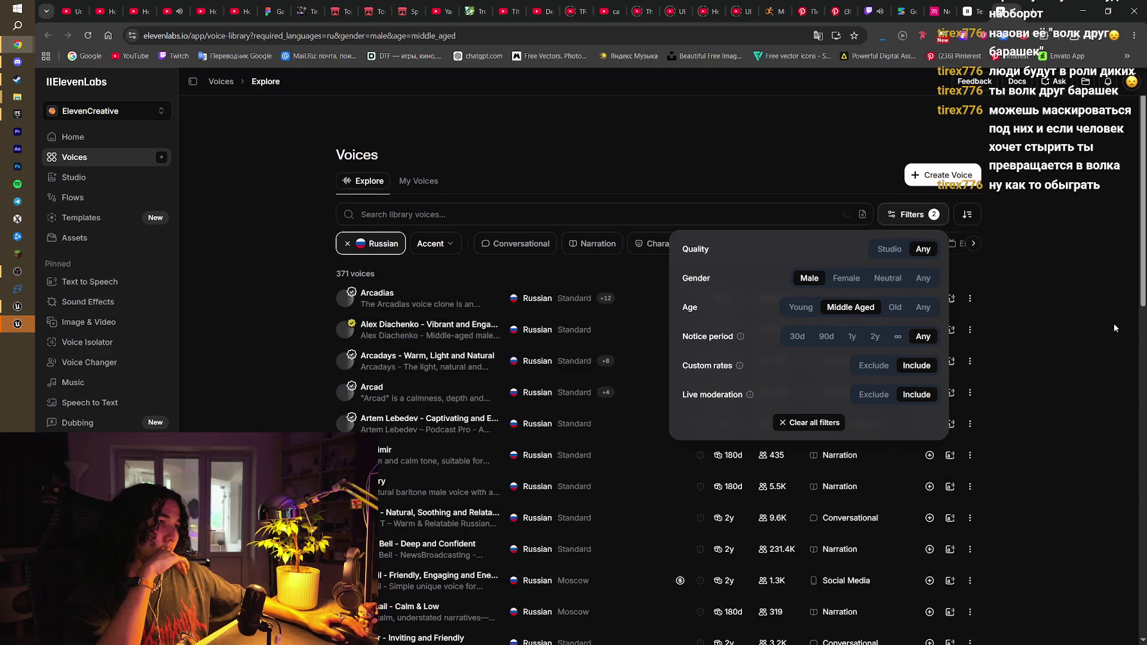
click(1114, 327)
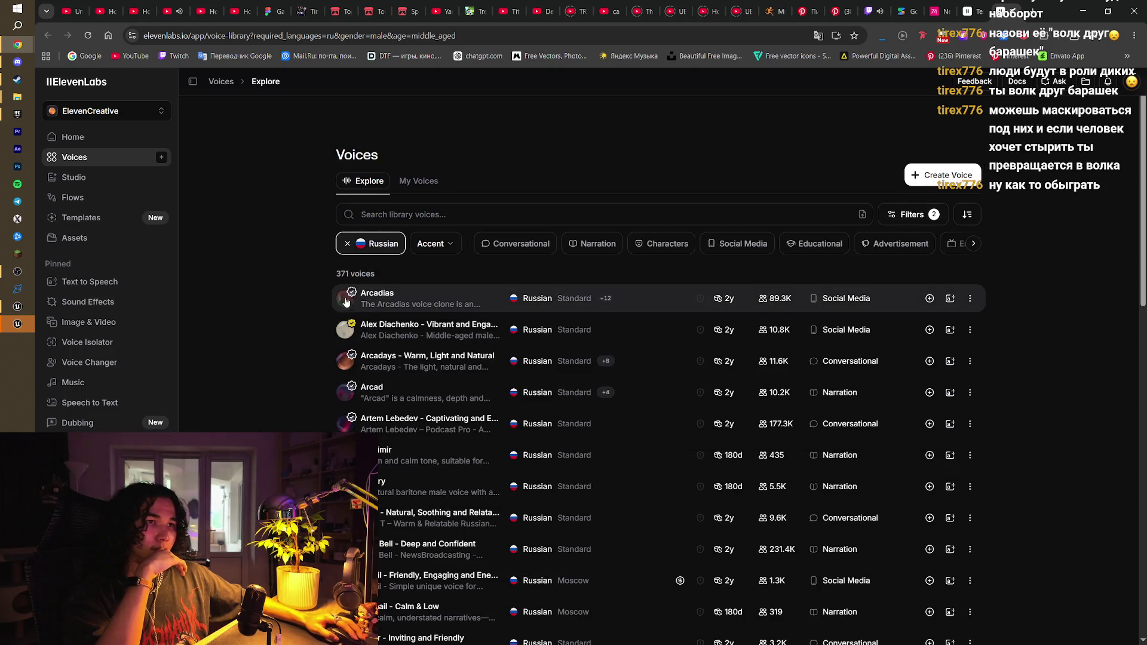
Preview the first Russian male voices: Arcadays, Arcad, Peter and Calm and Shy
click(347, 329)
click(345, 361)
click(344, 397)
scroll(352, 428, down, 2)
click(345, 530)
scroll(345, 530, down, 2)
click(345, 482)
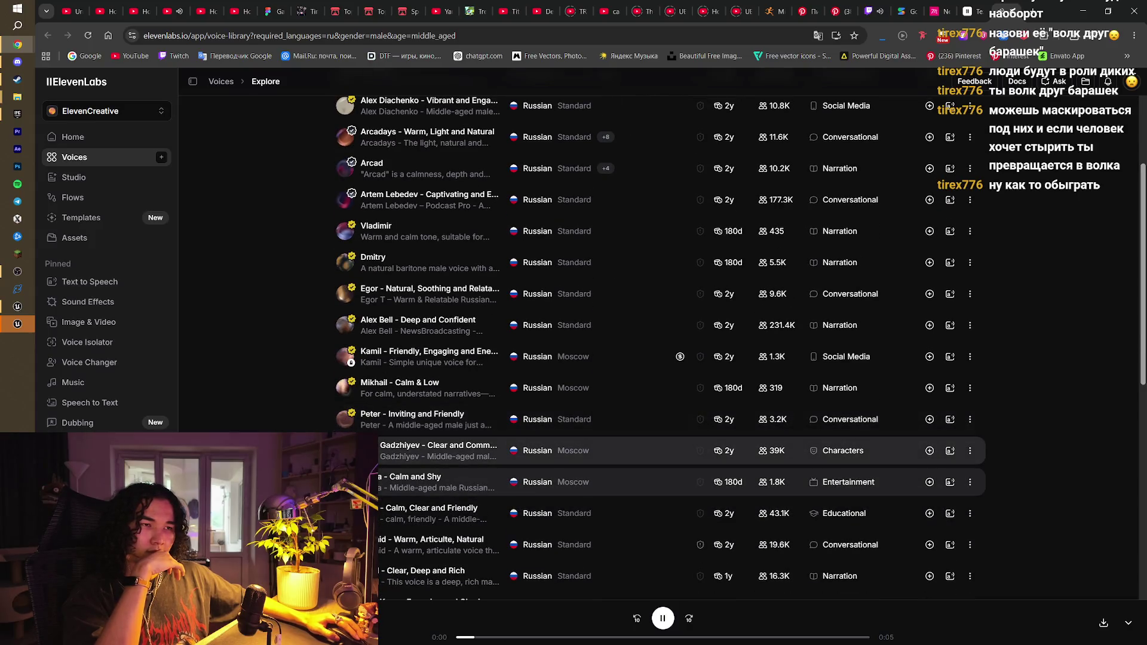
Preview Leonid, Vlad Keep and Charismatic Robotic Deep voices, then add Geremy to My Voices
click(345, 545)
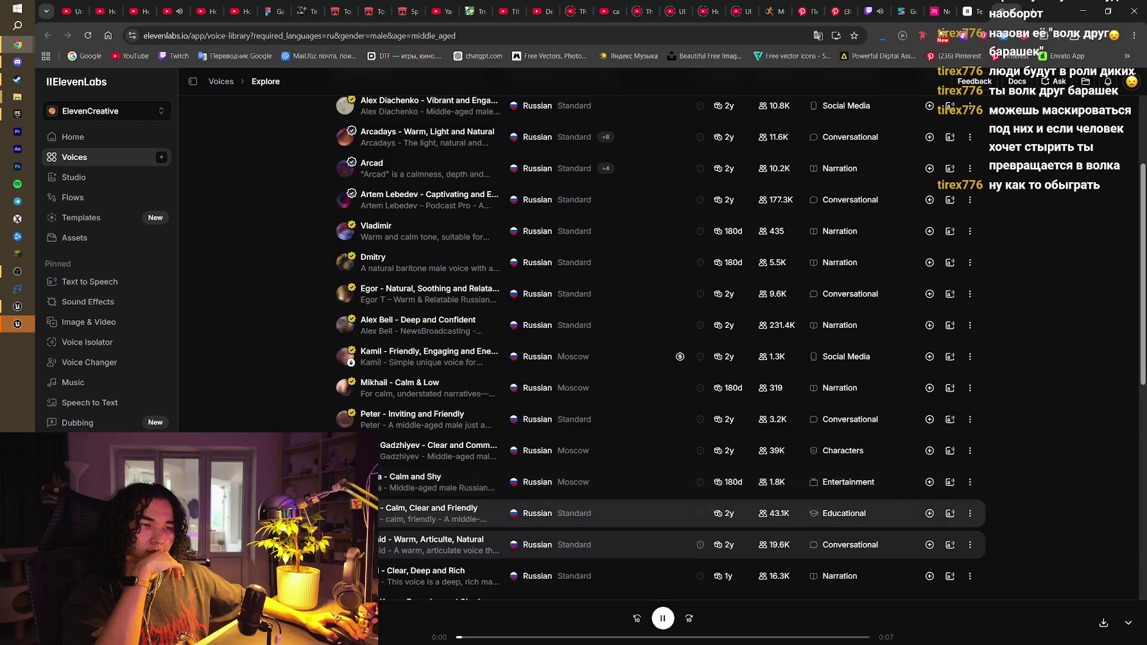
scroll(345, 544, down, 2)
click(346, 495)
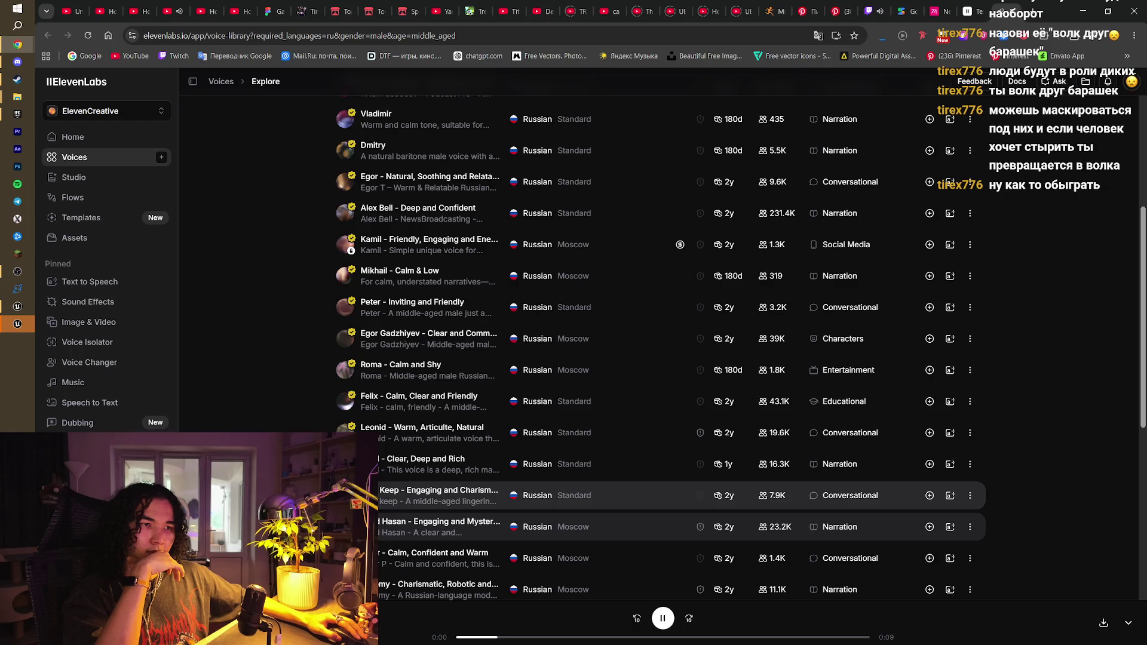
click(345, 557)
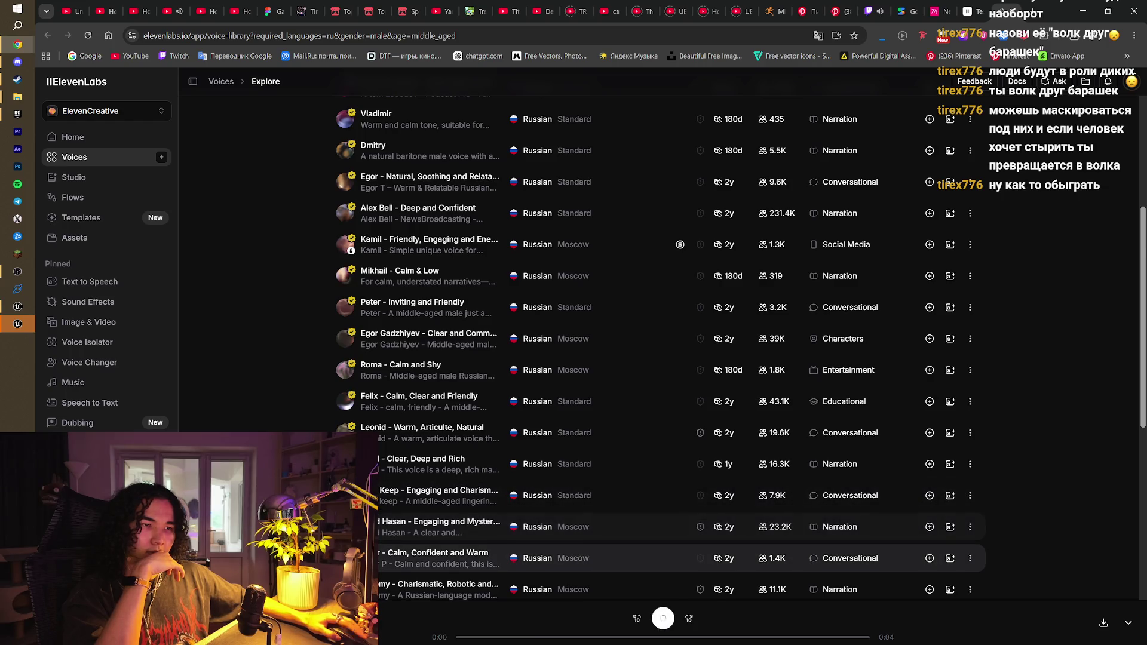
scroll(345, 558, down, 2)
click(421, 478)
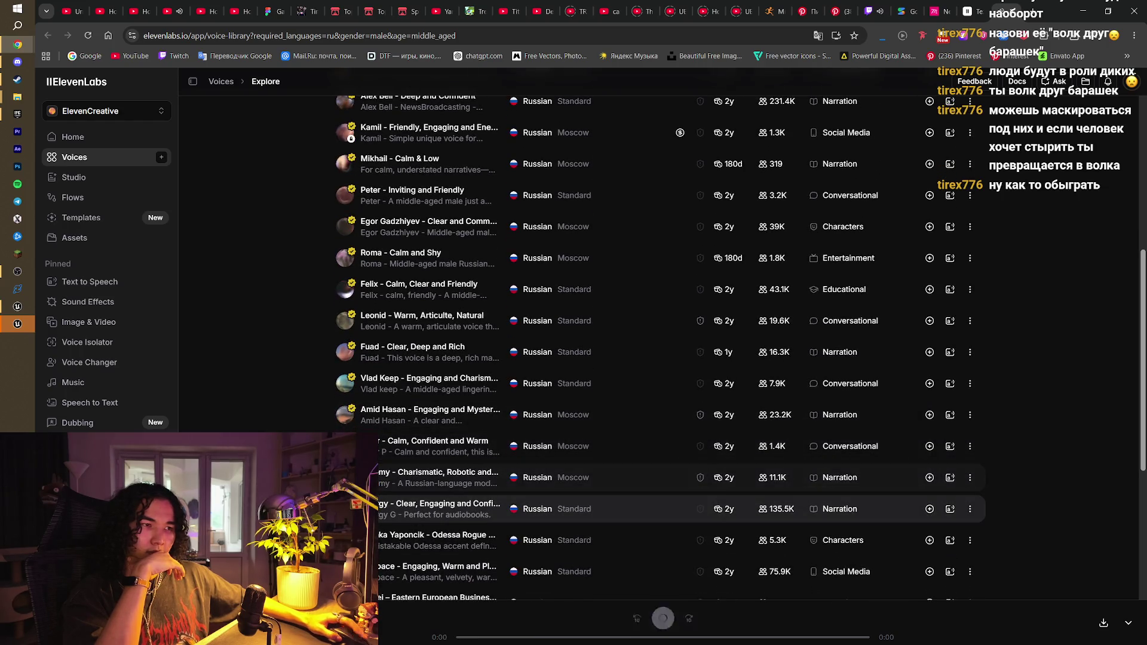
click(930, 478)
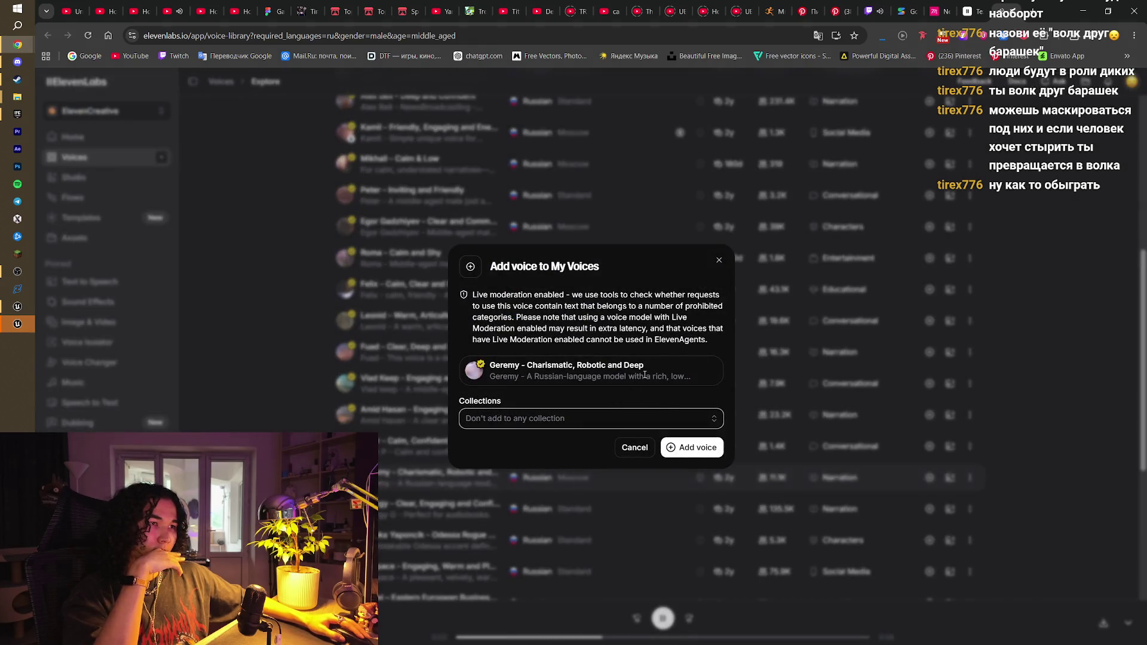
Save the Geremy voice into a newly created 'SheepWOlf' collection
click(662, 417)
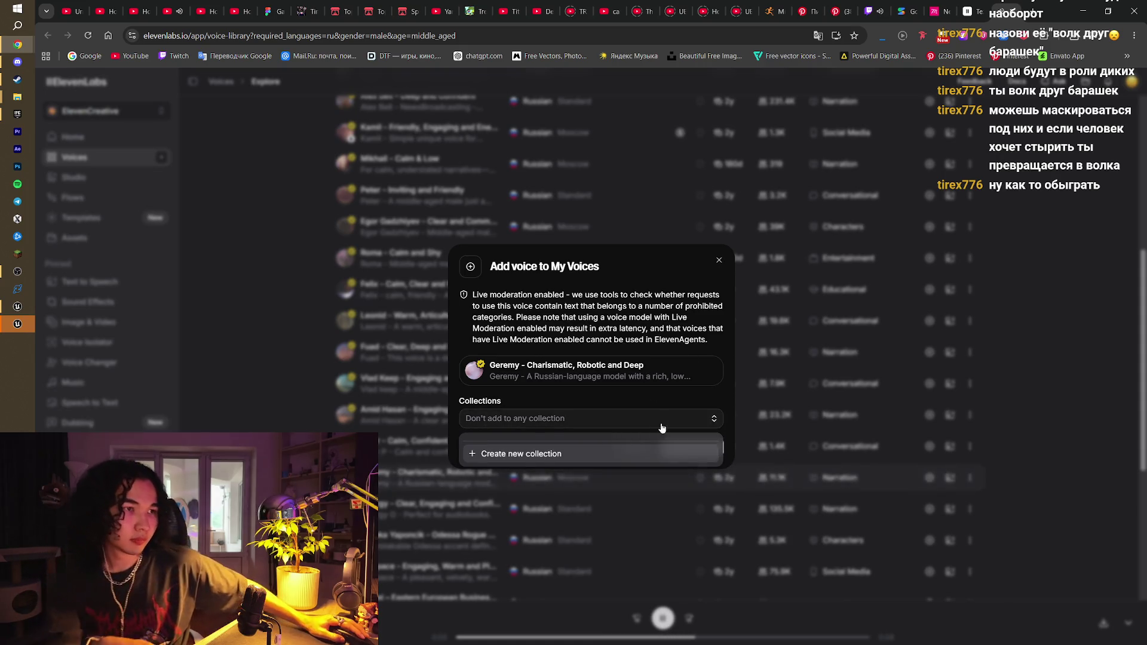
click(502, 453)
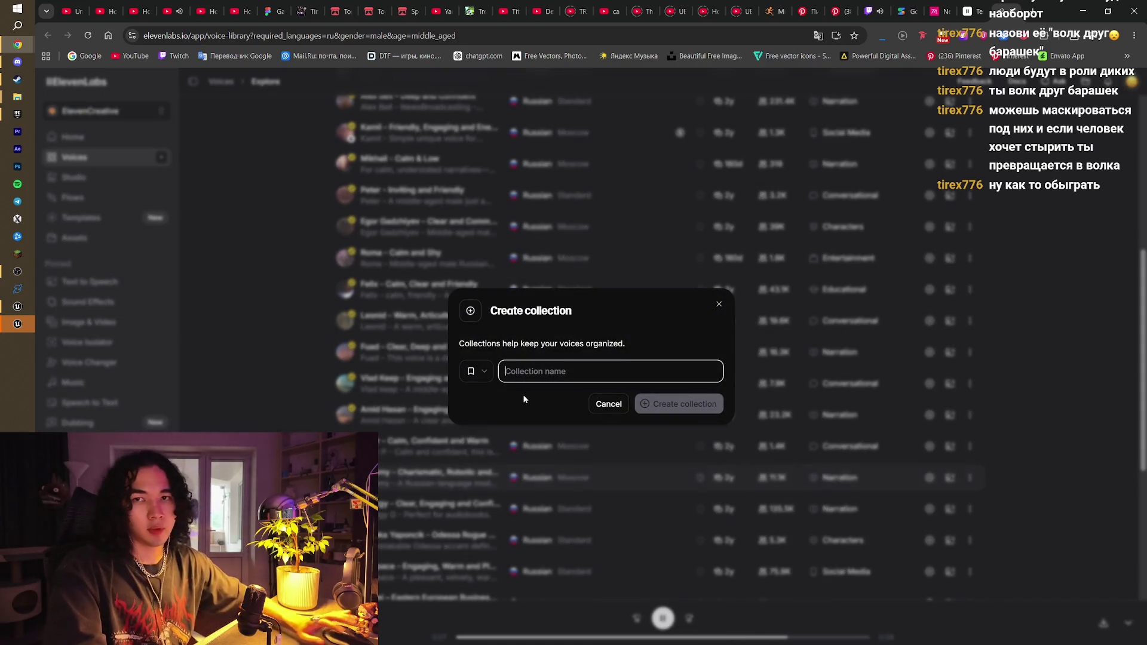
text(Shhe)
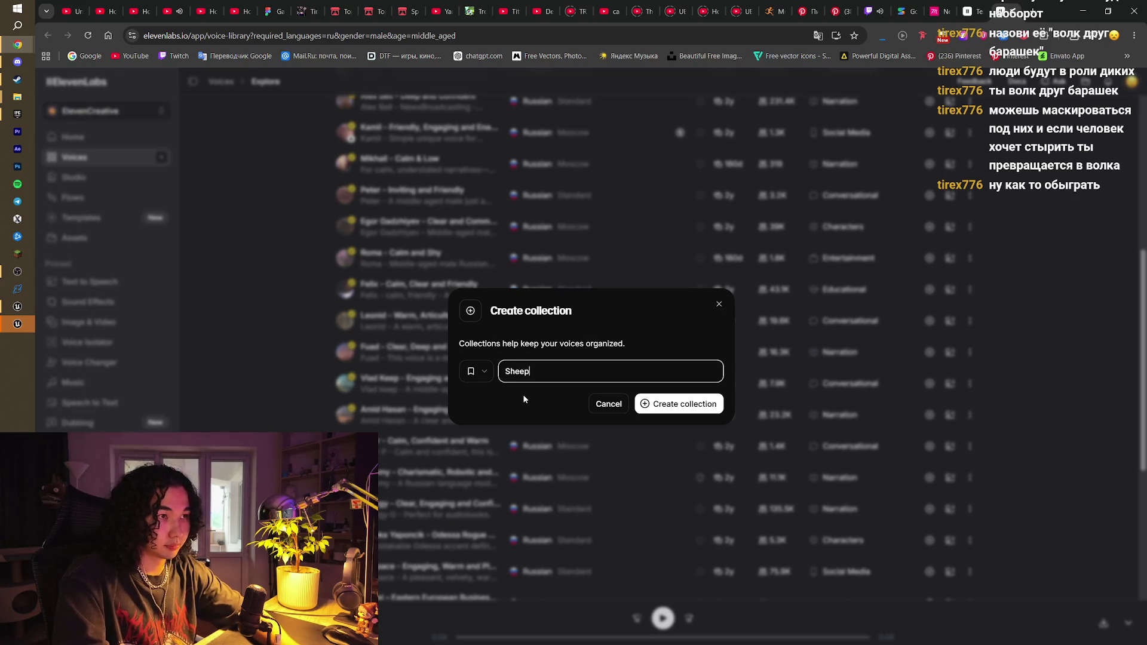
text(Olf)
key(Return)
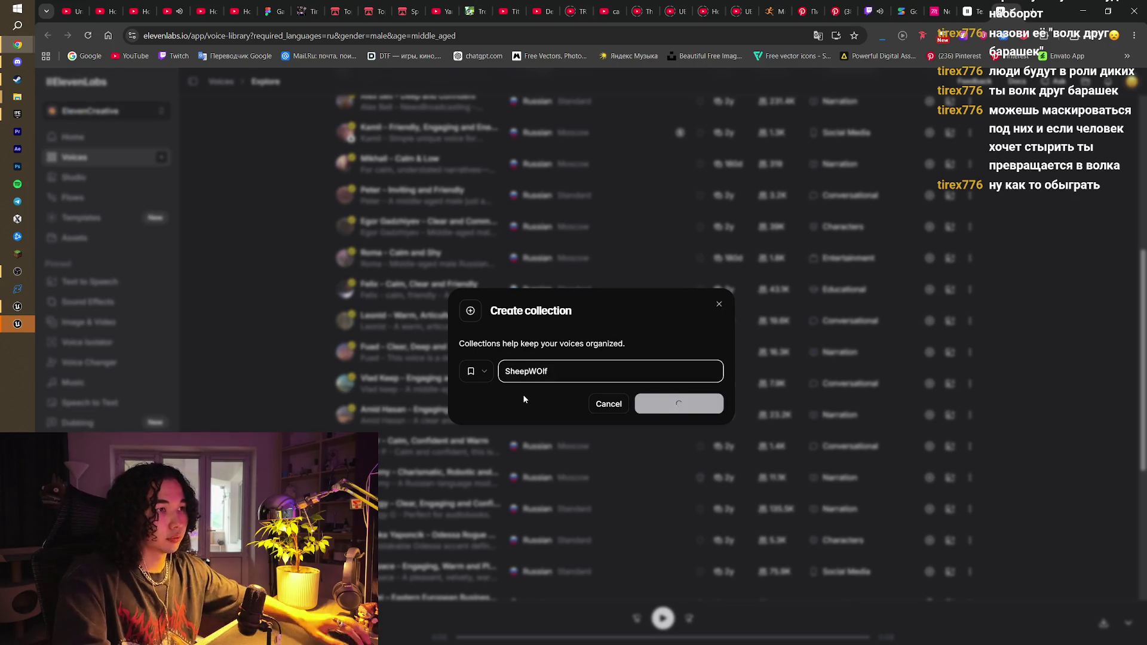
key(Return)
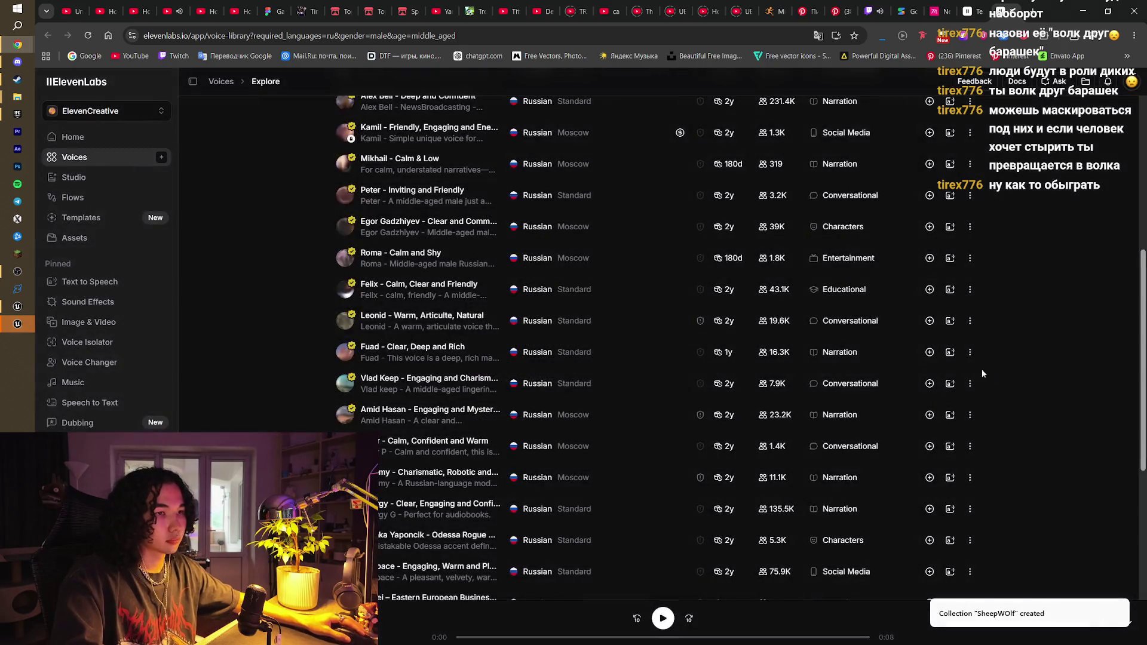
Preview Mishka Yaponcik, Artspace, Alexei, Maxim, Marko, VASKO, Alexandr Vlasov and Dan voices
click(598, 540)
scroll(597, 538, down, 3)
click(598, 403)
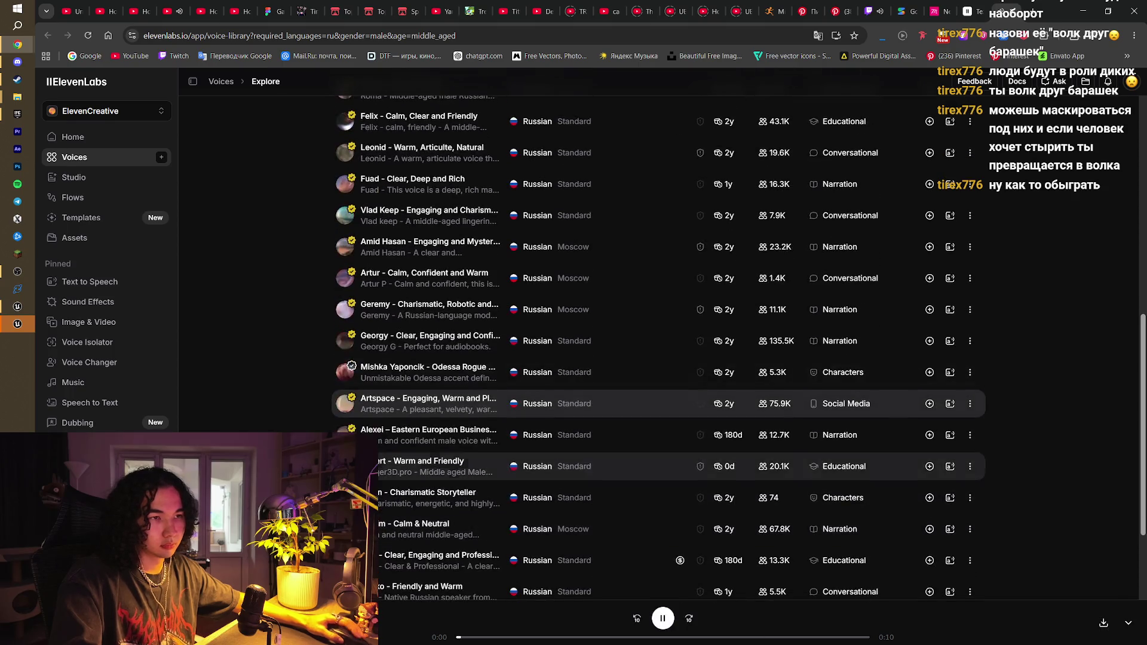
click(597, 435)
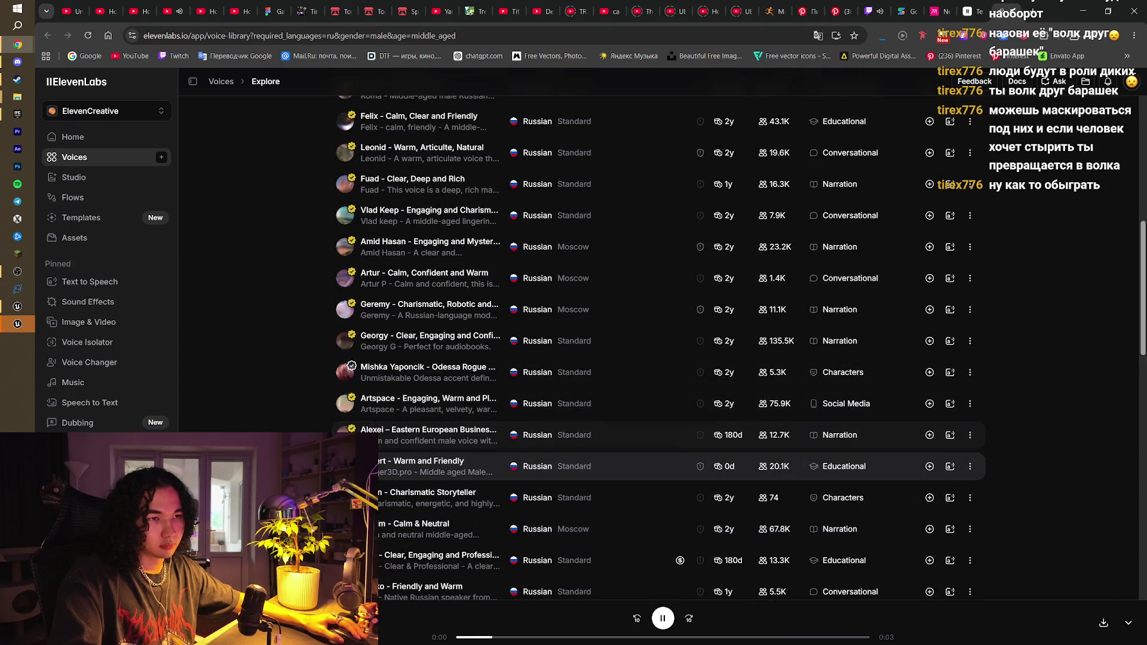
click(359, 529)
scroll(359, 529, down, 1)
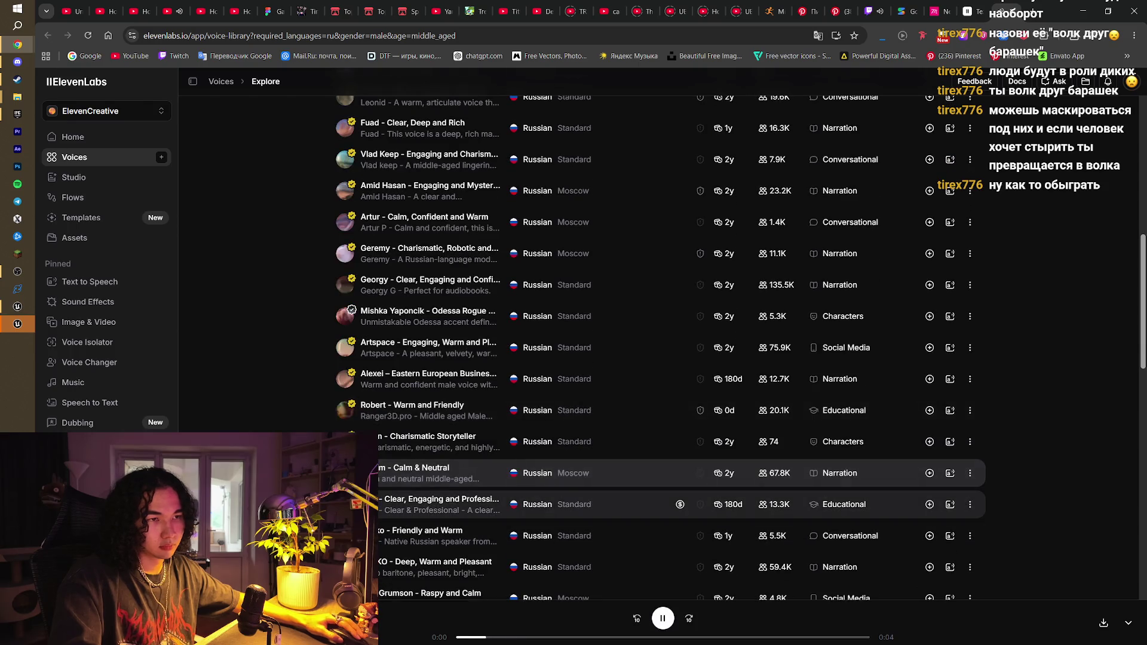
click(358, 536)
click(358, 567)
scroll(358, 567, down, 1)
click(358, 565)
scroll(358, 565, down, 2)
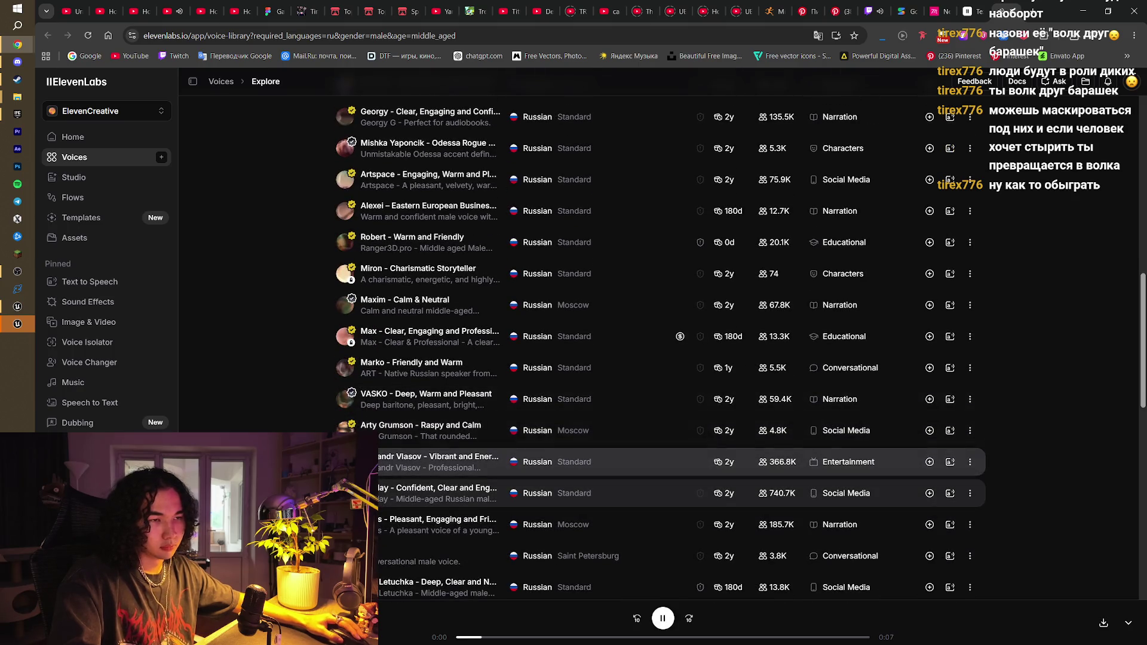
click(359, 556)
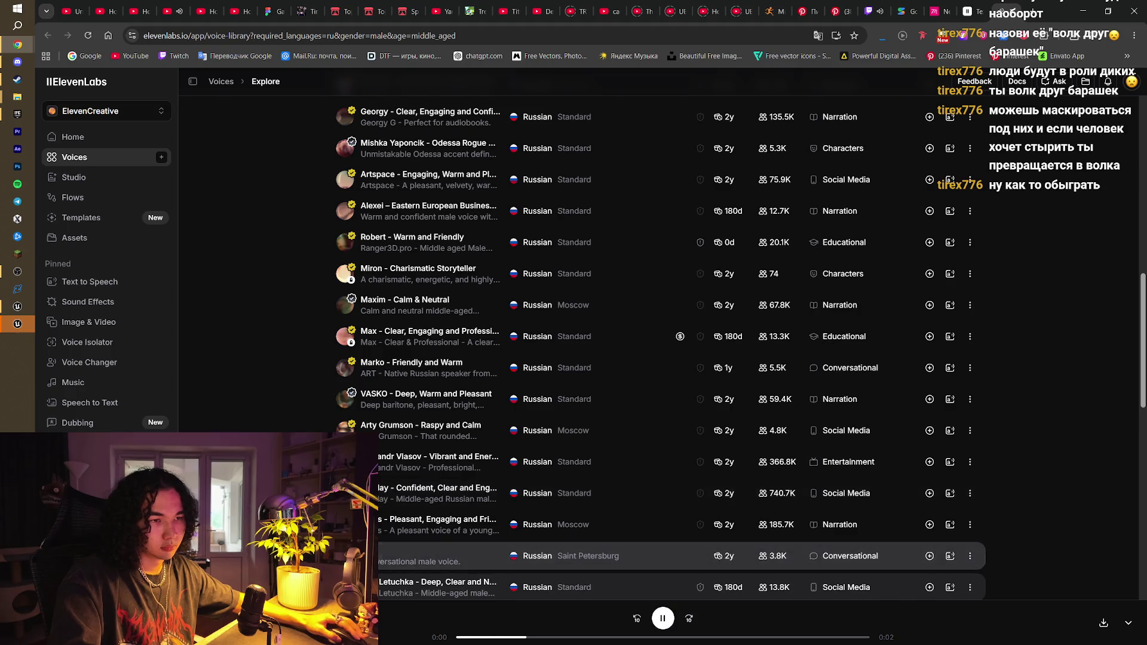
Preview Dmitry, Nester Surovy, Den, Stanislav, Calm & Friendly and Deep Zen Tenor, then return to top
scroll(358, 556, down, 2)
click(359, 507)
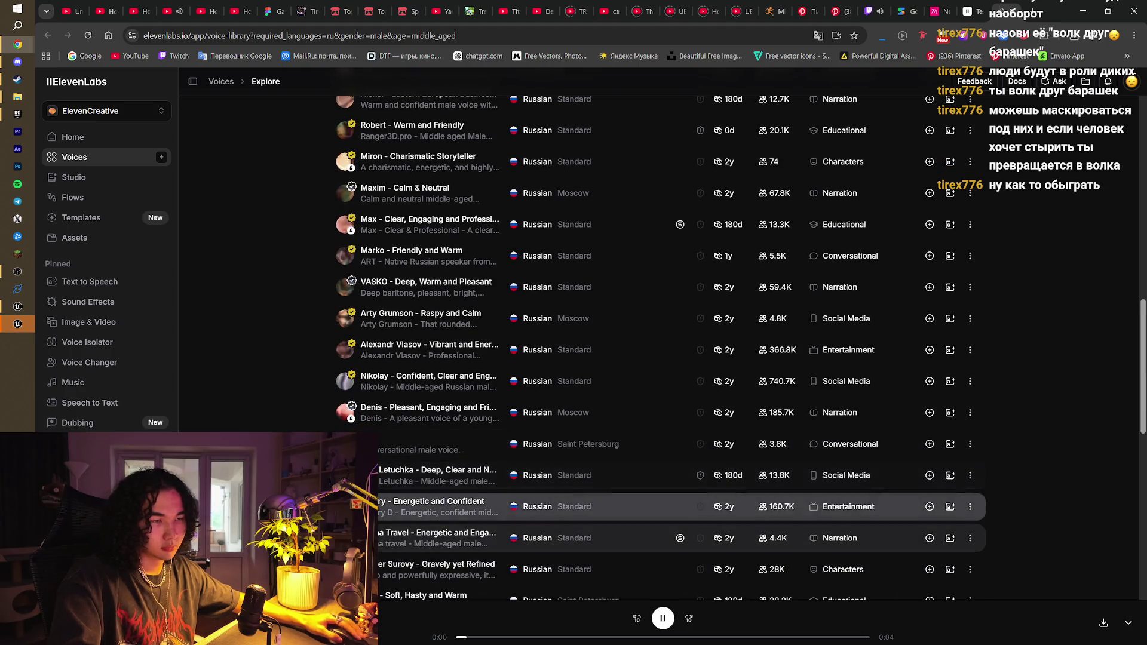
click(359, 569)
scroll(359, 496, down, 3)
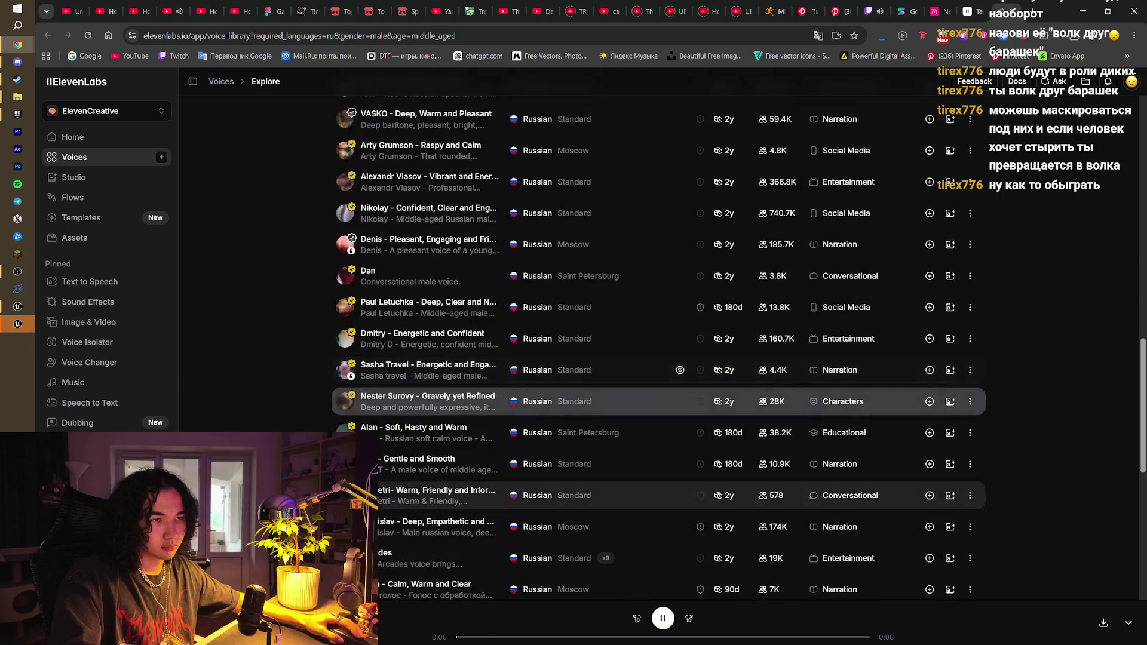
click(358, 464)
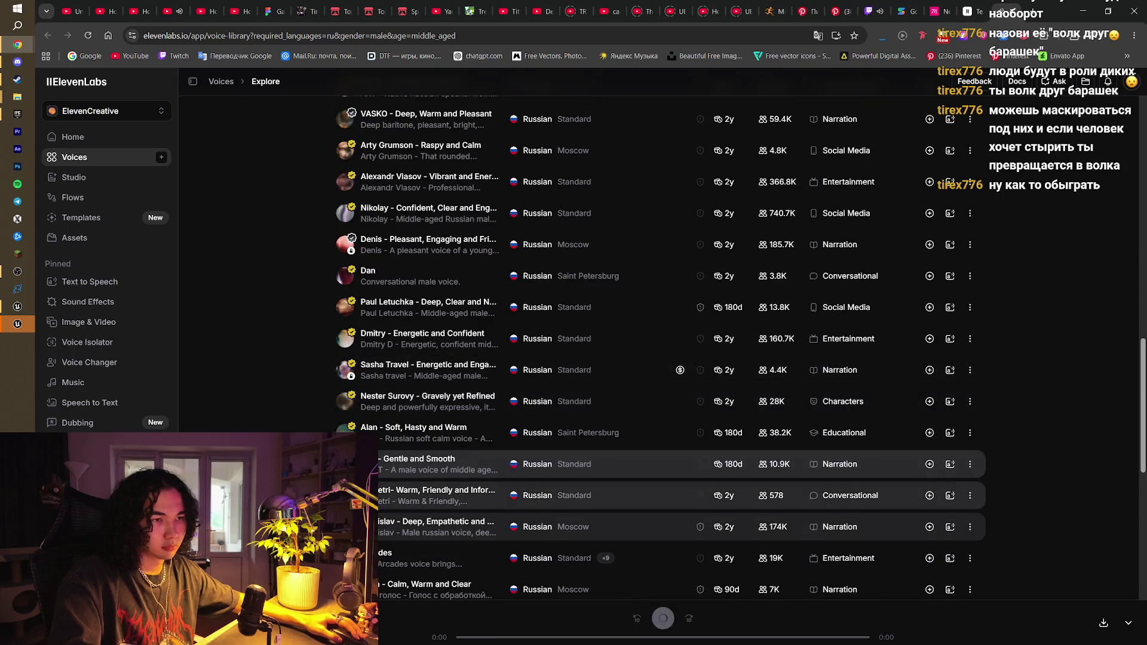
click(359, 526)
scroll(358, 538, down, 2)
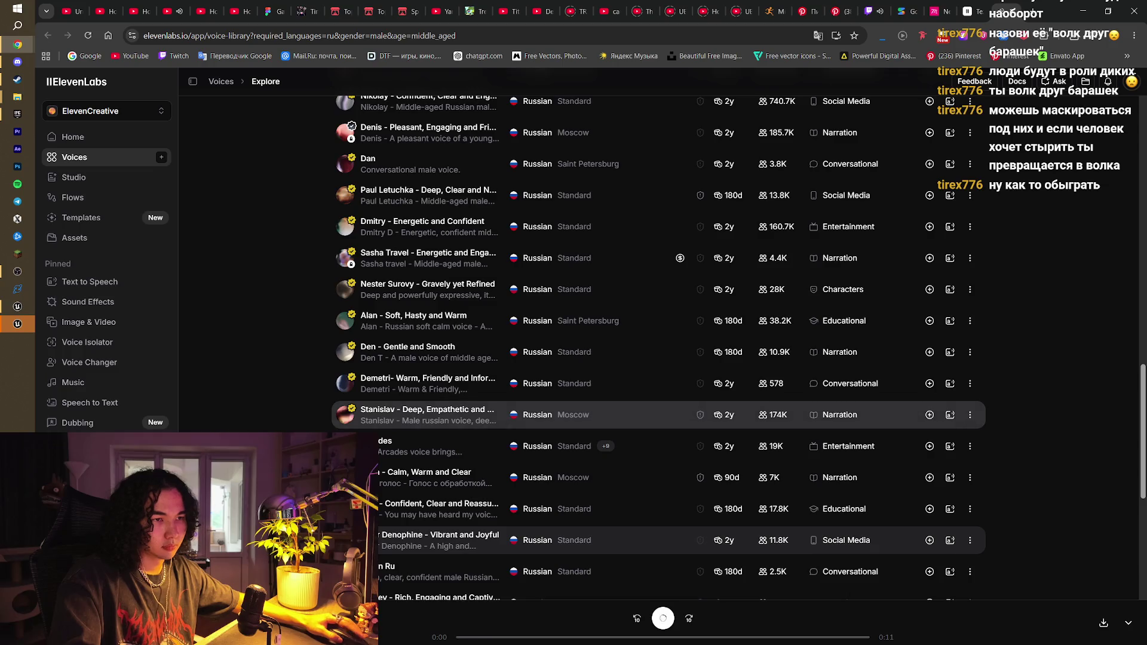
scroll(358, 418, down, 2)
click(358, 460)
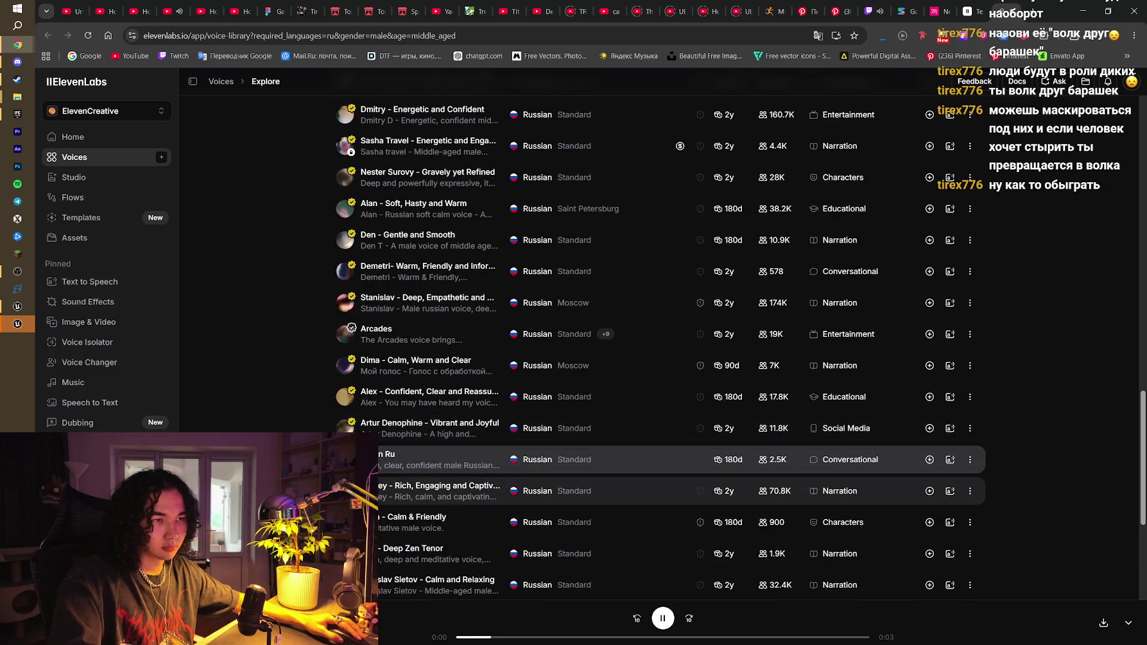
click(358, 522)
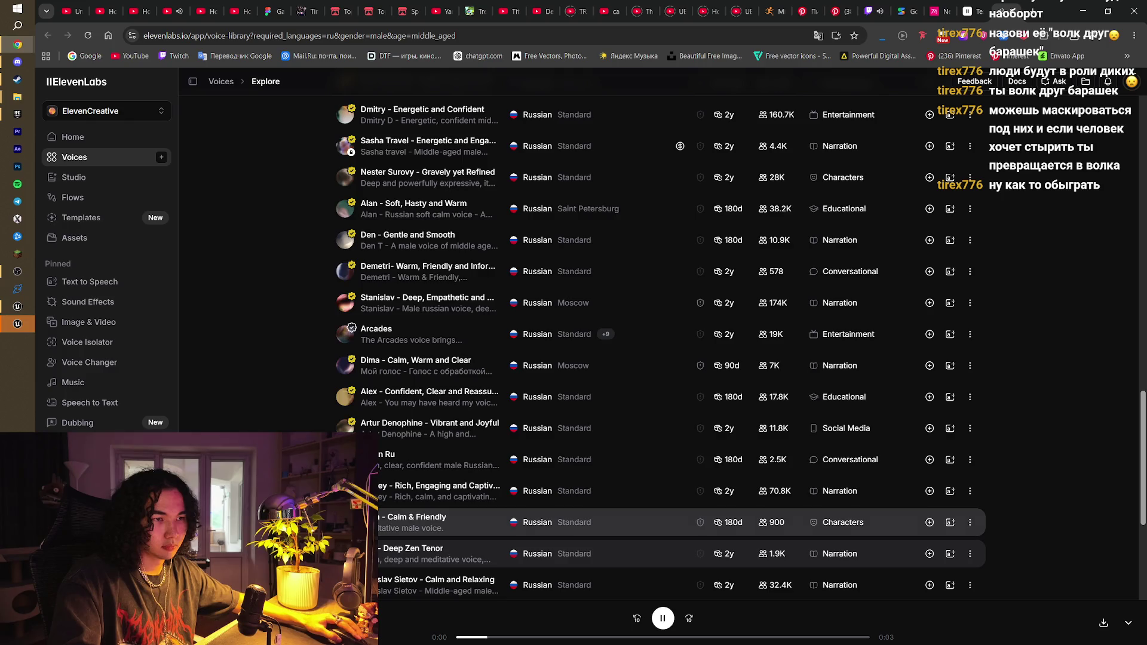
click(358, 554)
drag(1141, 478, 1141, 182)
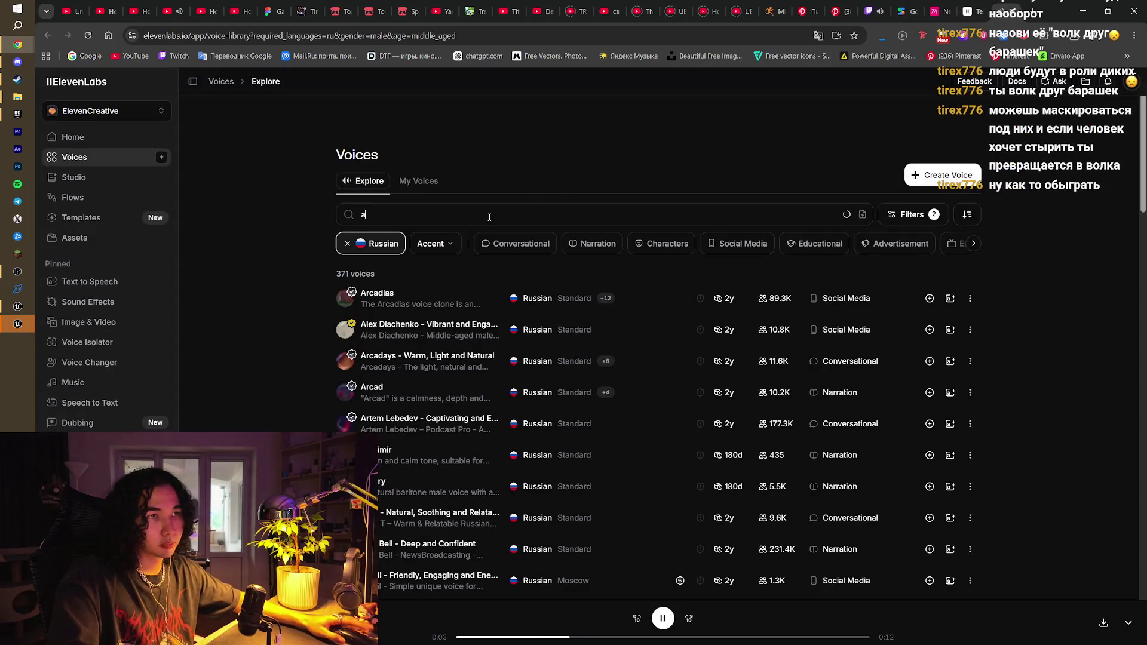
Search the library voices for 'angry'
text(ngry)
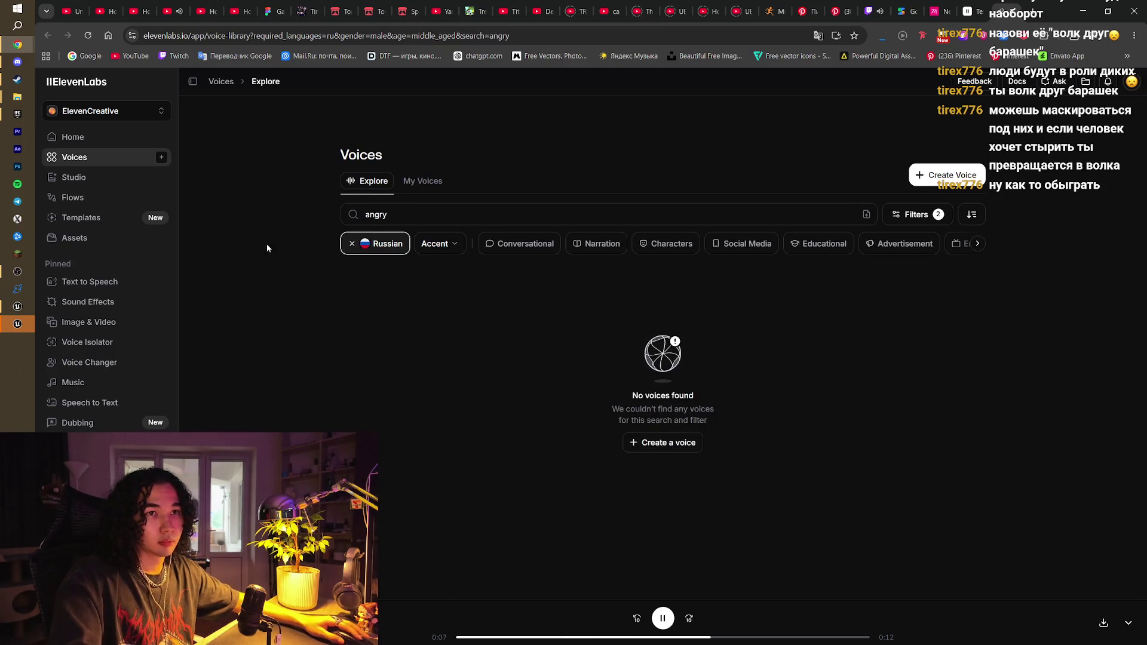
Dismiss the Goldy crash report, launch the LittleMina project from Epic Games Launcher, then minimize it
click(26, 329)
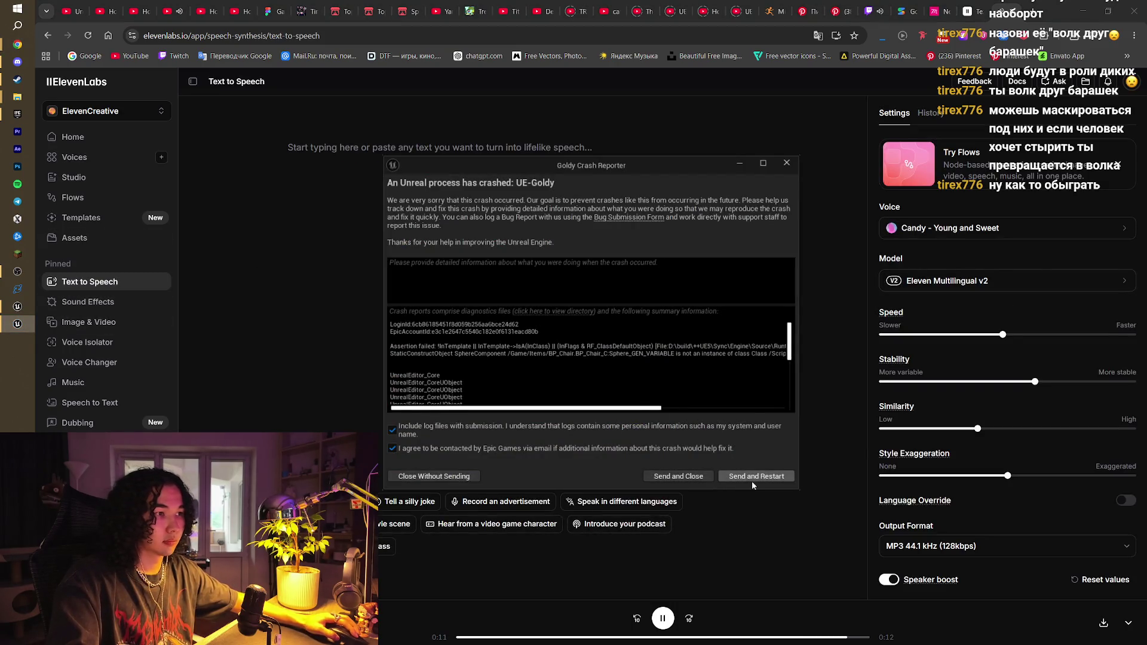
click(707, 478)
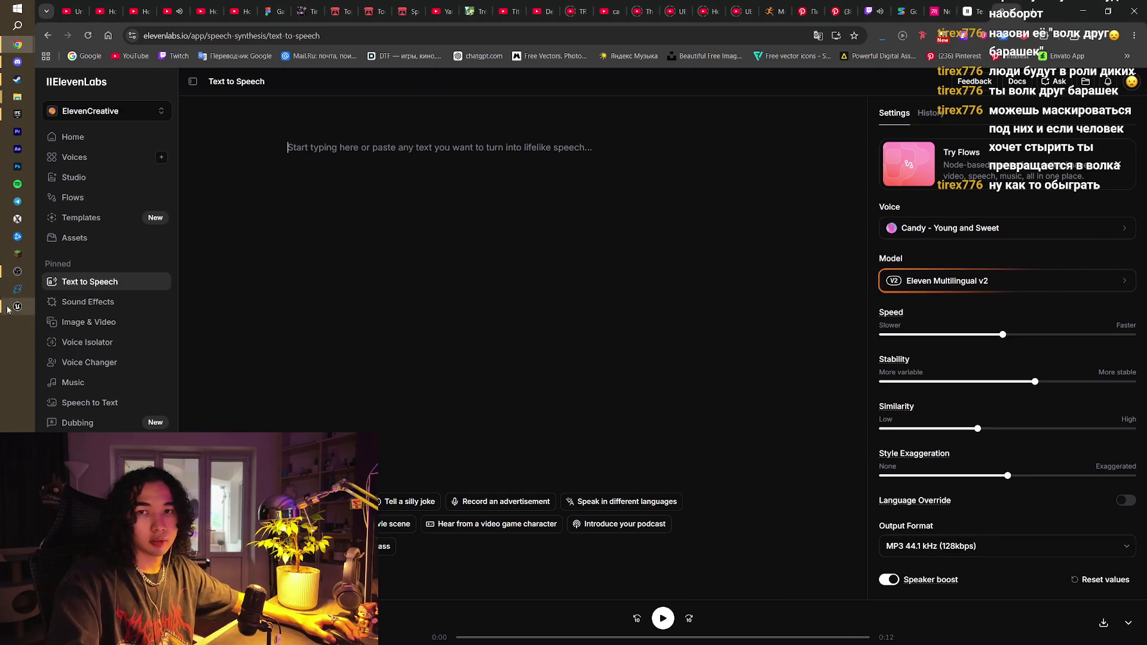
click(17, 113)
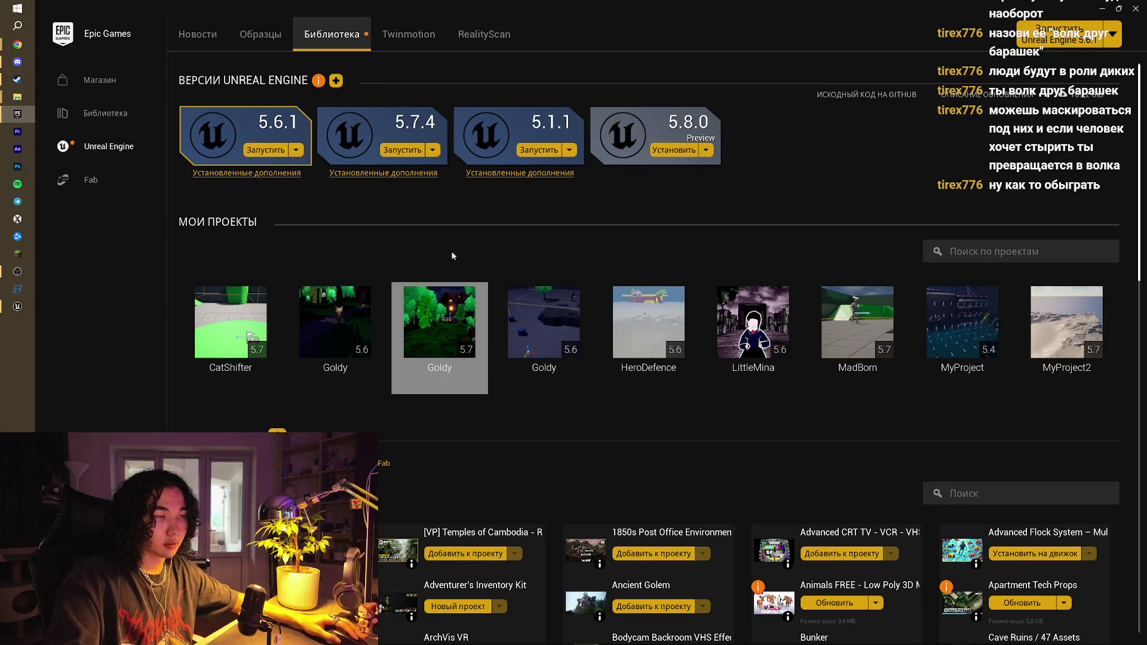
mouse_move(321, 306)
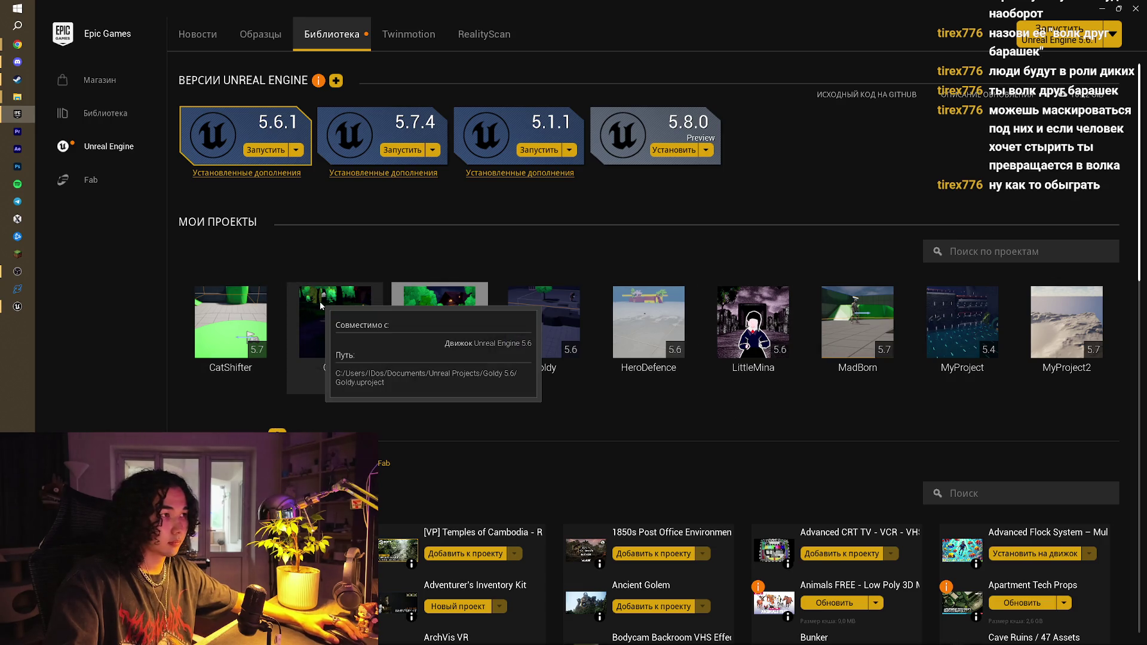
double_click(747, 313)
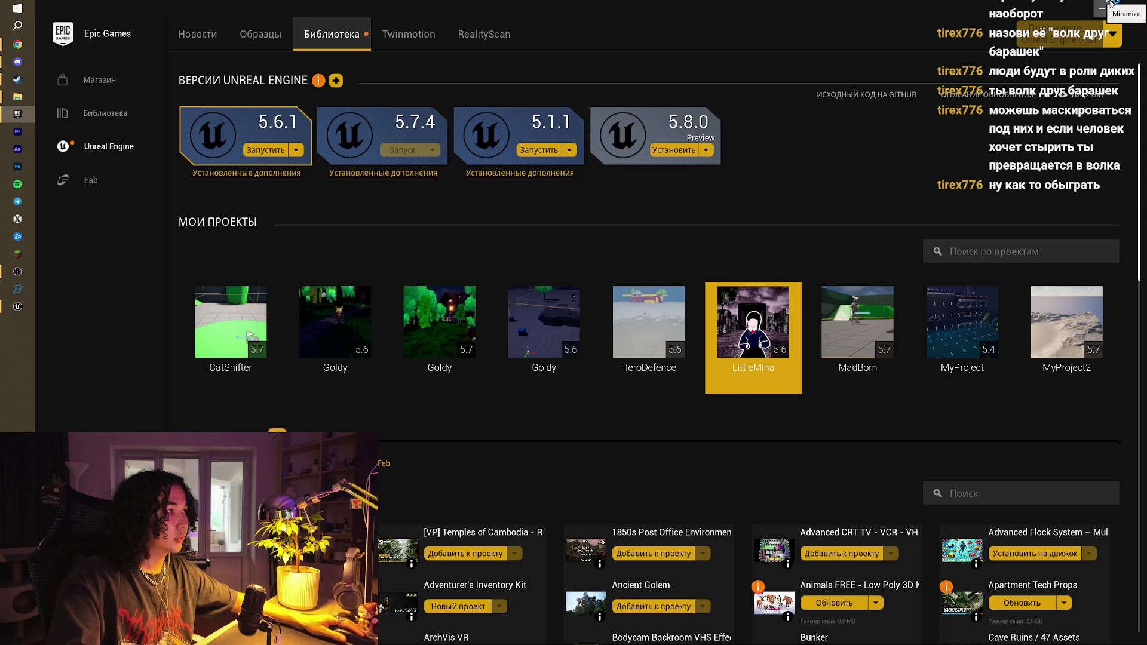
click(1108, 5)
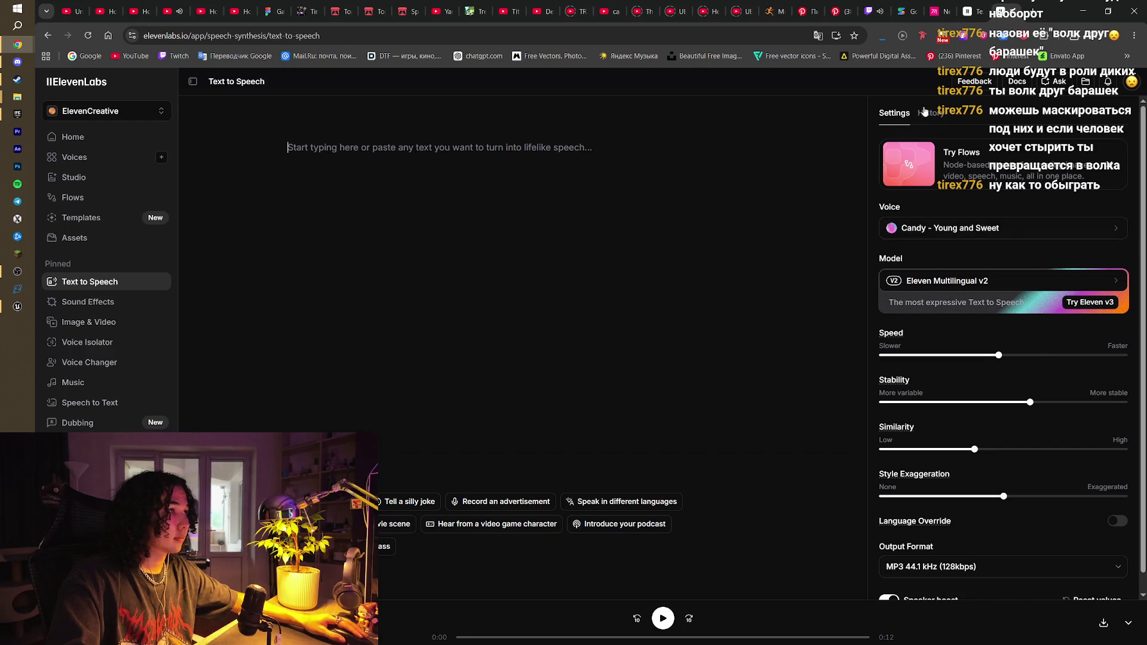
Filter saved voices to SheepWOlf, then clear the library's language and male filters
click(995, 229)
click(1068, 151)
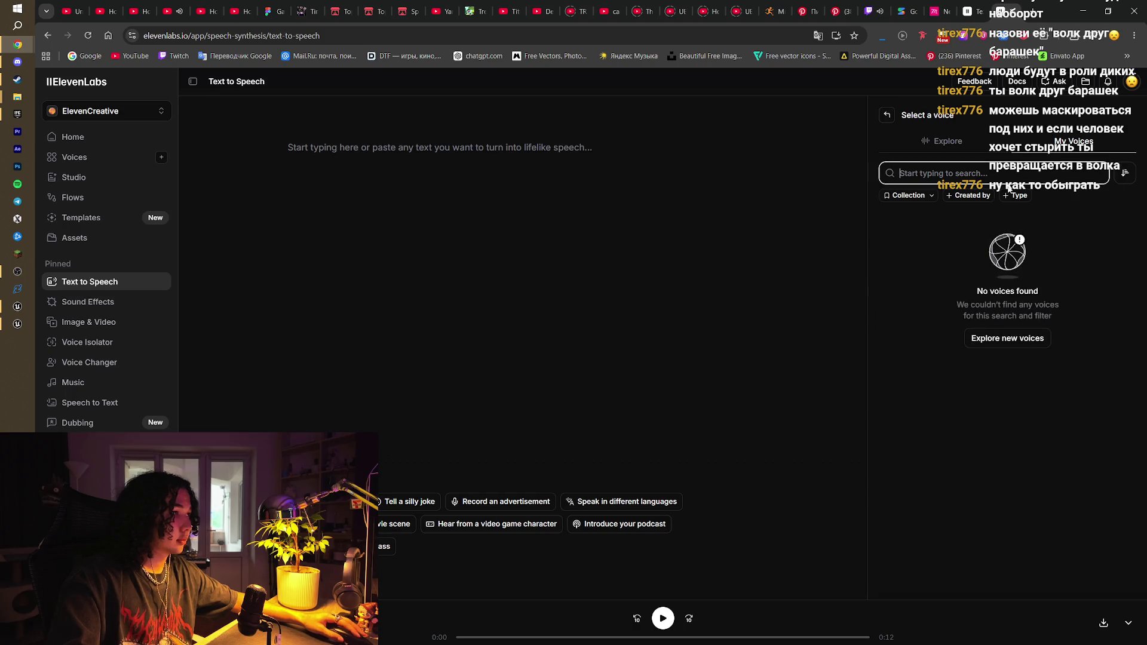
click(930, 205)
click(920, 221)
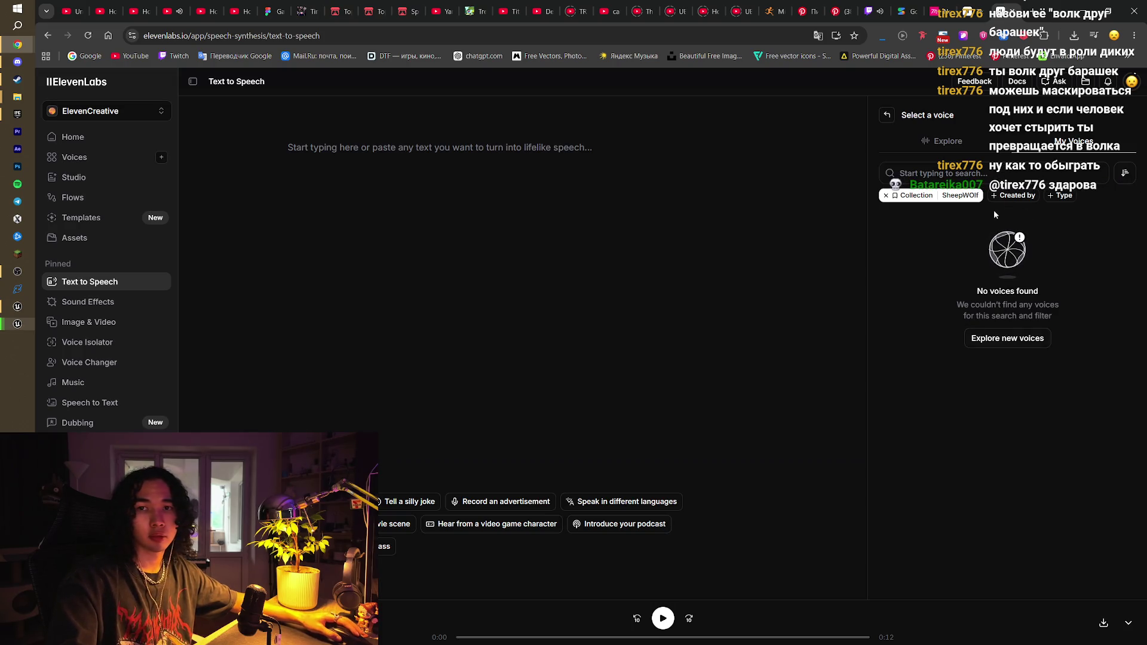
click(948, 141)
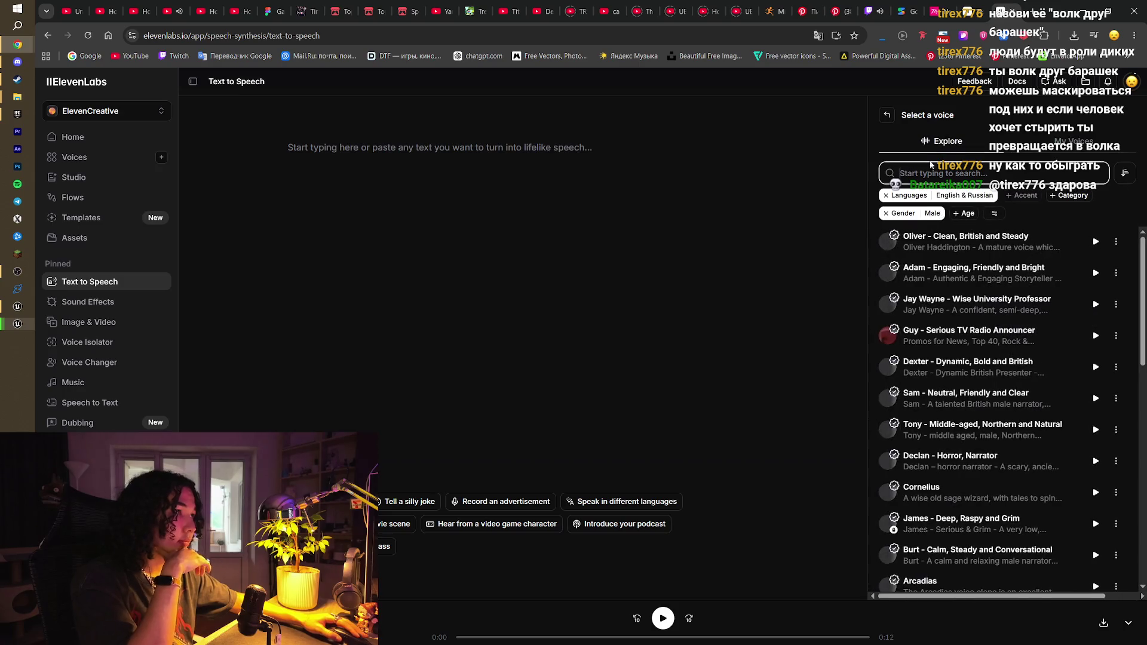
click(885, 197)
click(1038, 196)
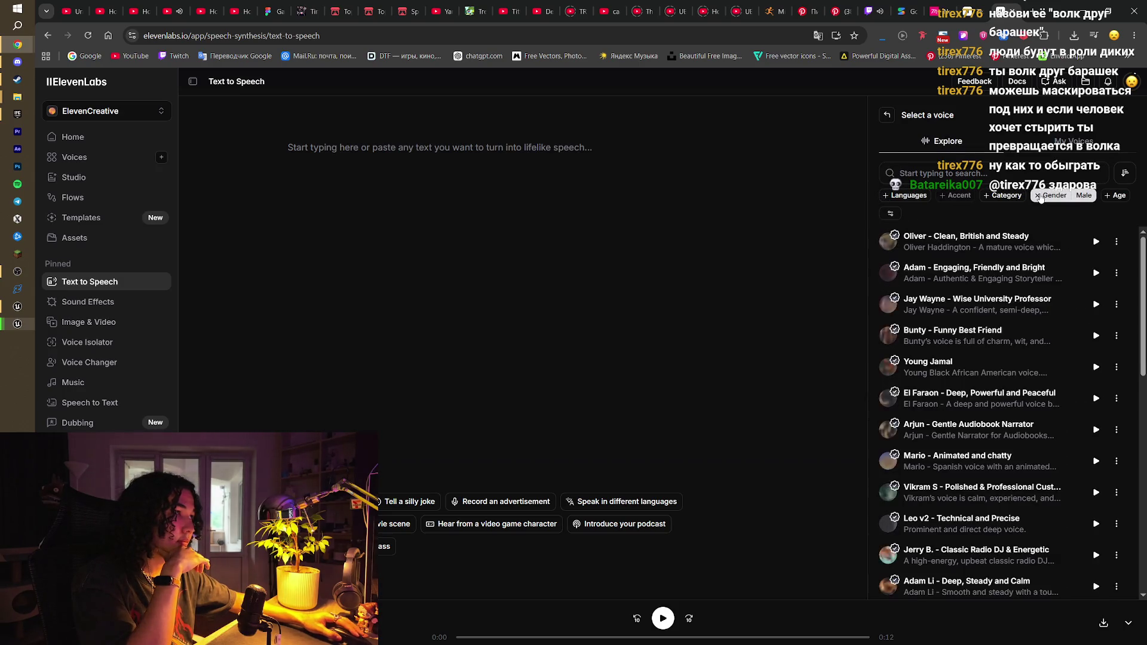
Re-filter My Voices to SheepWOlf, close the voice picker and open a new Chrome tab
click(1073, 141)
click(886, 196)
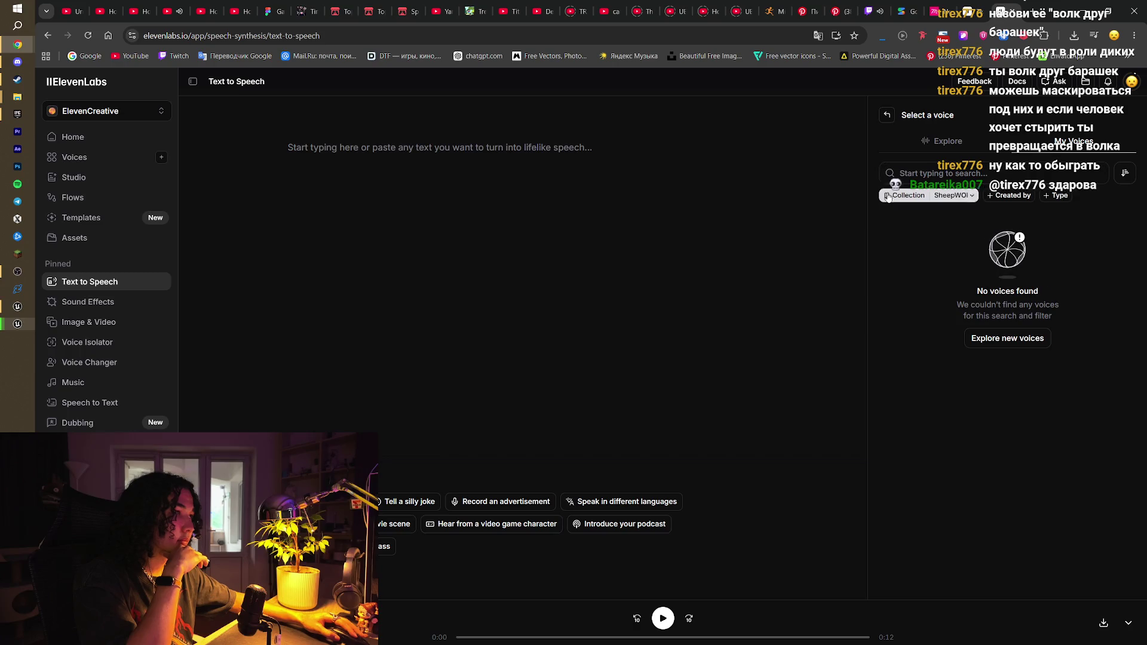
click(883, 197)
click(915, 221)
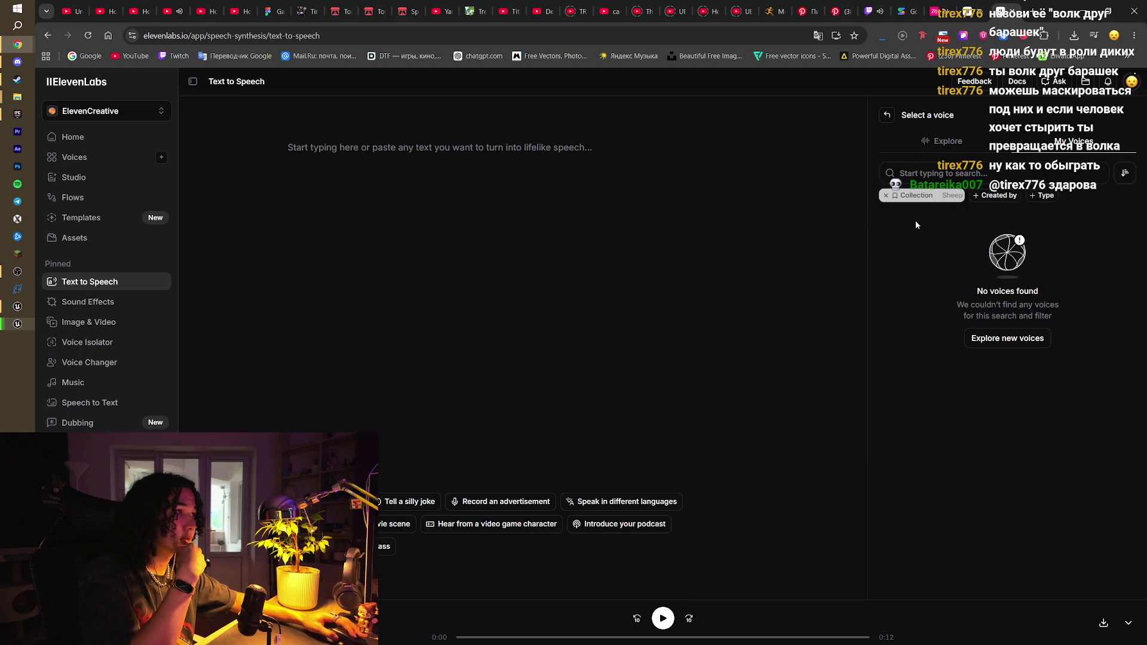
click(1024, 343)
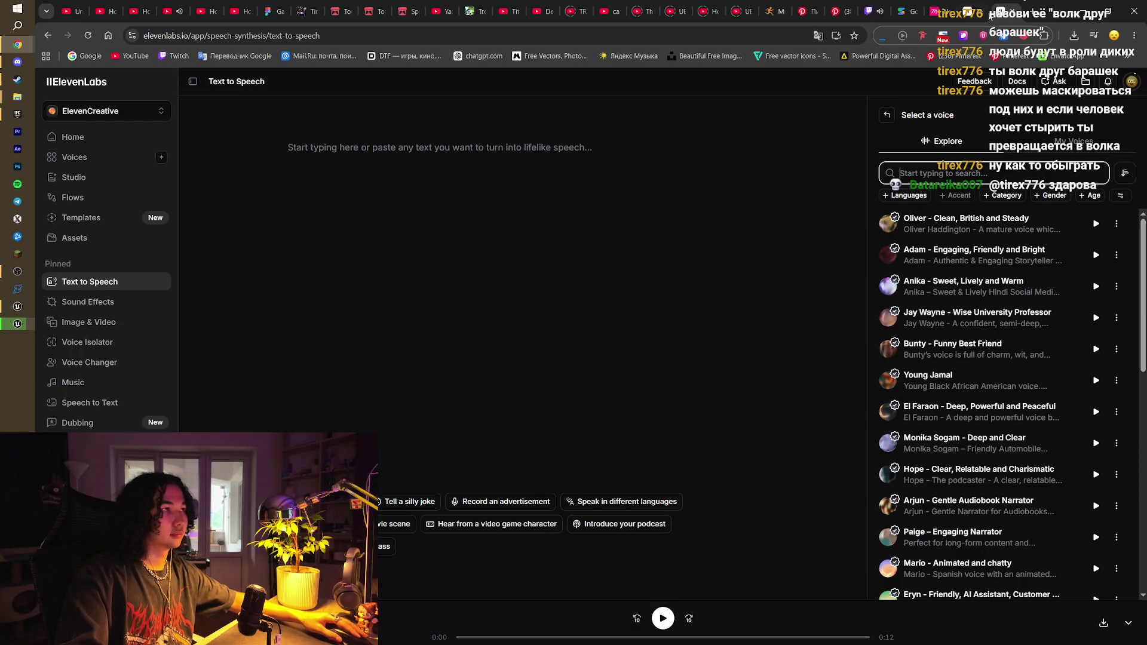
key(Escape)
key(ctrl+t)
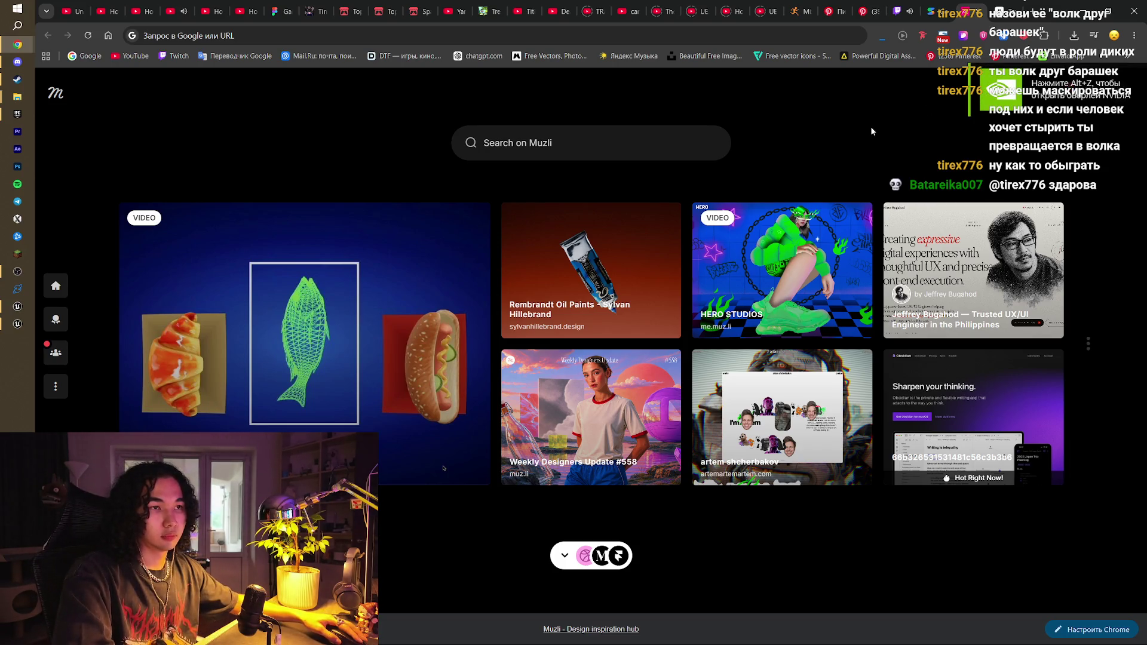
Switch to the LittleMina Unreal Editor window
mouse_move(261, 305)
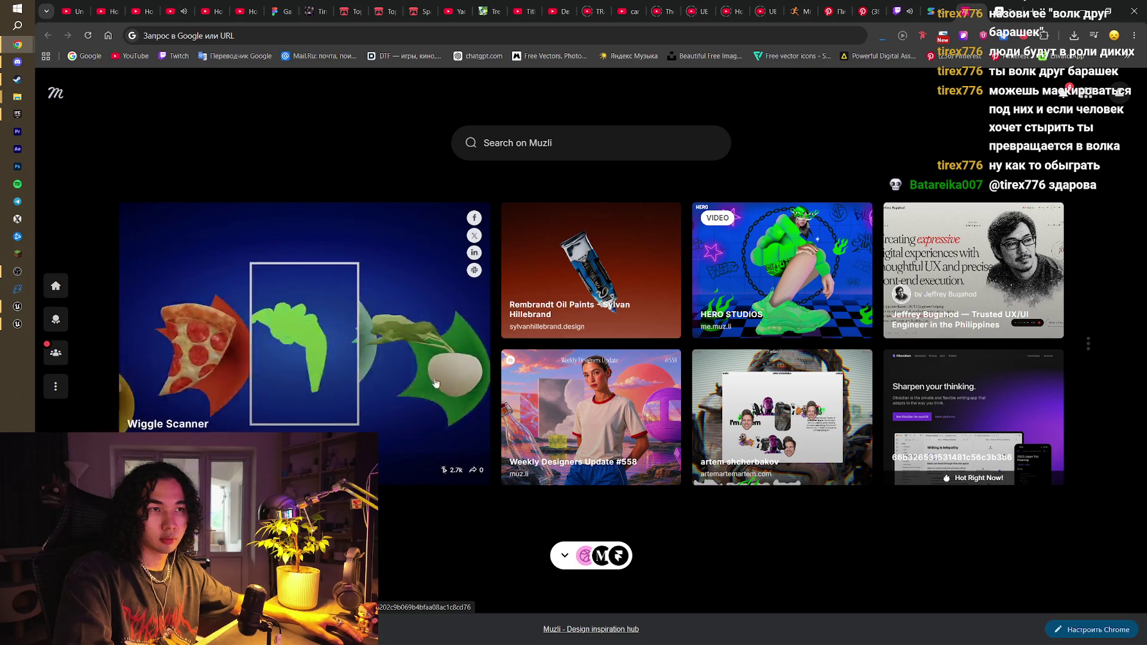
click(26, 328)
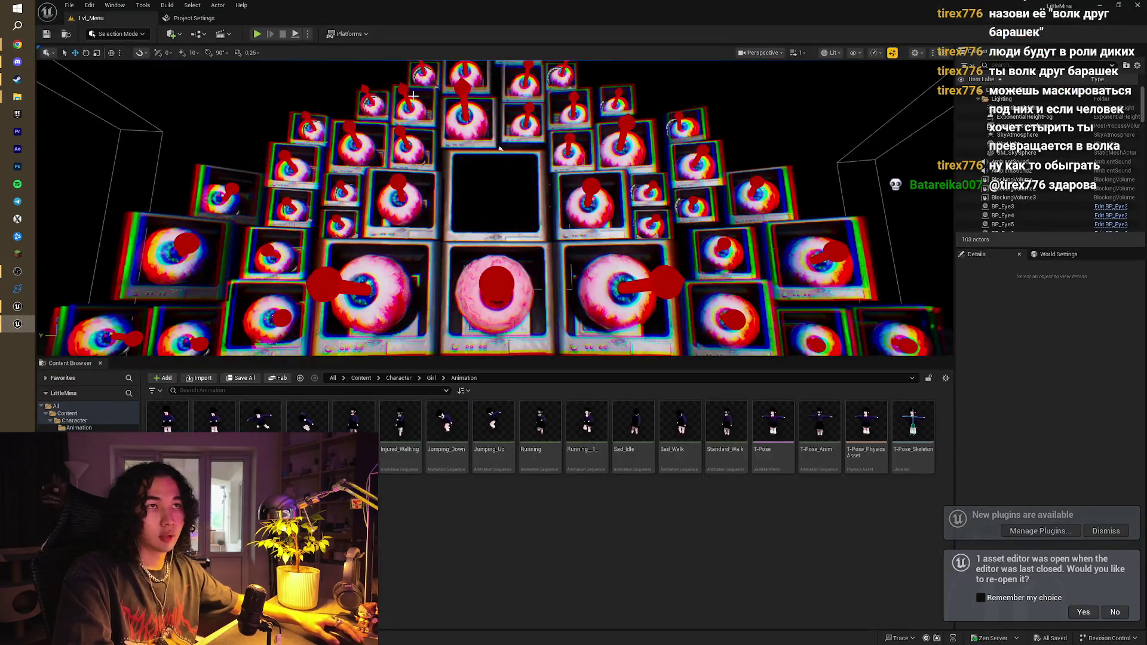
Open the Running1_ animation in Character > Girl > Animation and inspect its AN_Footsteps notify
click(398, 379)
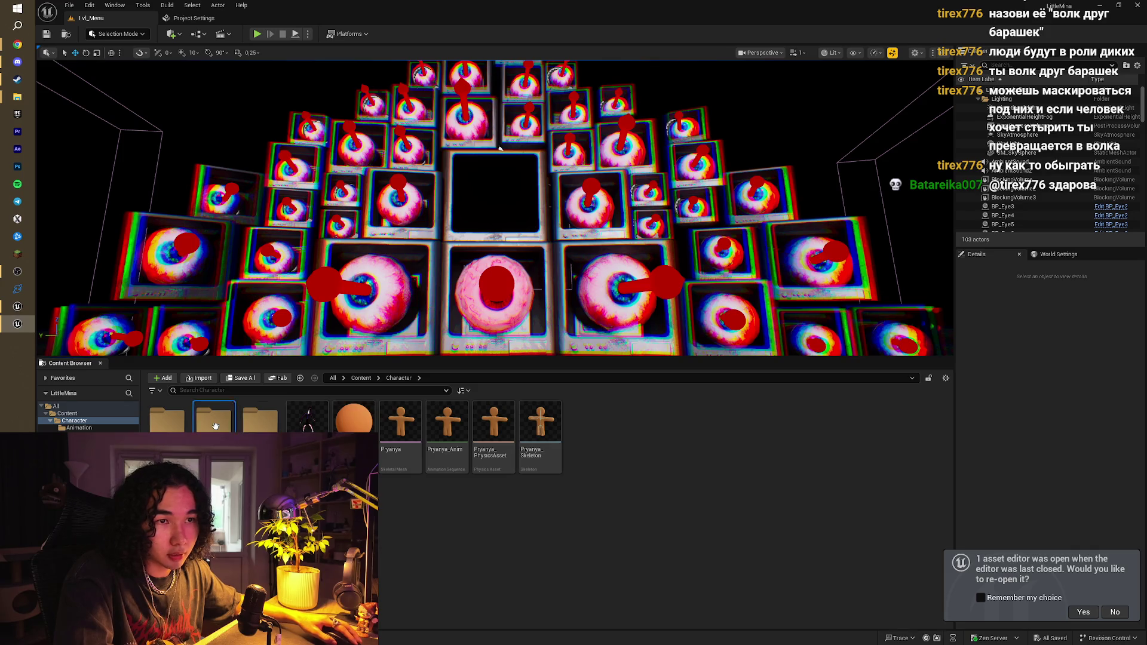
double_click(215, 421)
key(alt+Left)
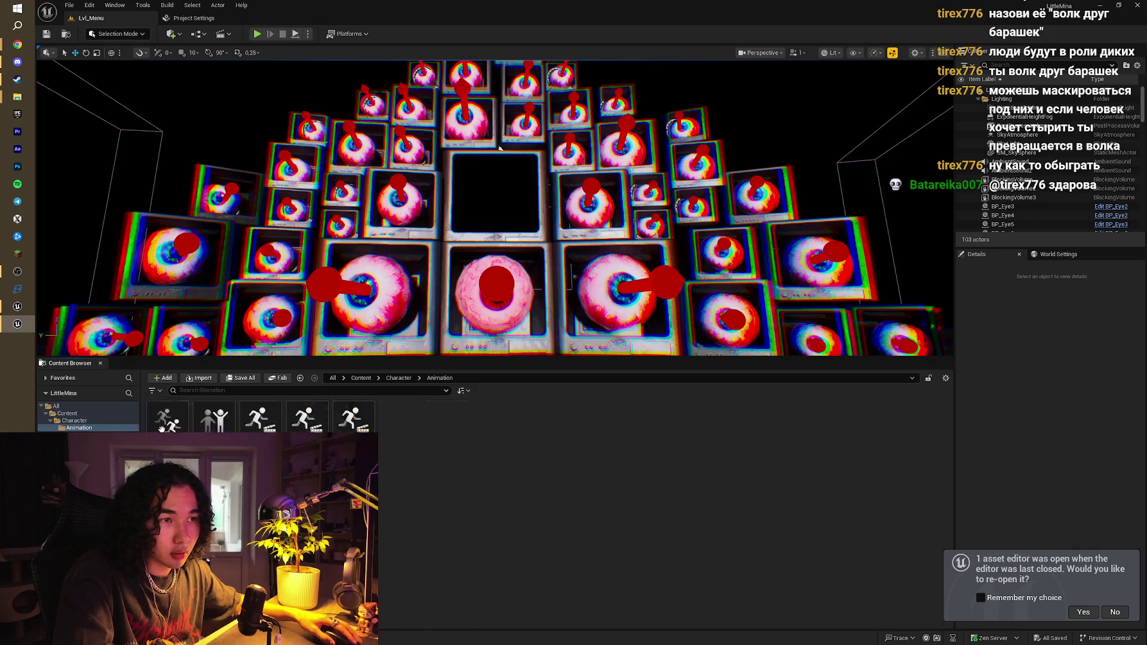
double_click(260, 422)
double_click(167, 421)
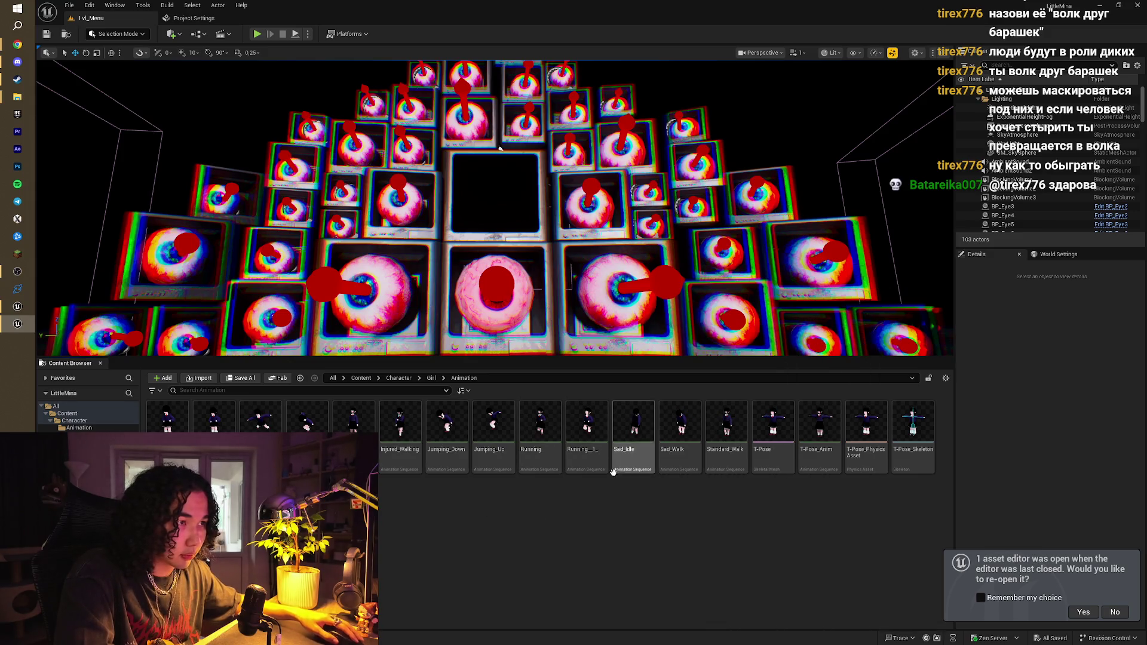
double_click(593, 459)
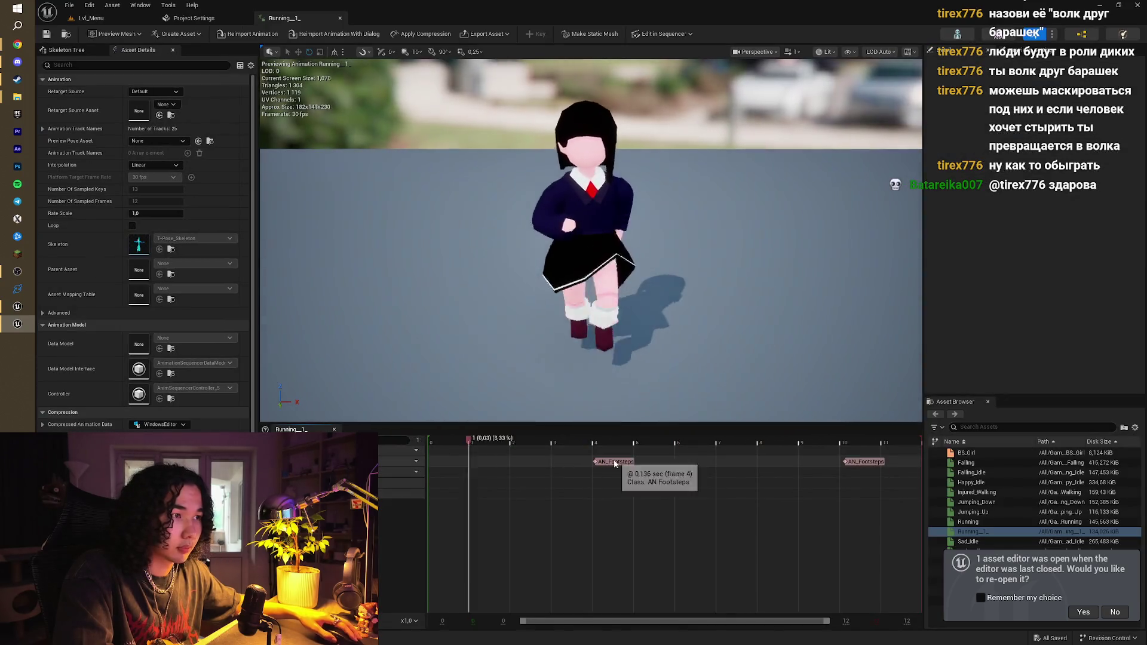
click(615, 462)
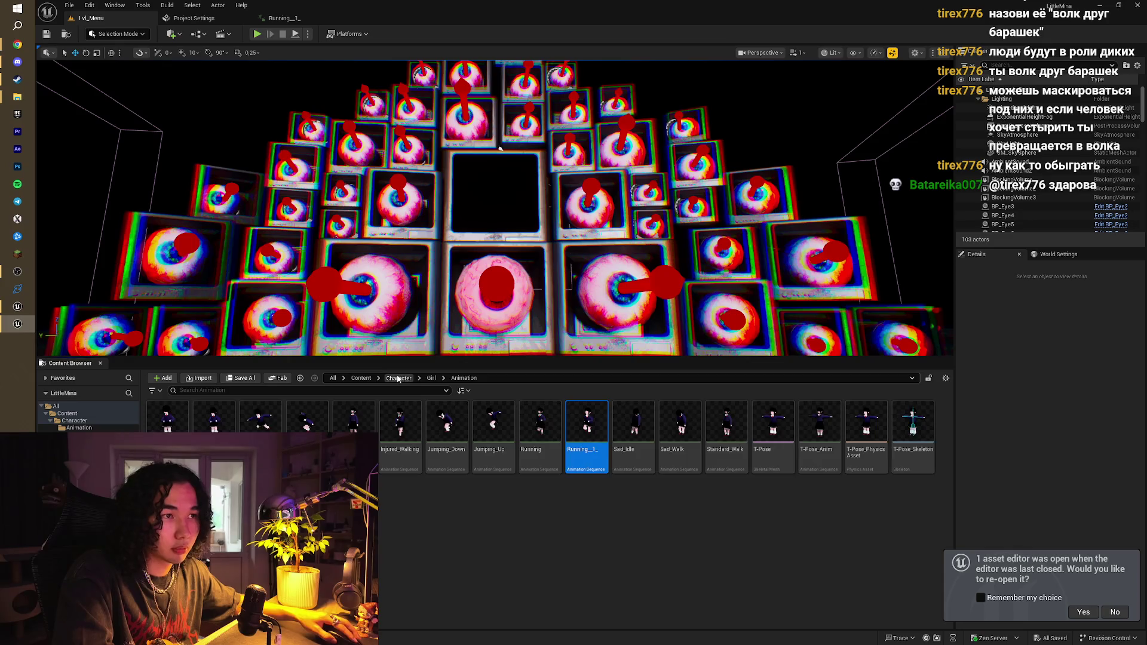
Go to Content > Sound > Footsteps and open the AN_Footsteps blueprint
click(399, 378)
click(360, 378)
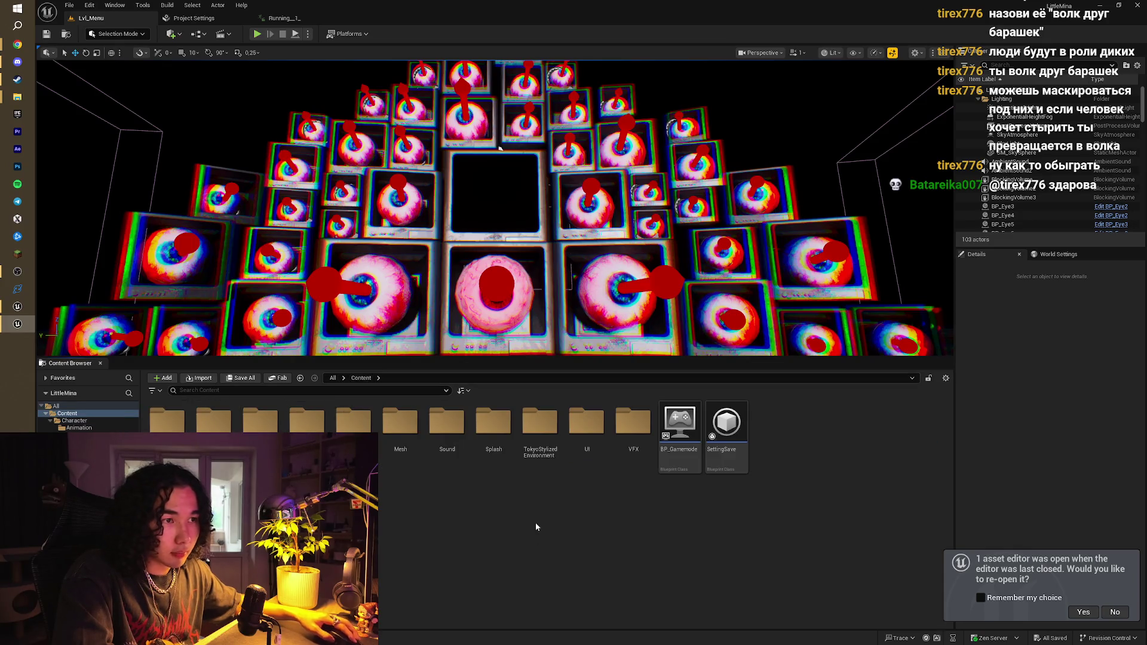
double_click(447, 423)
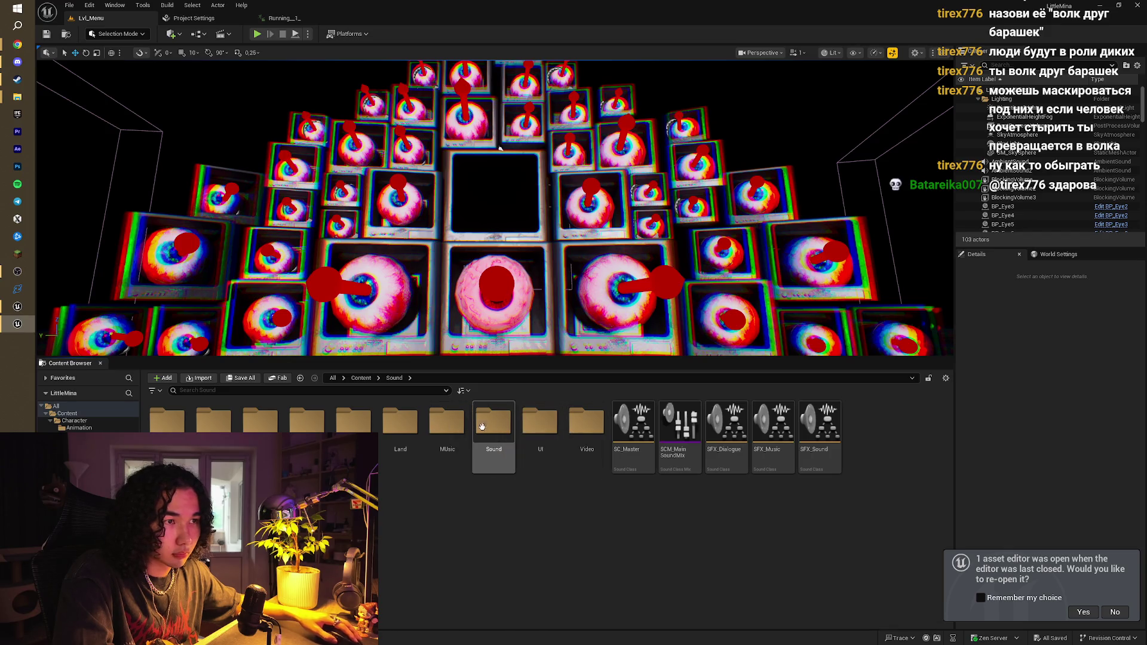
click(478, 426)
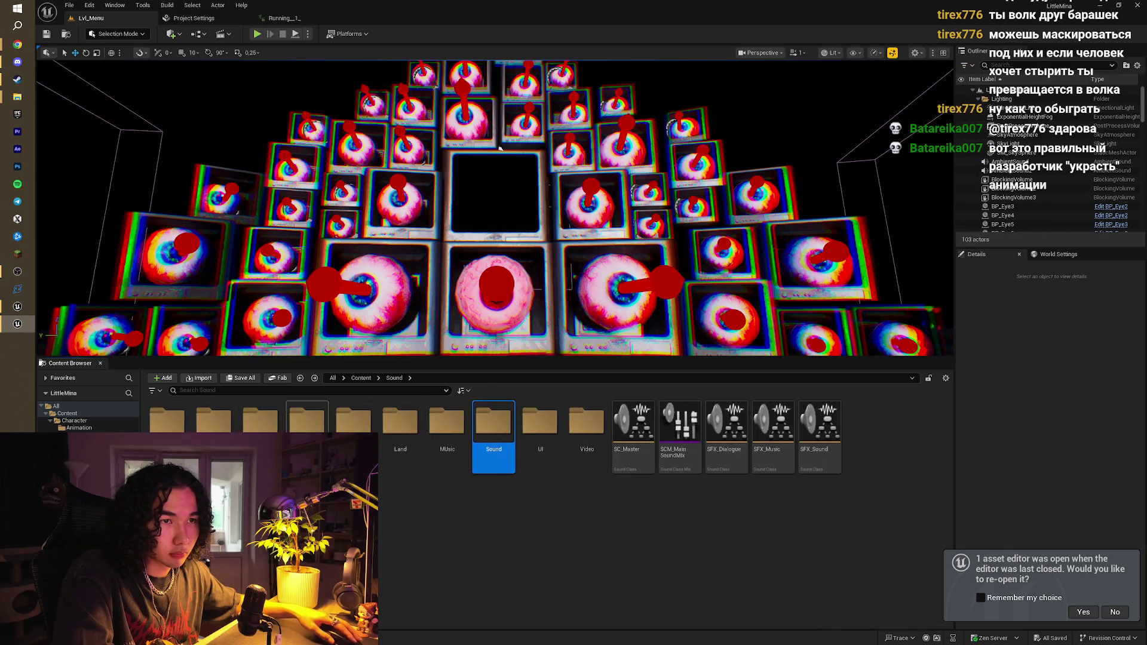
double_click(260, 421)
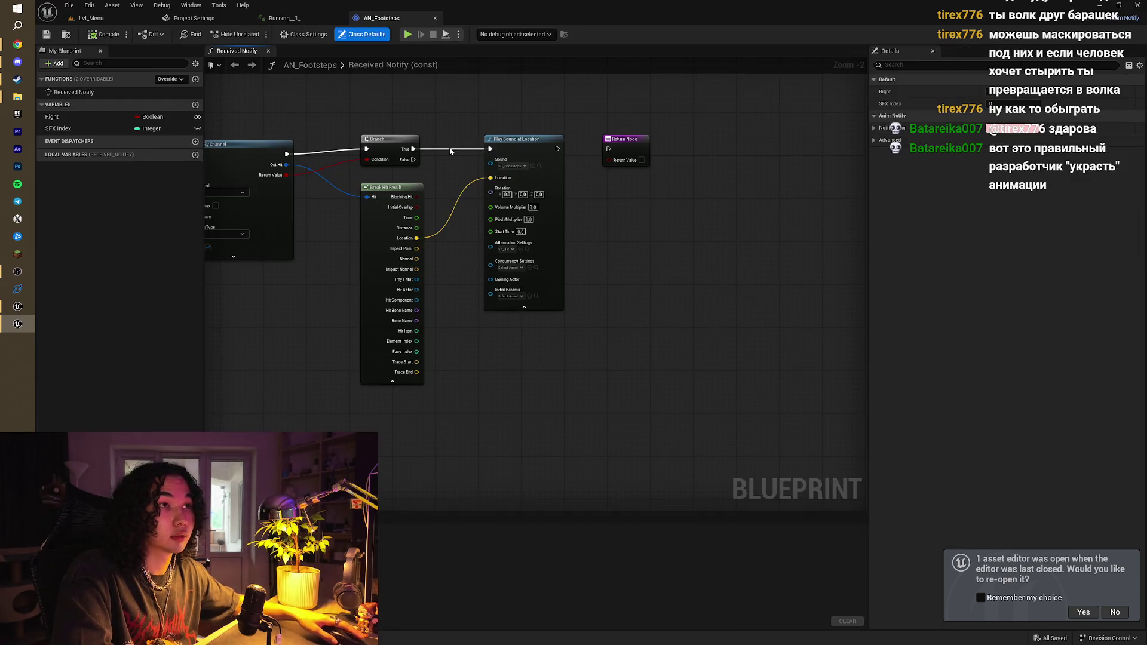
Pan around and select all Received Notify footstep nodes, then switch to the CatShifter editor
mouse_move(446, 107)
mouse_down()
mouse_move(559, 167)
mouse_move(650, 174)
mouse_up()
scroll(615, 169, down, 3)
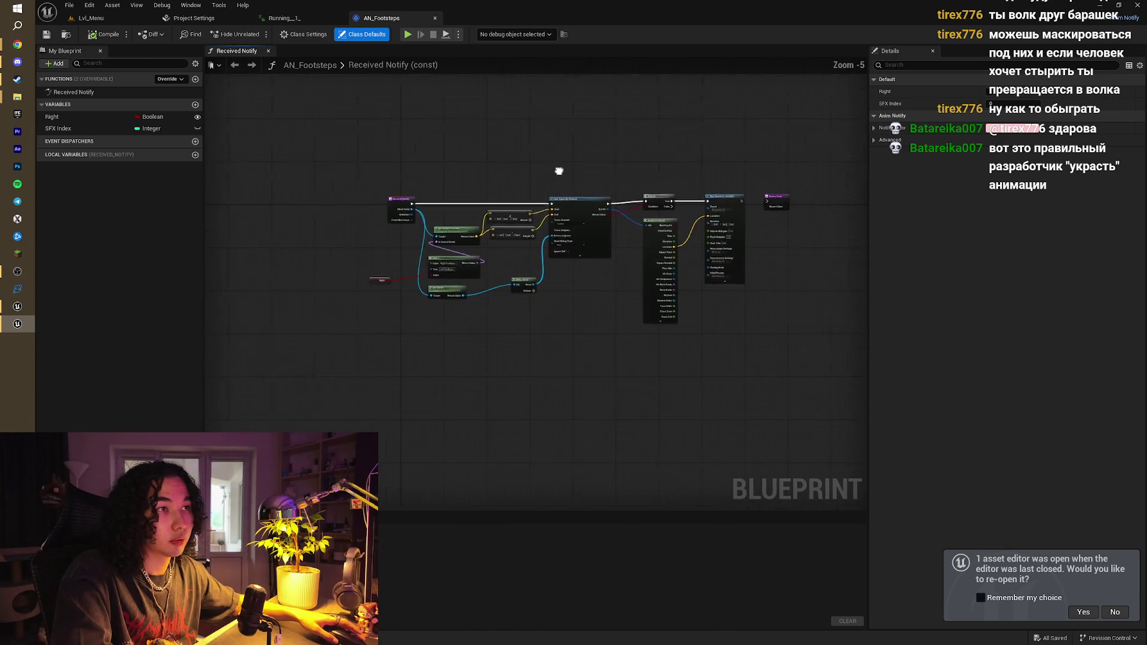
scroll(395, 180, up, 3)
scroll(392, 182, down, 2)
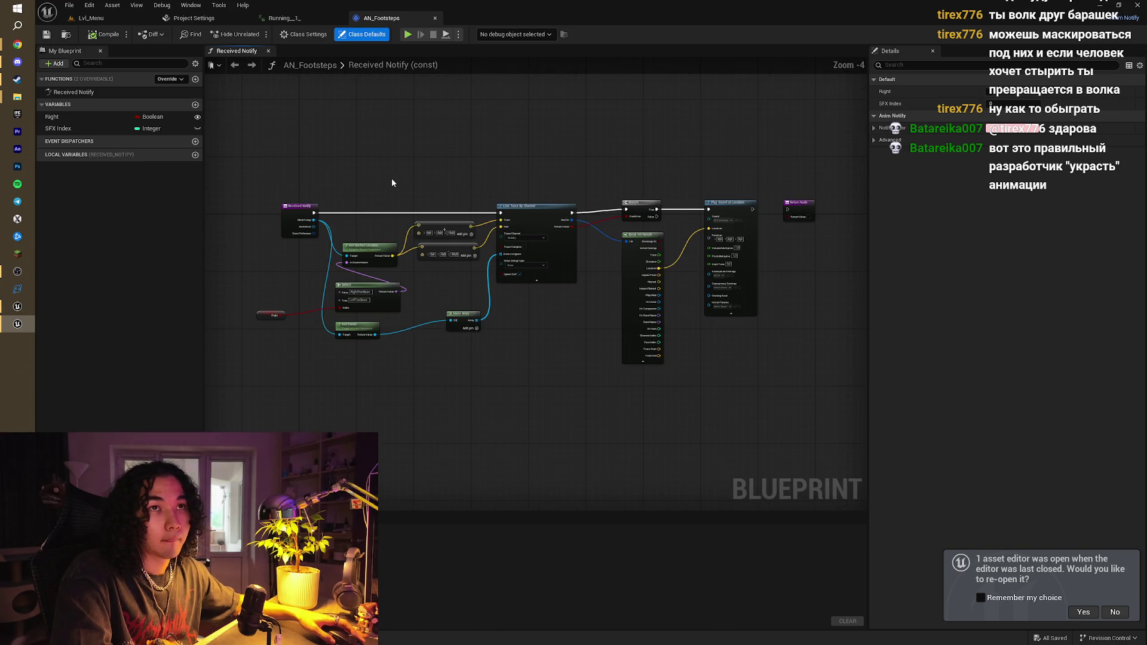
drag(262, 159, 674, 392)
scroll(714, 389, up, 1)
mouse_move(609, 281)
mouse_down()
mouse_move(500, 285)
mouse_move(673, 263)
mouse_up()
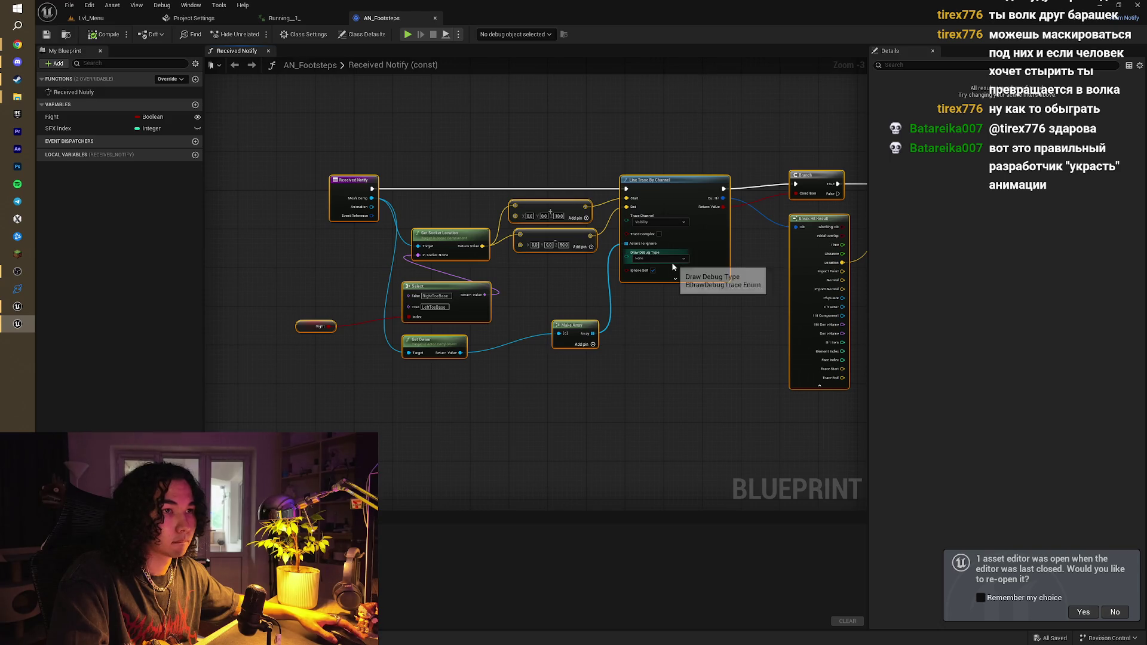
scroll(693, 323, down, 1)
drag(693, 322, 539, 282)
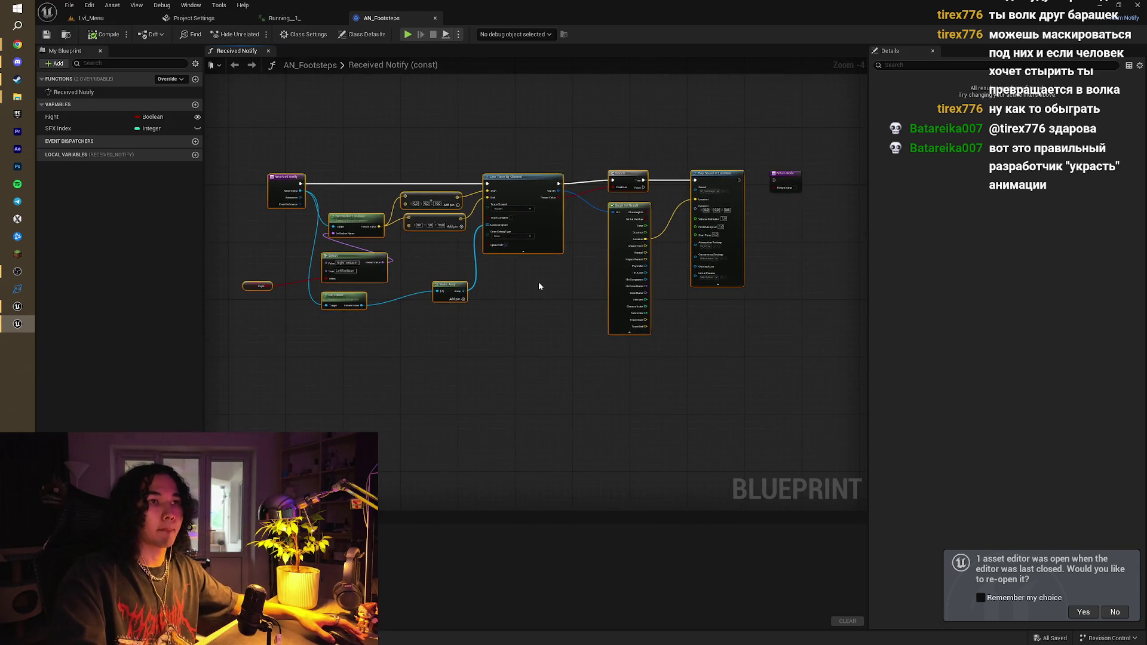
click(33, 308)
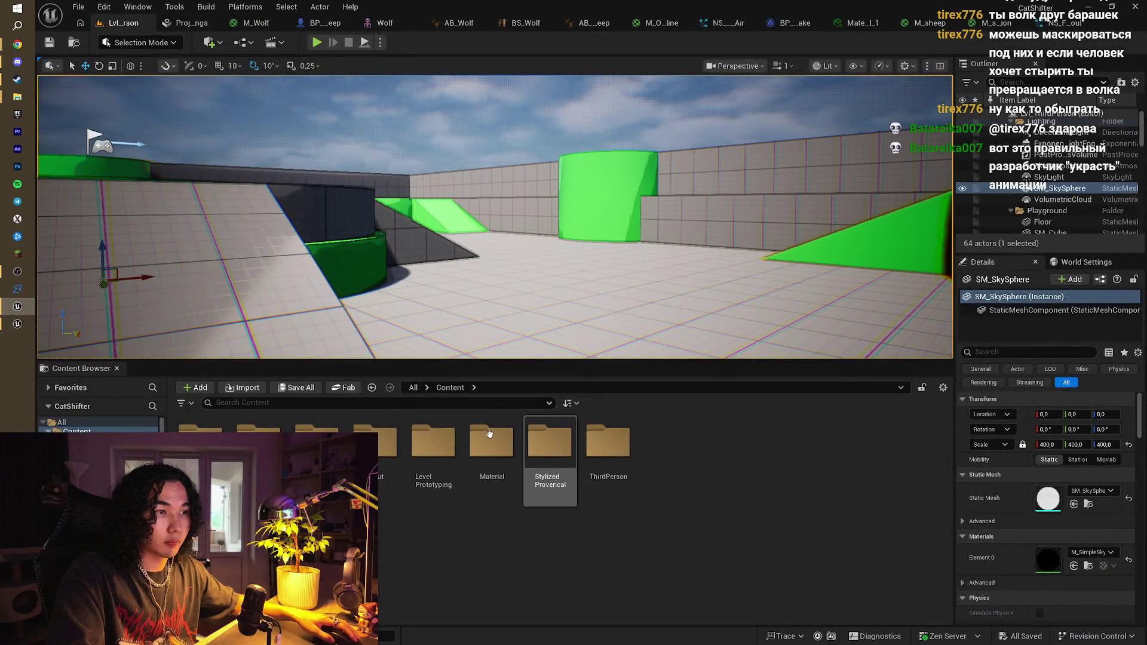
Create a folder named Sound under Content and open it
right_click(744, 467)
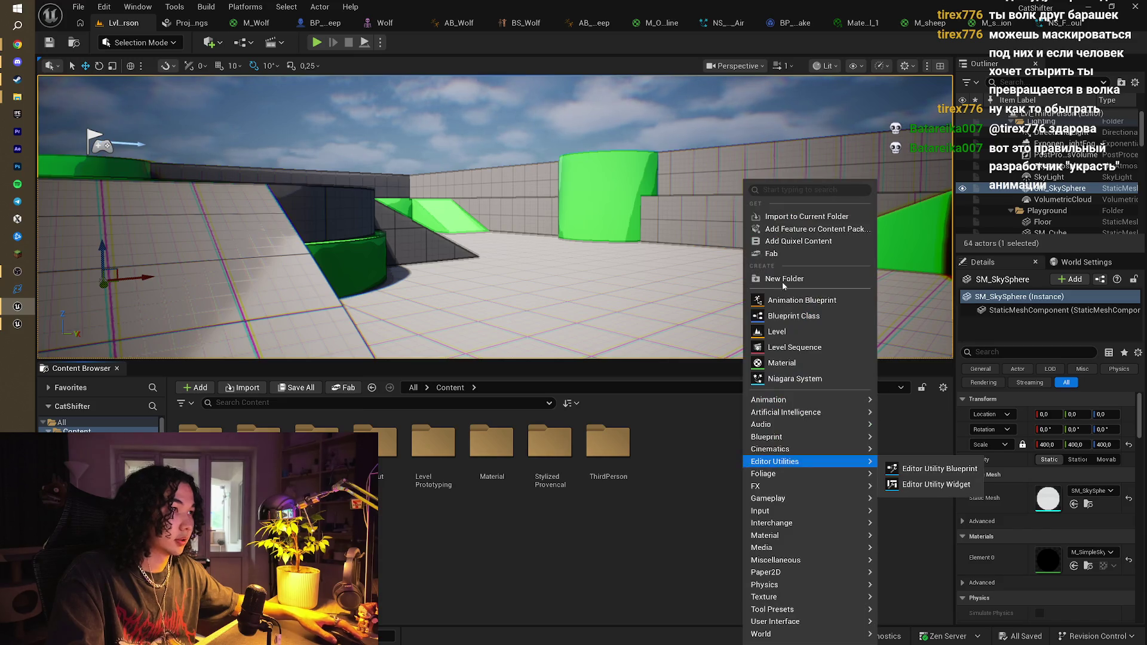
click(778, 279)
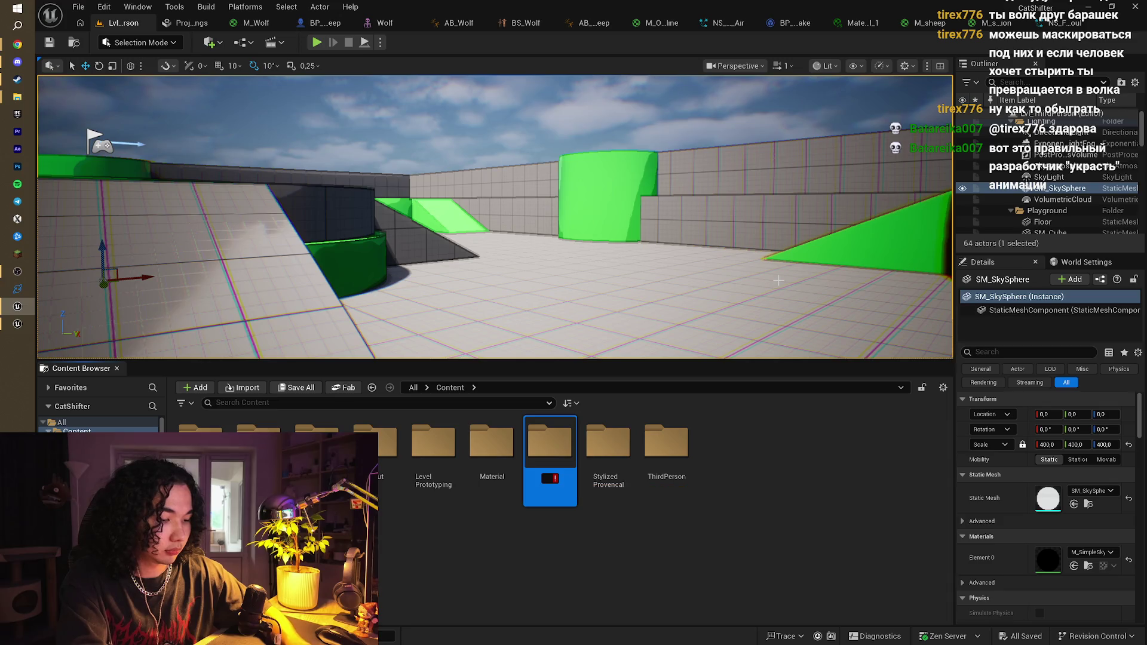
text(Soundf)
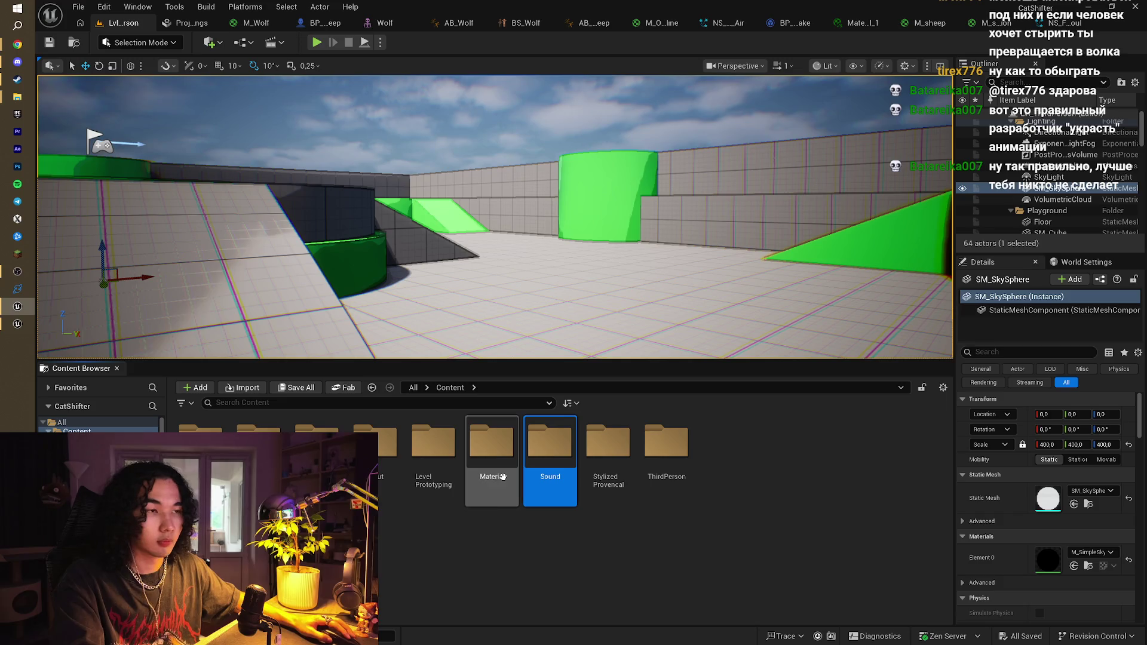
double_click(540, 455)
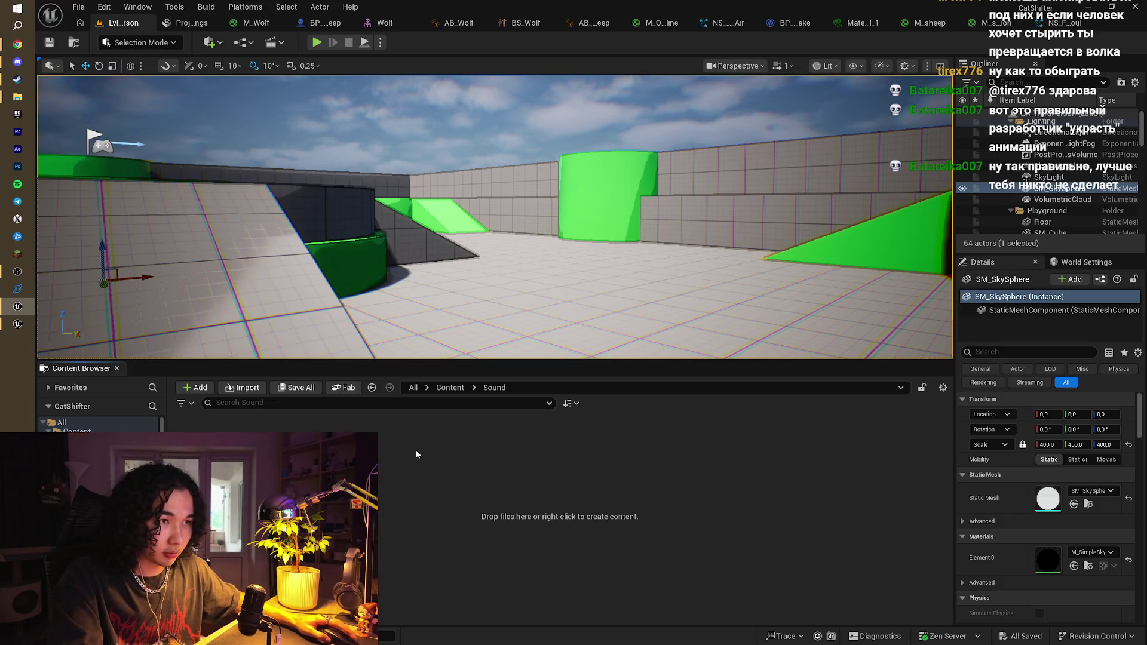
Create a new Blueprint class with AnimNotify as its parent class
right_click(416, 454)
mouse_move(490, 418)
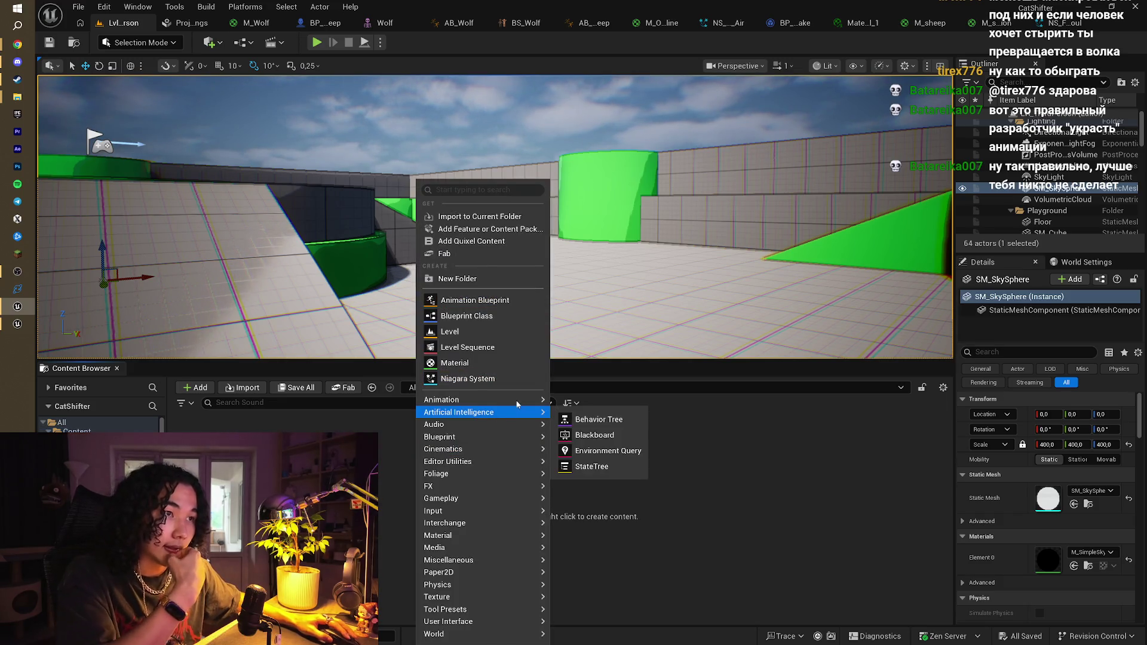
mouse_move(519, 402)
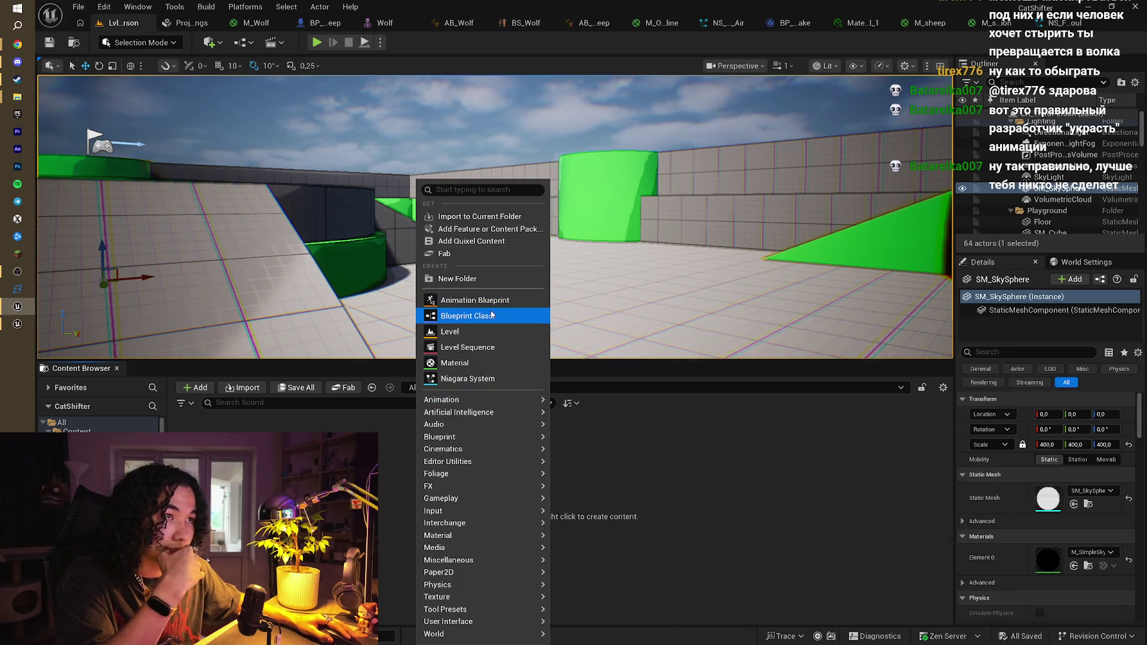
click(490, 312)
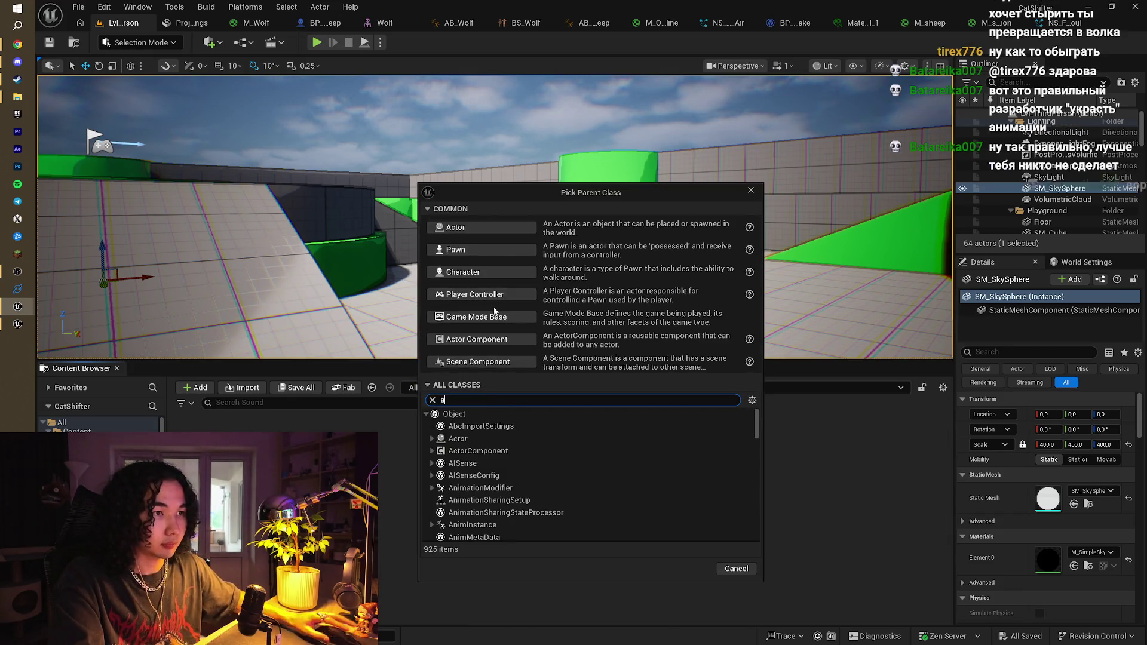
text(anim)
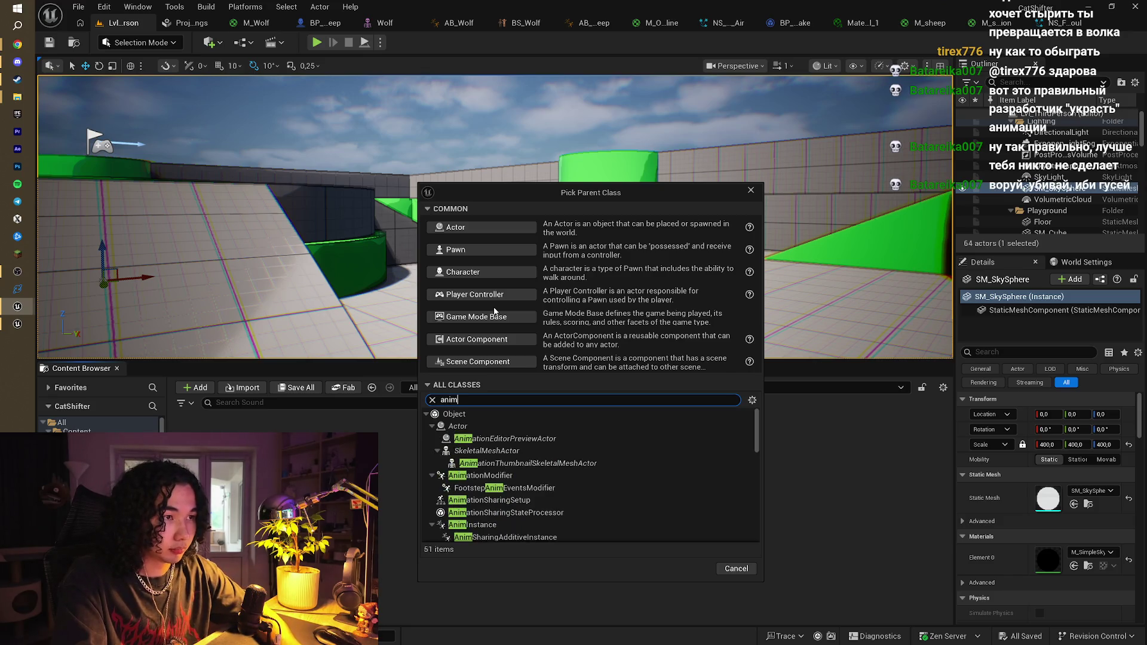
text(not)
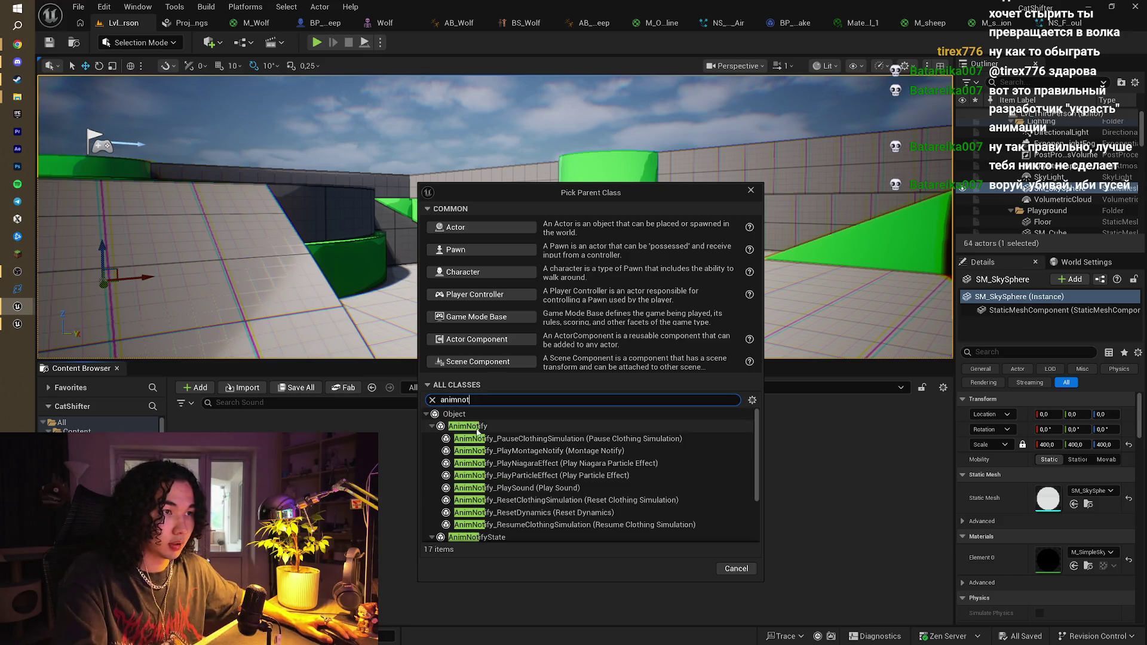
click(477, 427)
click(678, 569)
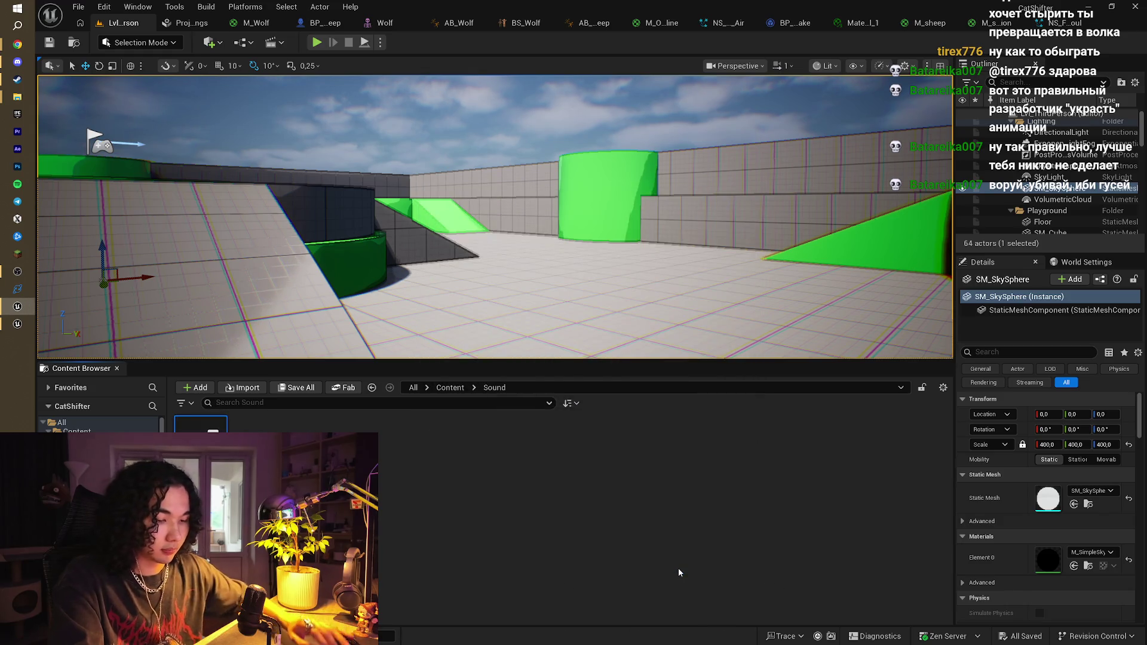
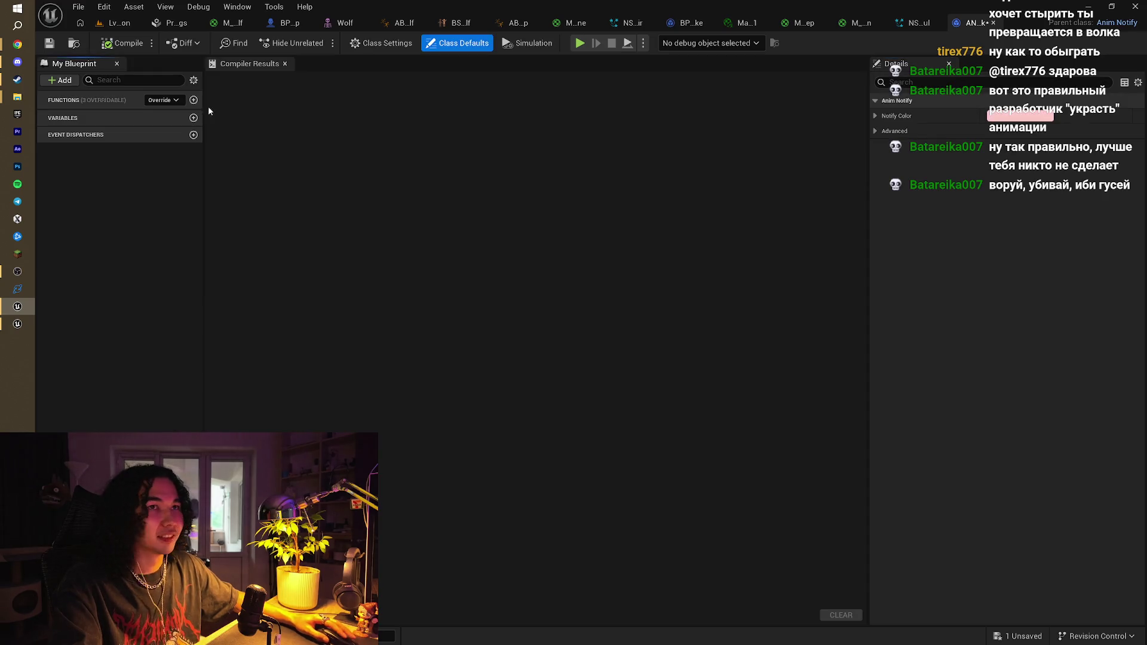
Add the Received Notify override in AN_SheepWalk and move its Return Node far right
click(161, 100)
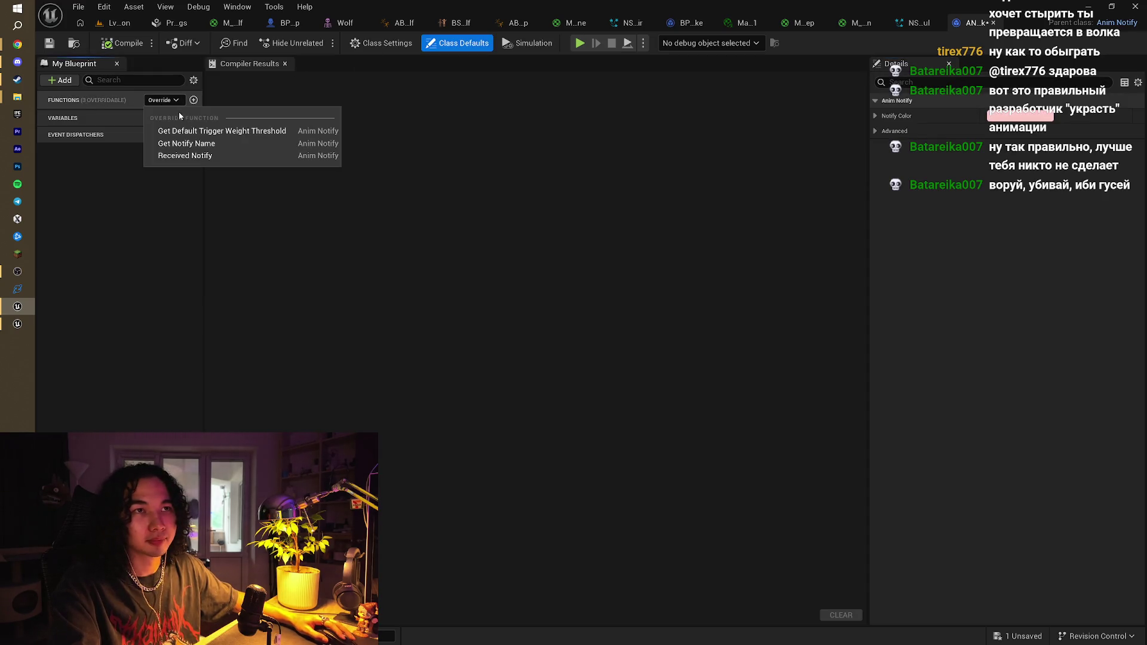
click(207, 156)
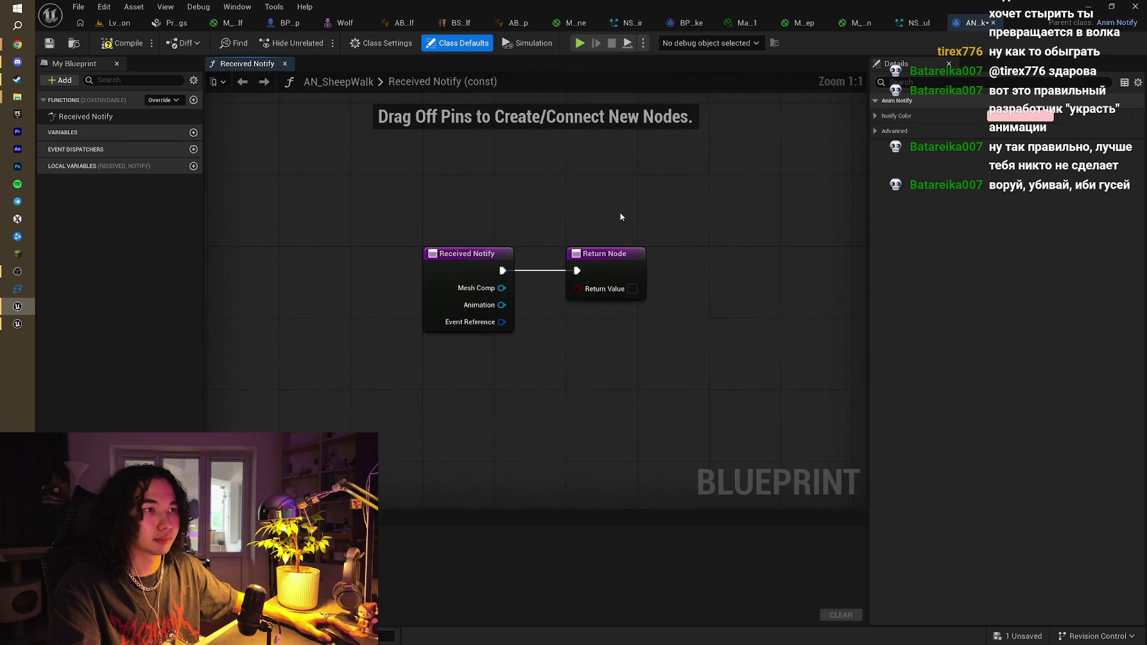
click(542, 248)
drag(542, 248, 863, 246)
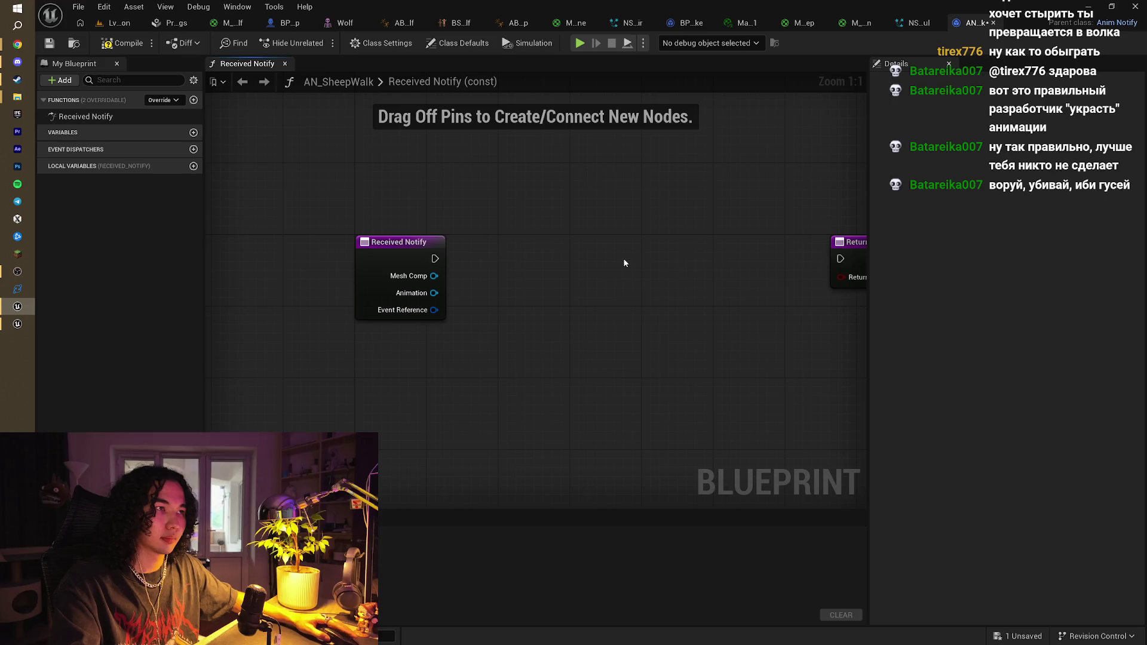
Push the Return Node further right and paste the copied line-trace footstep nodes
scroll(622, 258, down, 6)
mouse_move(624, 263)
mouse_down()
mouse_move(499, 266)
mouse_move(721, 274)
mouse_up()
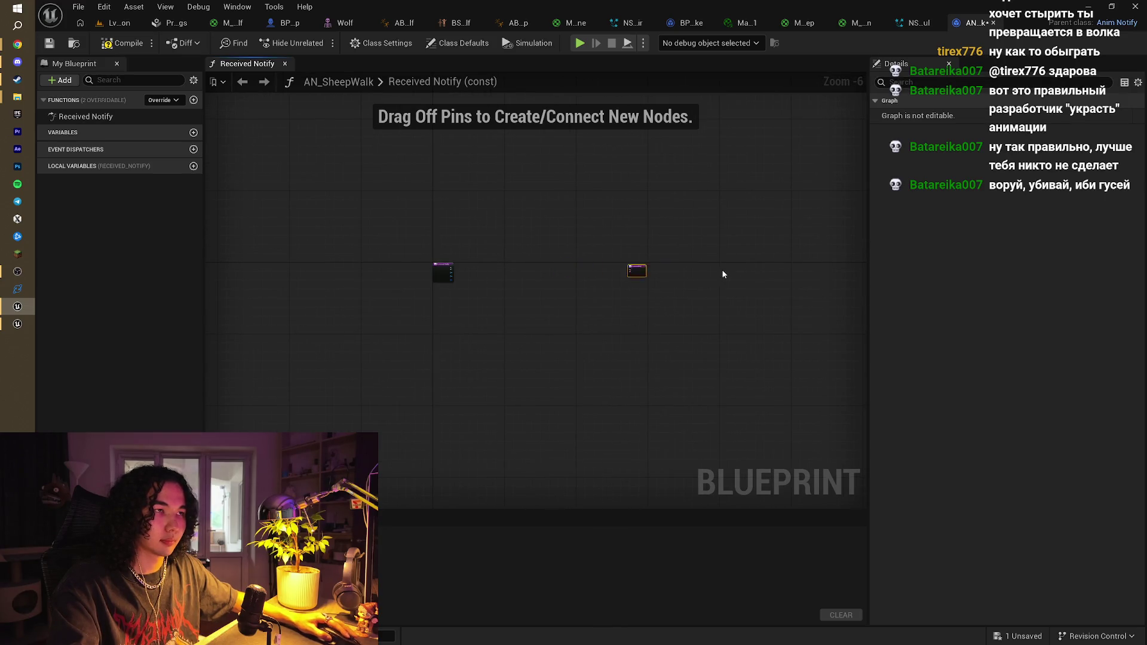
scroll(469, 266, up, 3)
key(ctrl+v)
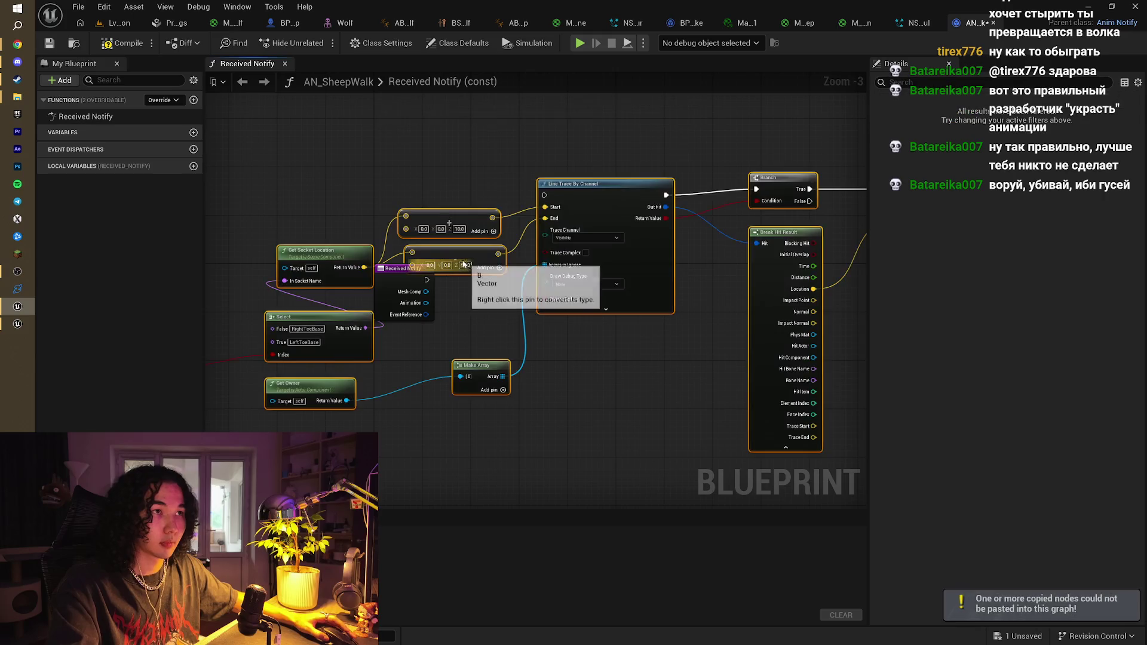
Position the pasted nodes and wire Received Notify's exec into Line Trace By Channel
drag(431, 215, 594, 306)
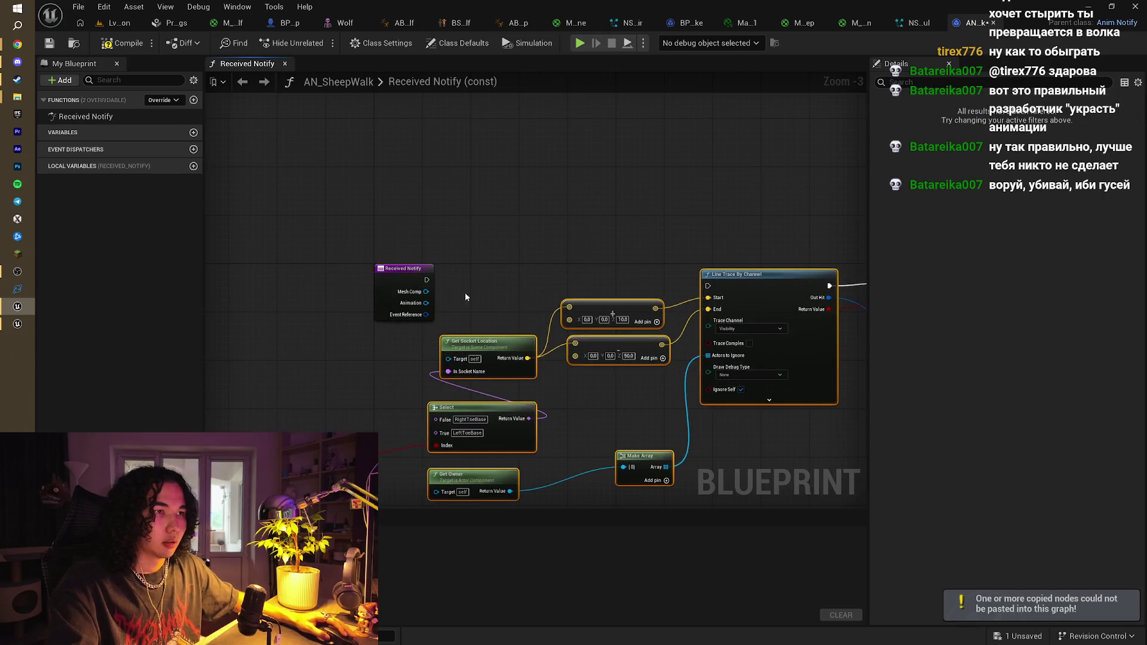
drag(426, 280, 709, 285)
mouse_move(732, 241)
mouse_down()
mouse_move(646, 164)
mouse_move(572, 199)
mouse_move(481, 203)
mouse_up()
click(645, 164)
Move the Return Node to sit after Play Sound at Location, then switch to the Wolf mesh
scroll(645, 164, down, 1)
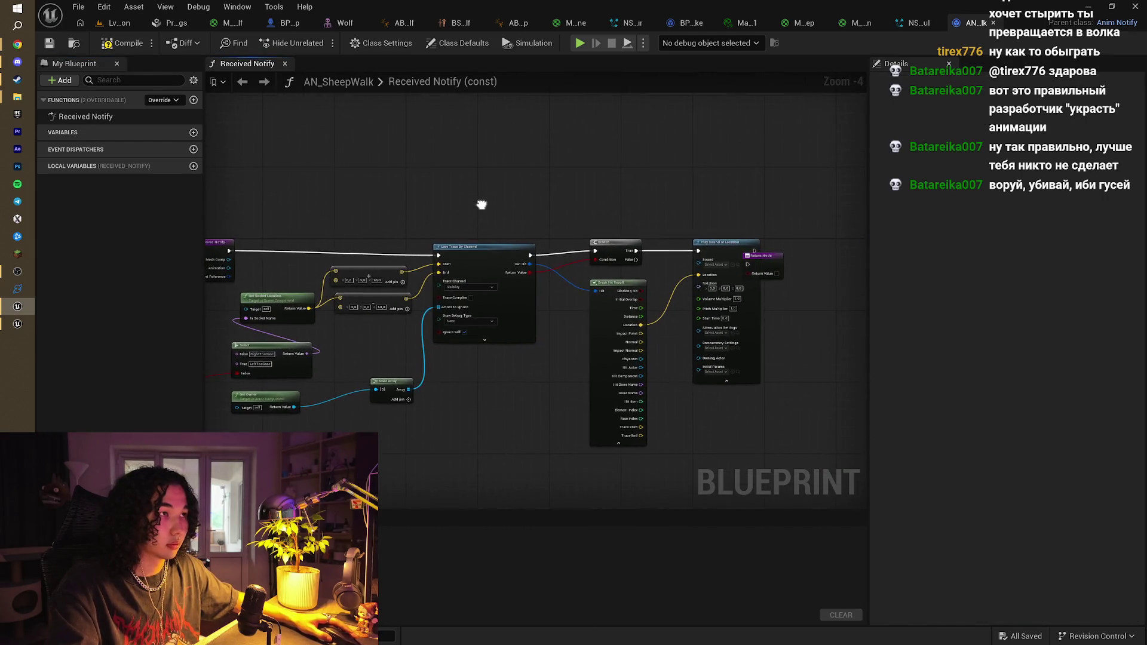
scroll(641, 239, up, 1)
drag(801, 263, 842, 263)
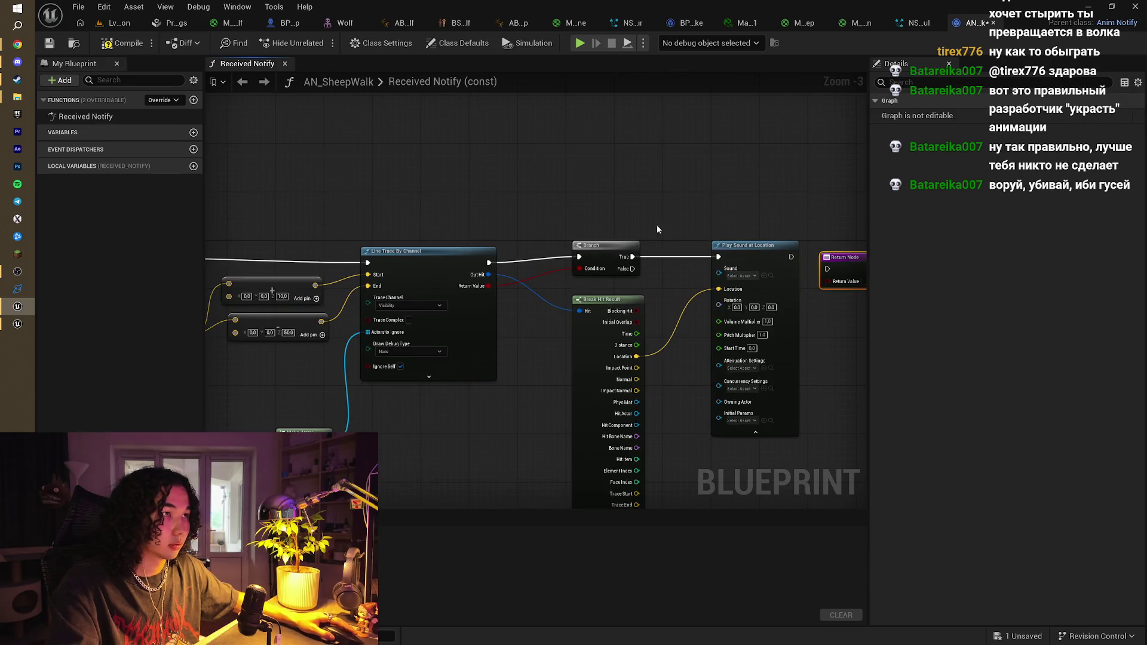
scroll(679, 231, down, 2)
scroll(582, 259, up, 2)
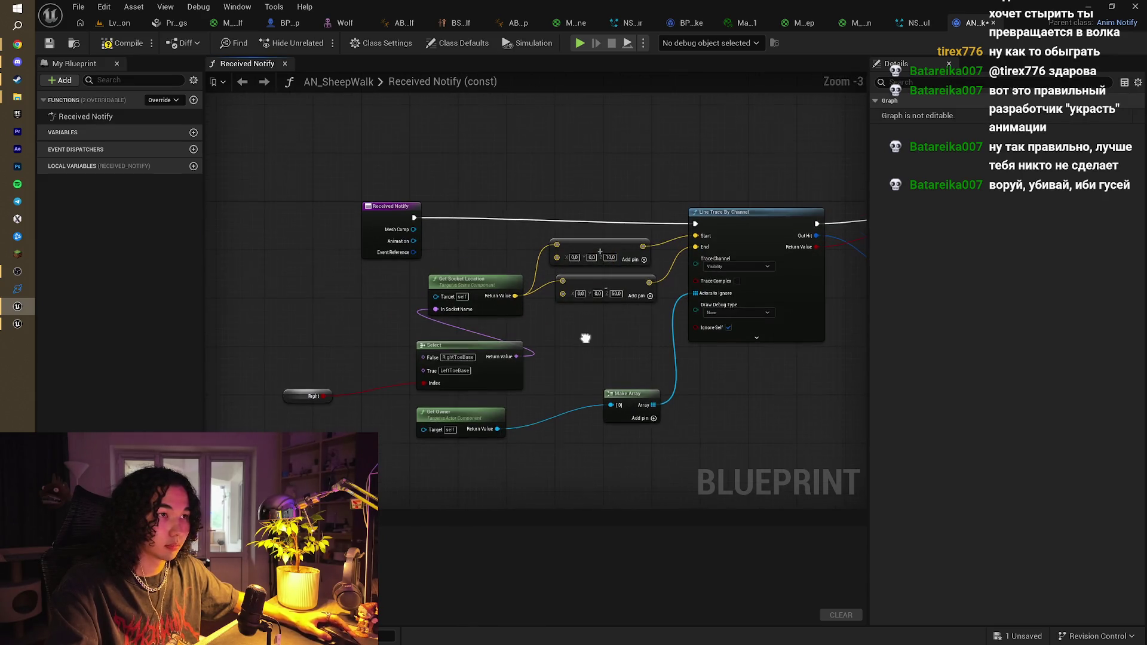
drag(460, 302, 460, 275)
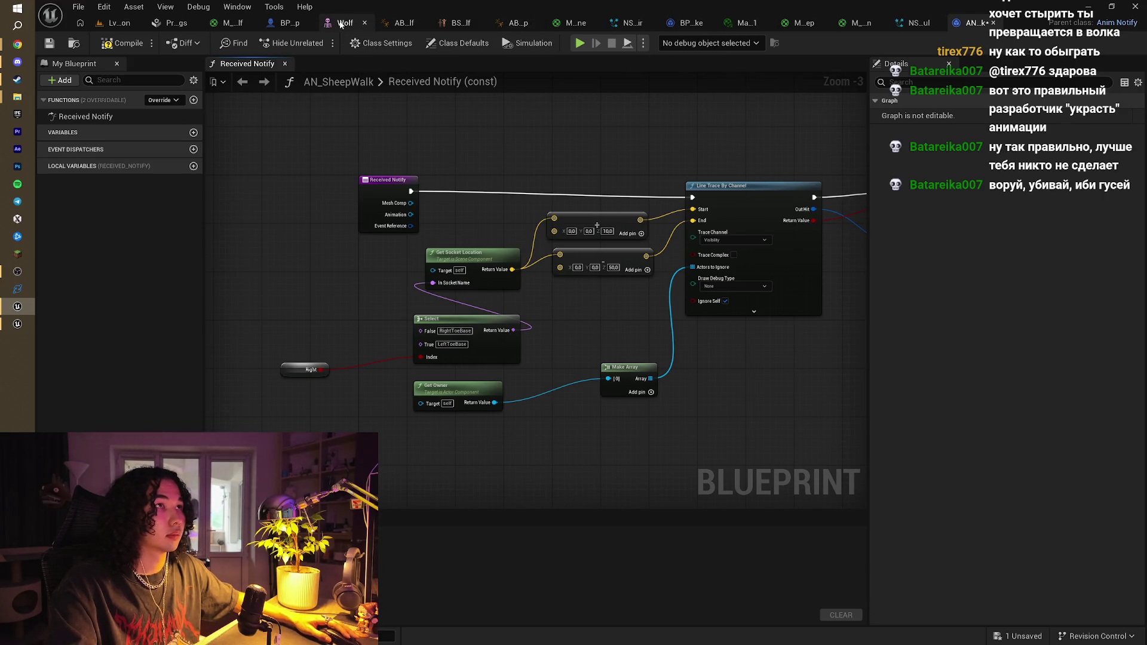
click(341, 23)
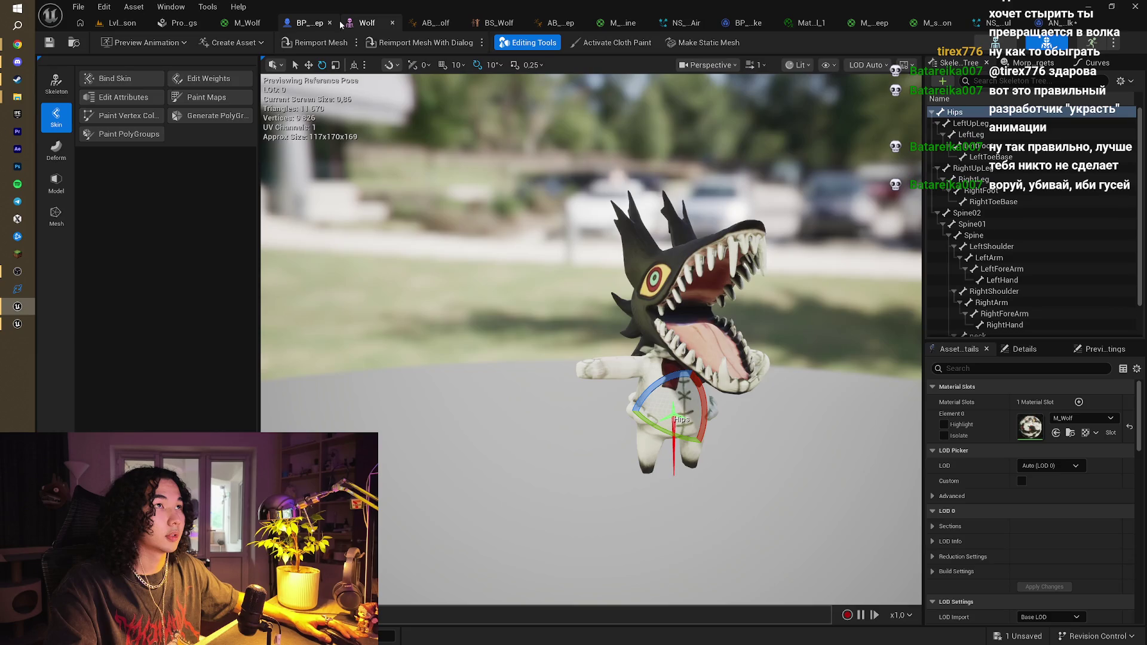
Find RightHand, RightFoot and RightToeBase in the Wolf Skeleton Tree
scroll(1021, 302, down, 3)
click(1018, 287)
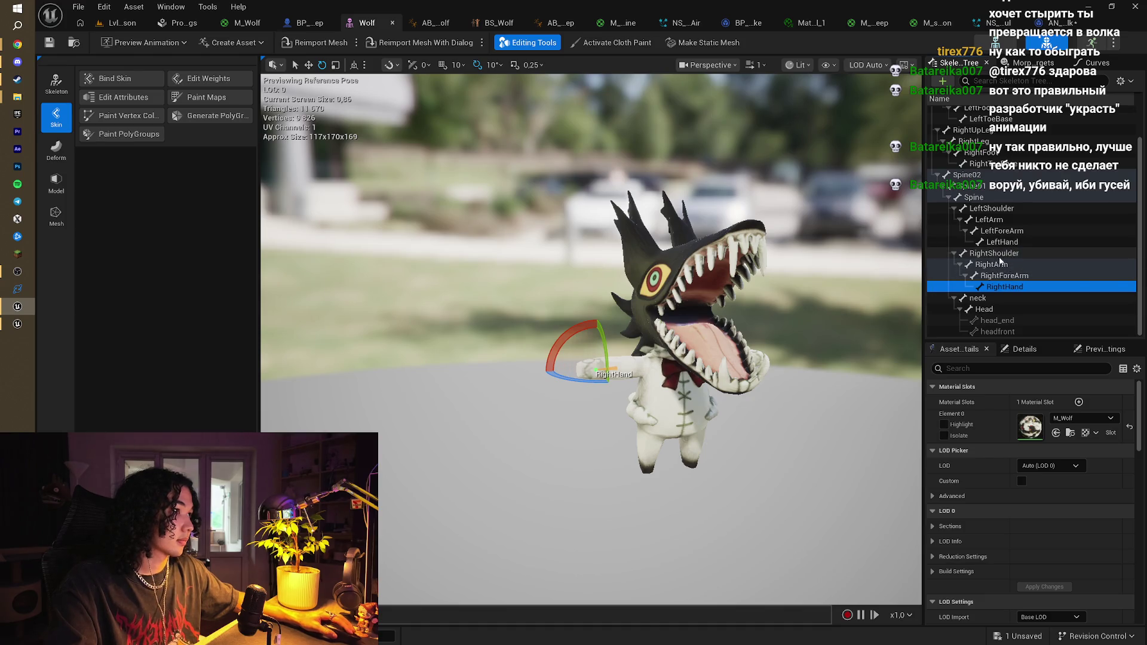
click(983, 153)
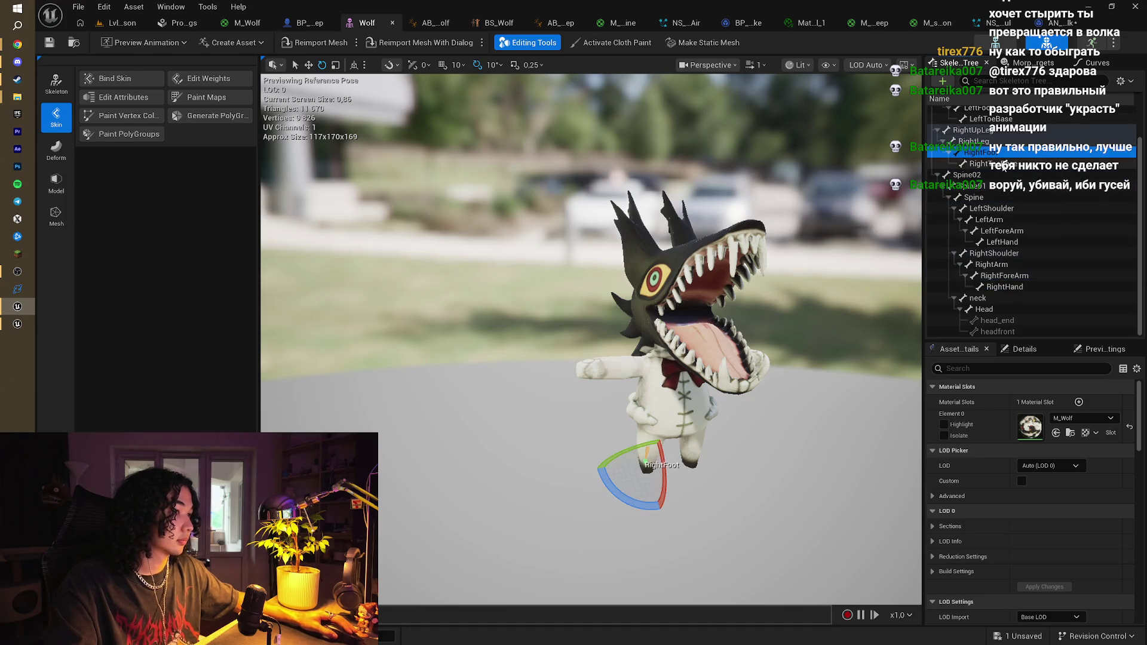
click(1004, 163)
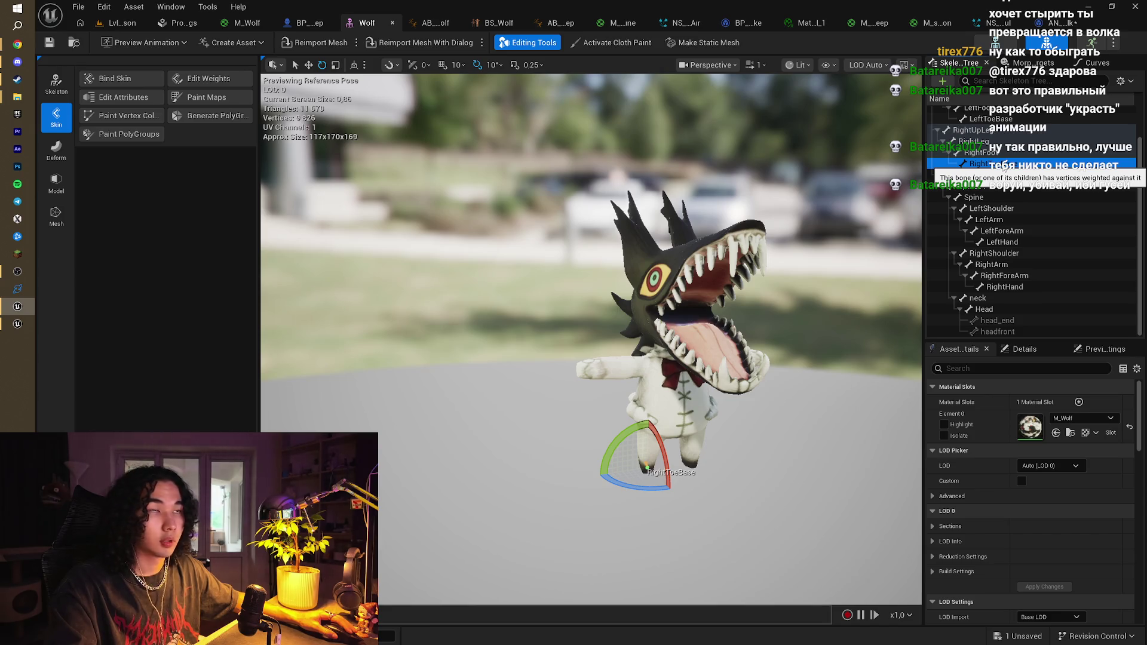
Check the RightToeBase bone's options and transforms, then go back to the AN_SheepWalk graph
right_click(1004, 169)
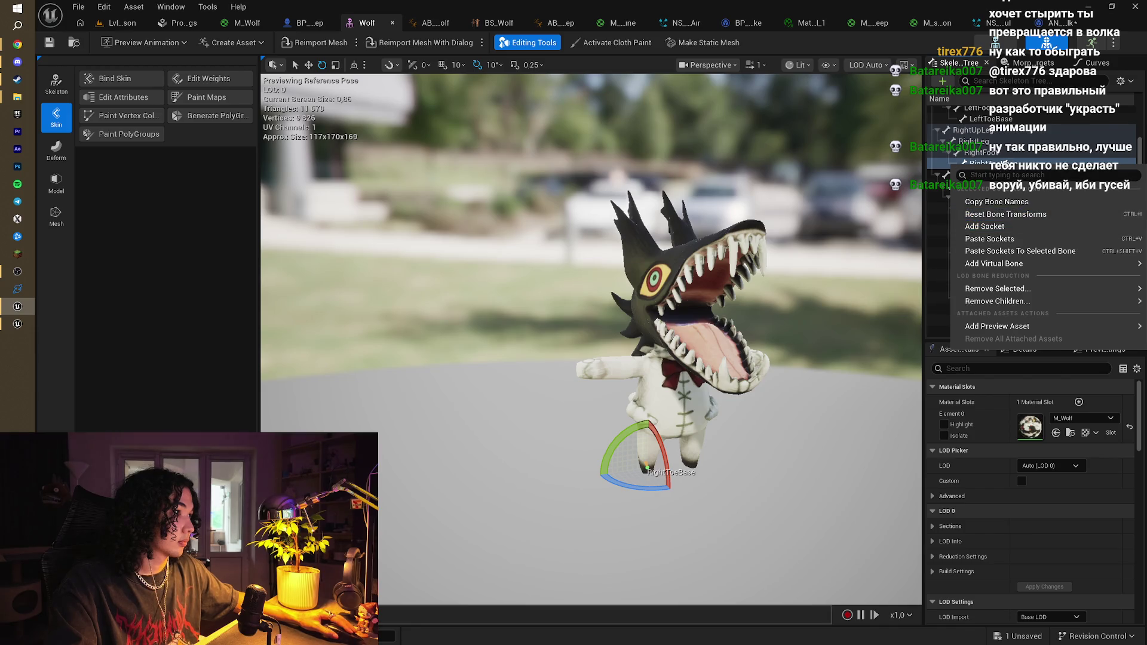
click(1007, 152)
right_click(979, 165)
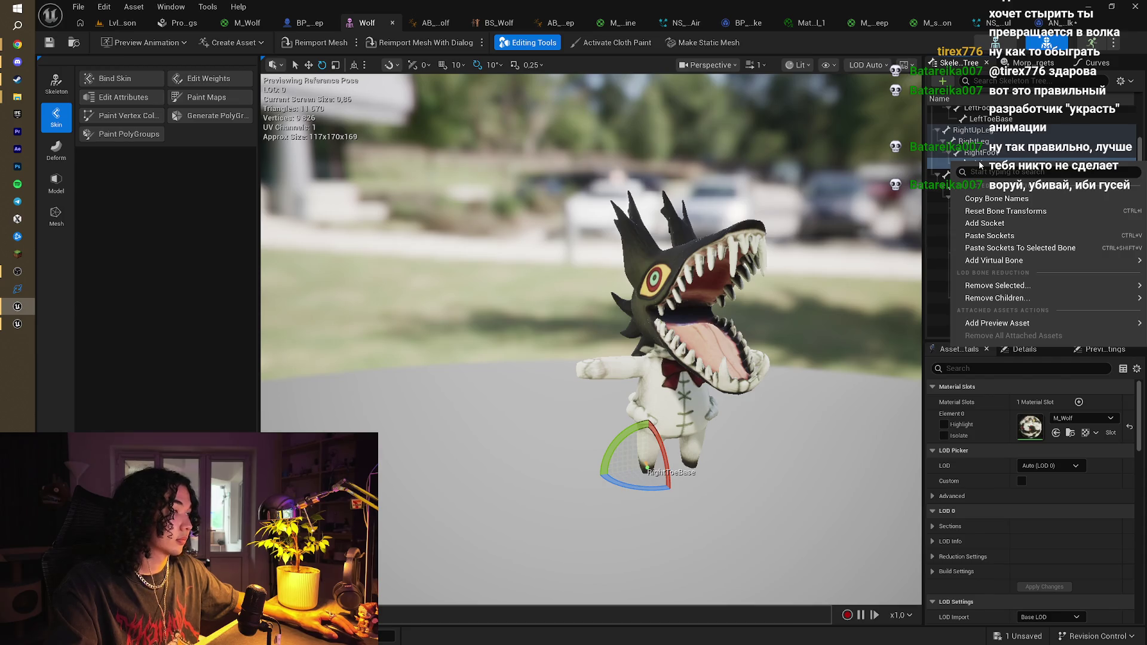
key(Escape)
click(1025, 349)
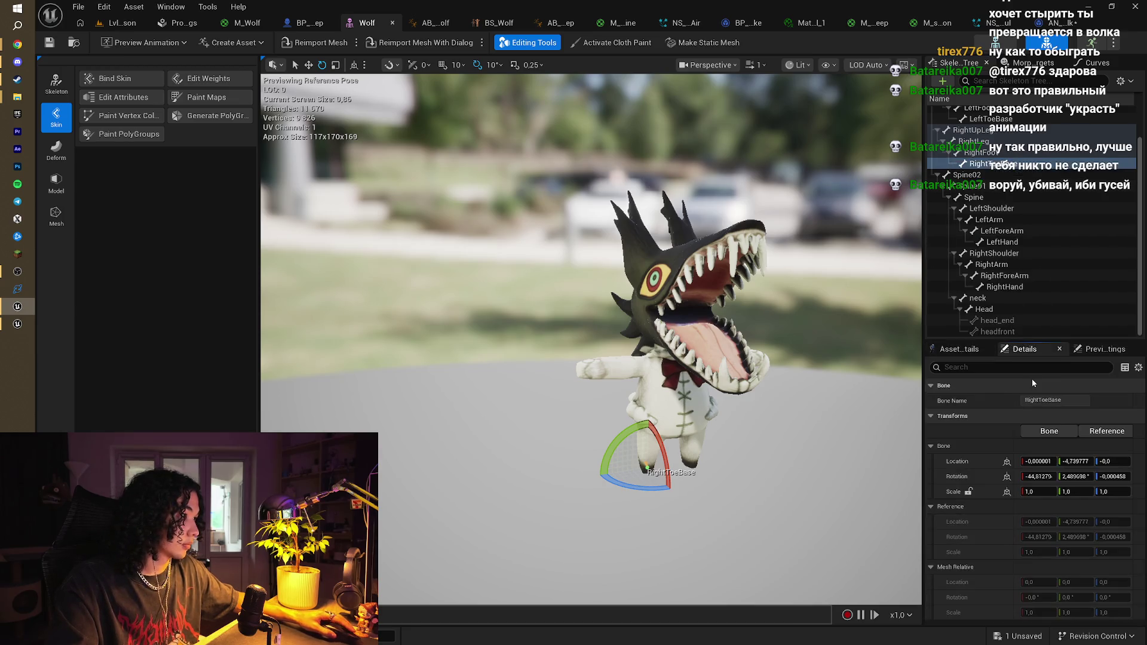
click(1102, 349)
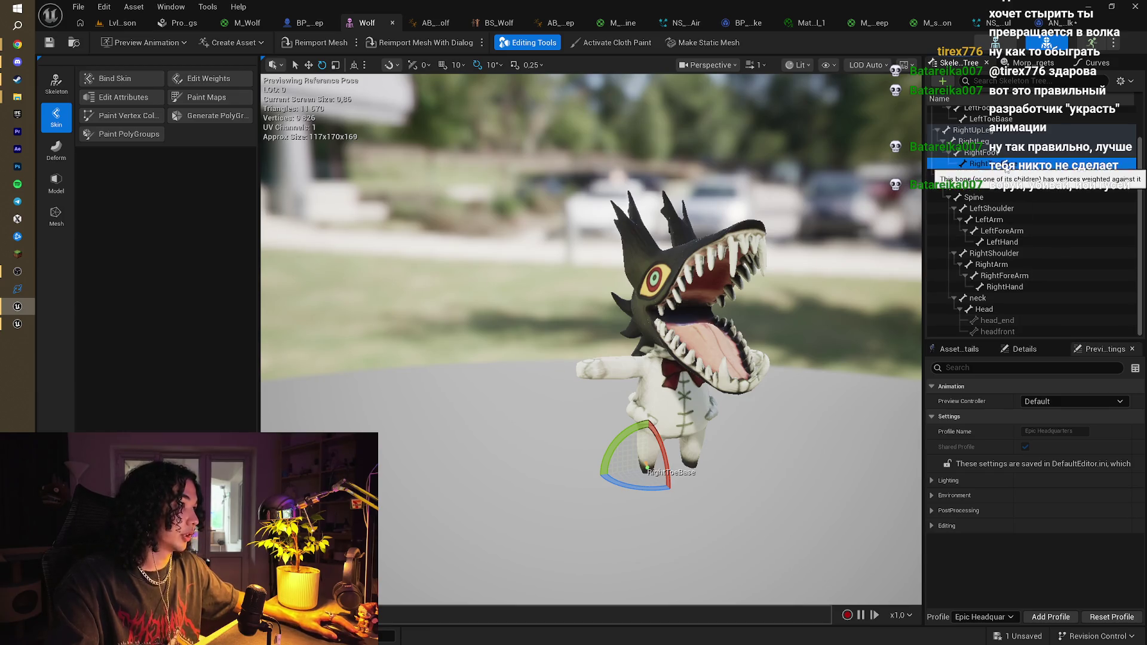
right_click(1007, 168)
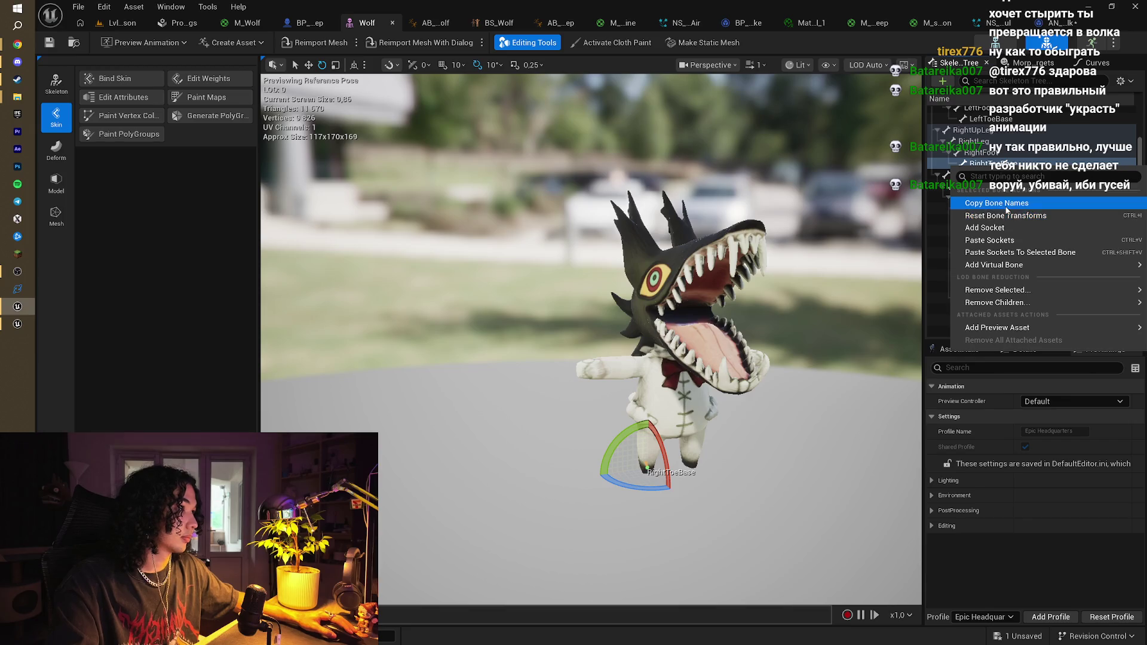
click(1047, 24)
scroll(429, 335, up, 2)
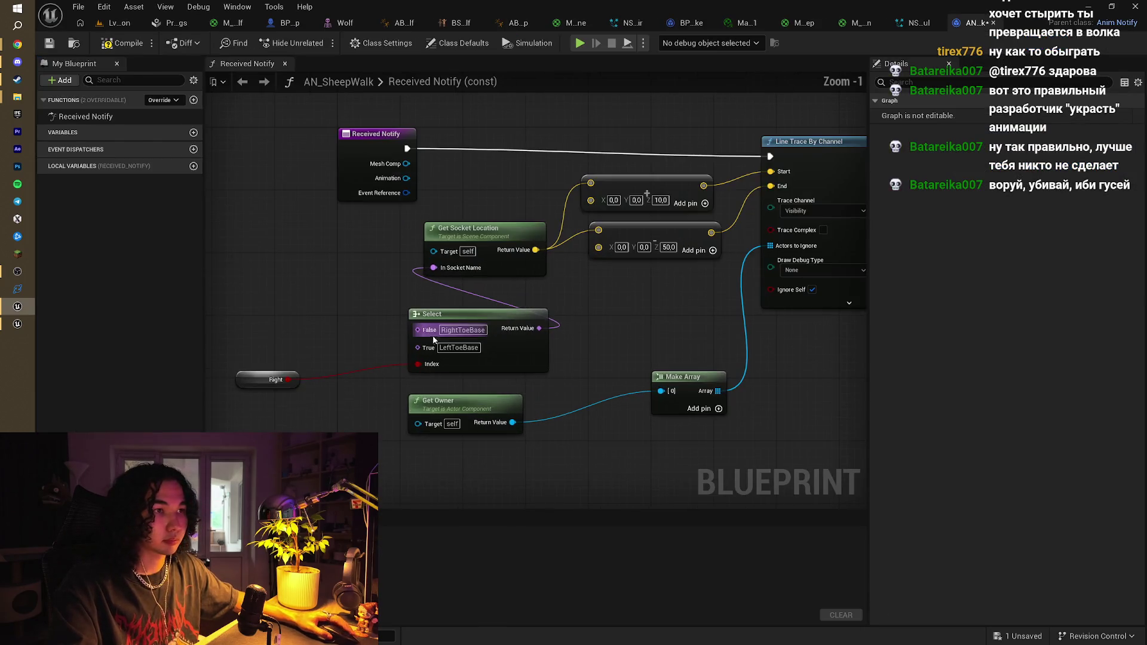
Confirm RightToeBase in the Select node's False field and compile AN_SheepWalk
click(483, 332)
key(Return)
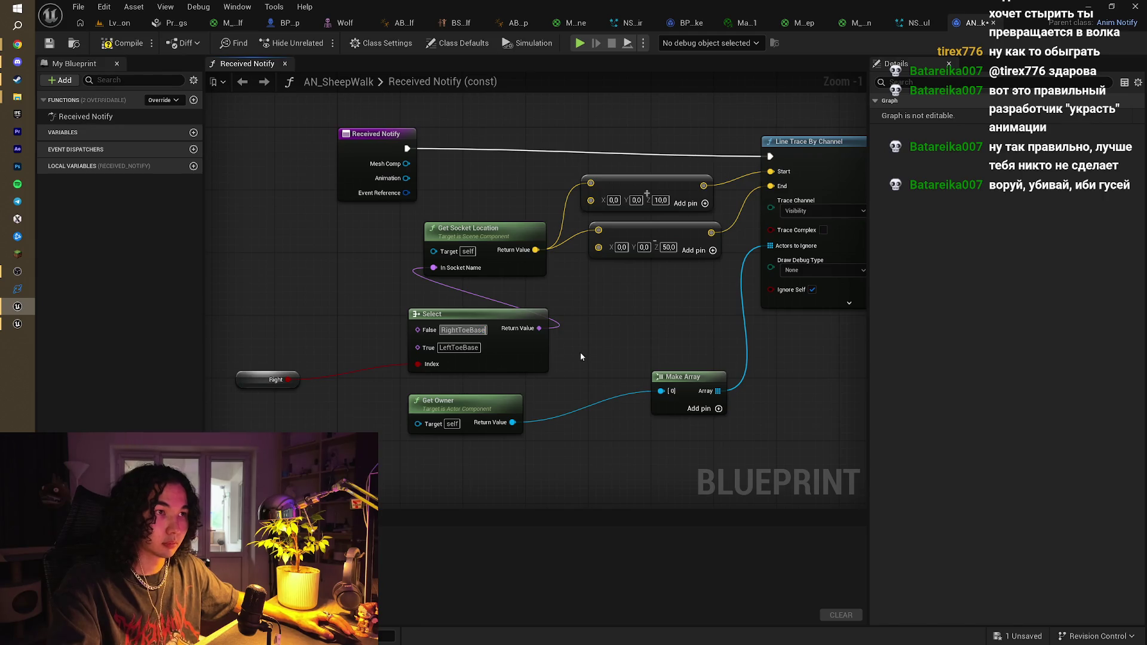
click(613, 358)
scroll(613, 357, down, 1)
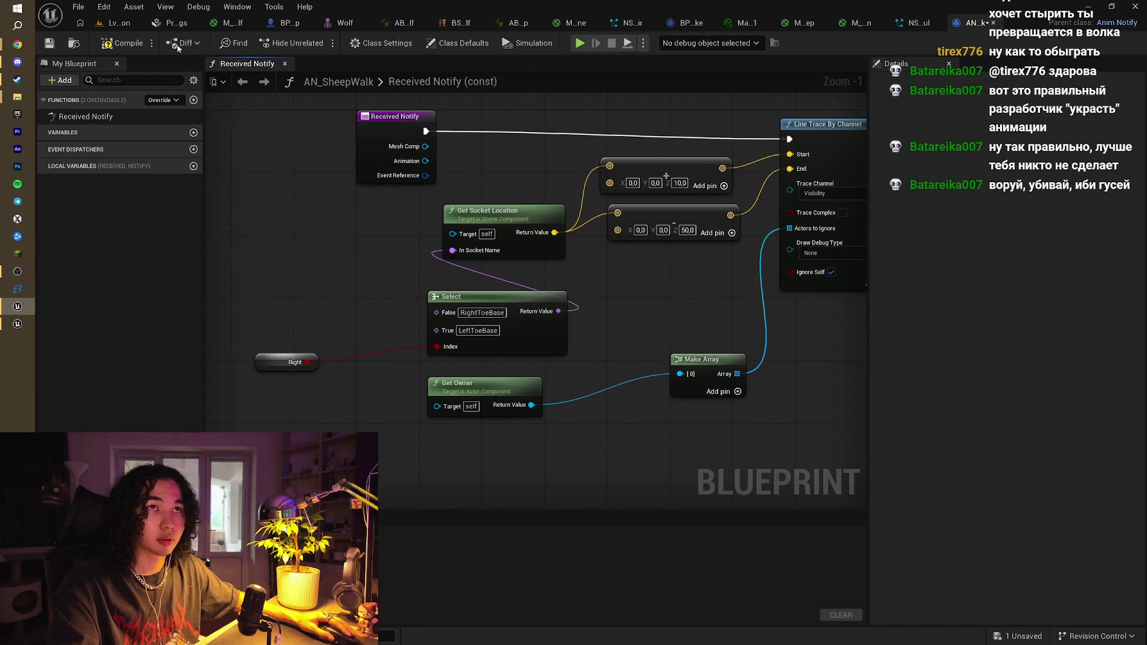
click(122, 43)
Pan the graph to inspect the ERROR! nodes on Get Socket Location, Right and Get Owner
drag(340, 221, 312, 264)
mouse_move(341, 302)
mouse_down()
mouse_move(295, 267)
mouse_move(373, 225)
mouse_move(371, 269)
mouse_up()
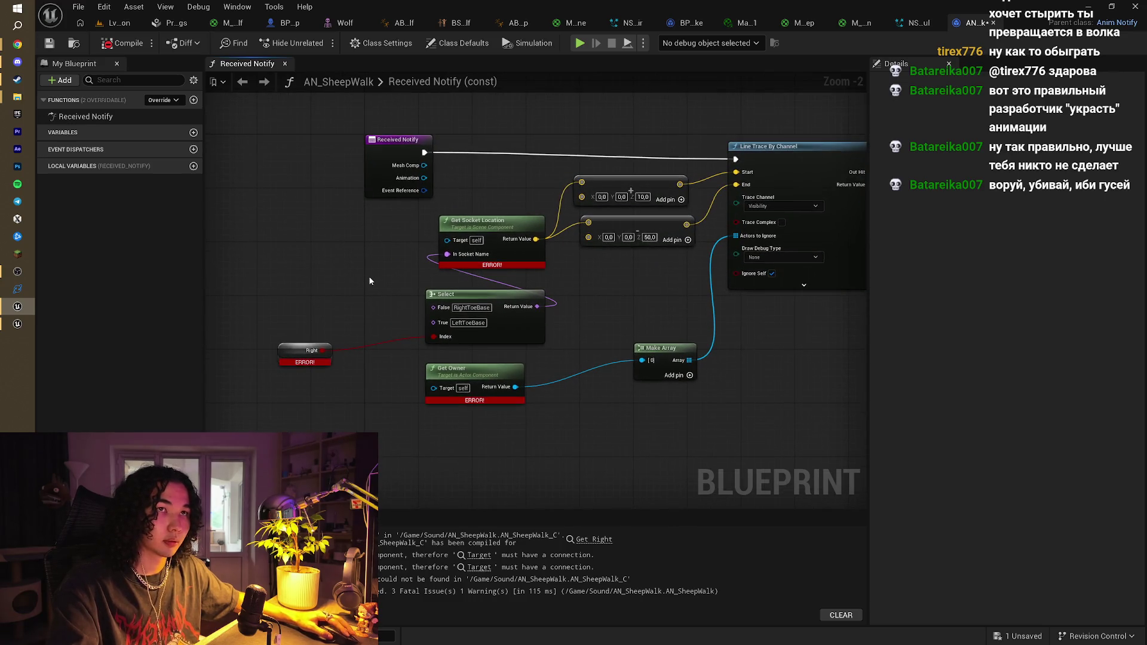
drag(543, 334, 499, 371)
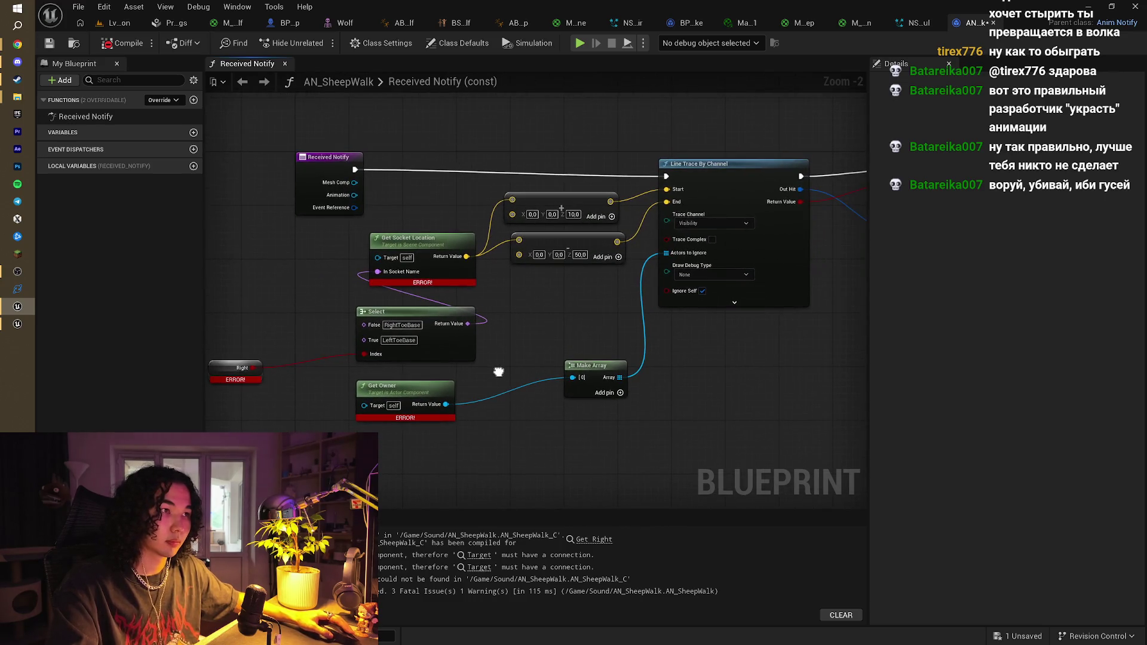
drag(507, 148, 487, 171)
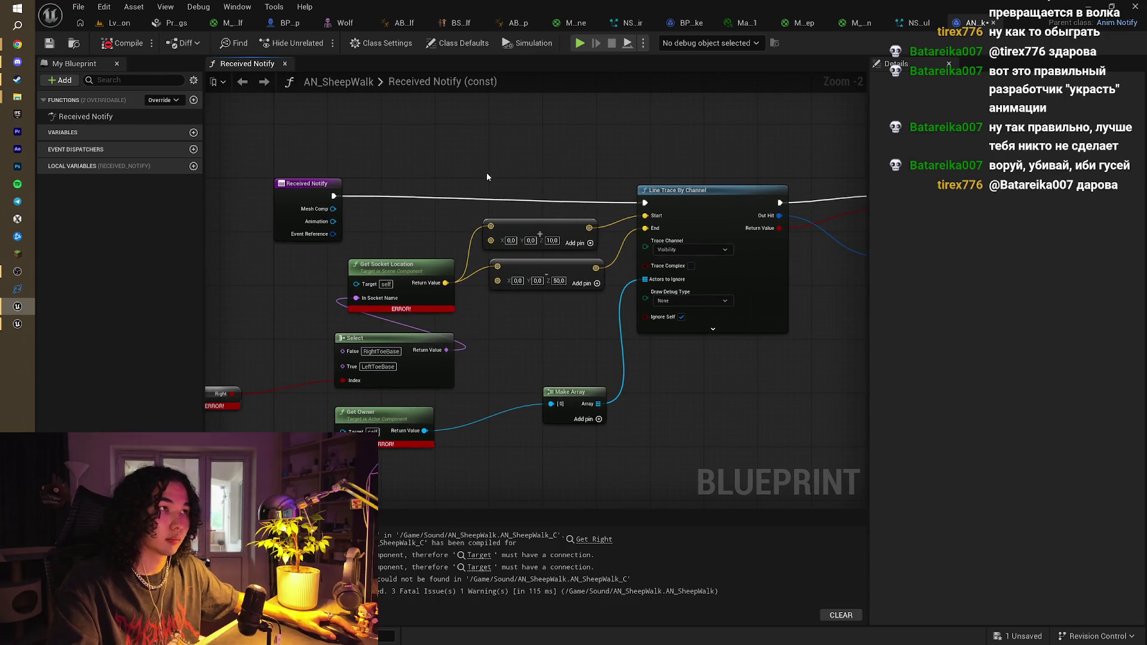
drag(460, 225, 561, 191)
scroll(511, 203, down, 1)
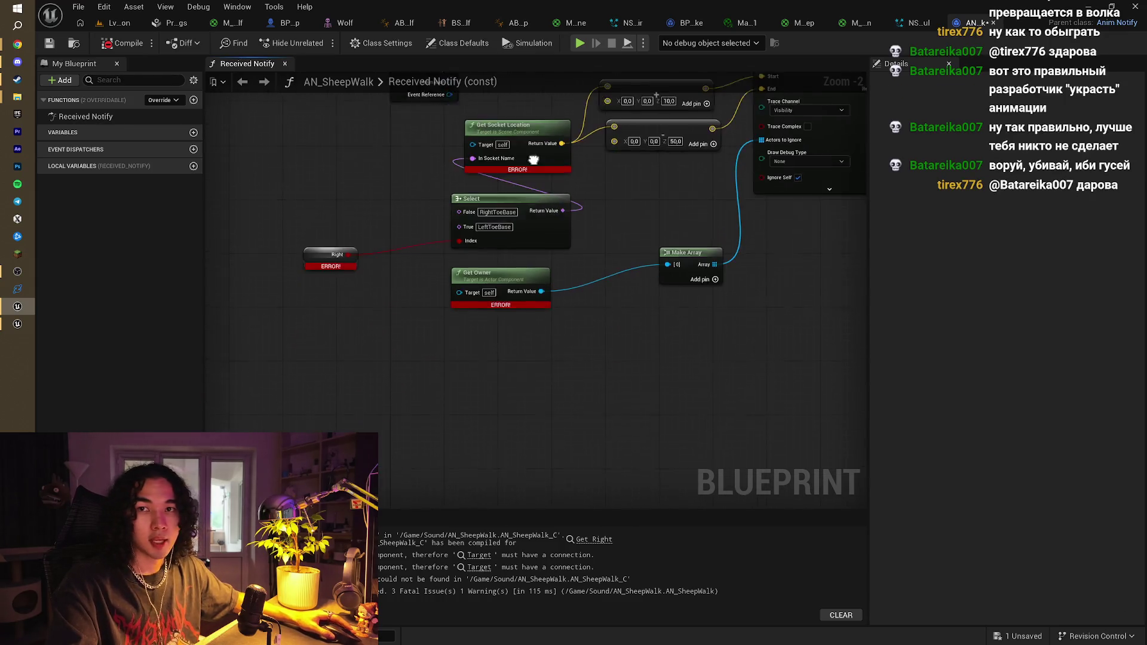
scroll(572, 246, up, 2)
drag(573, 246, 499, 291)
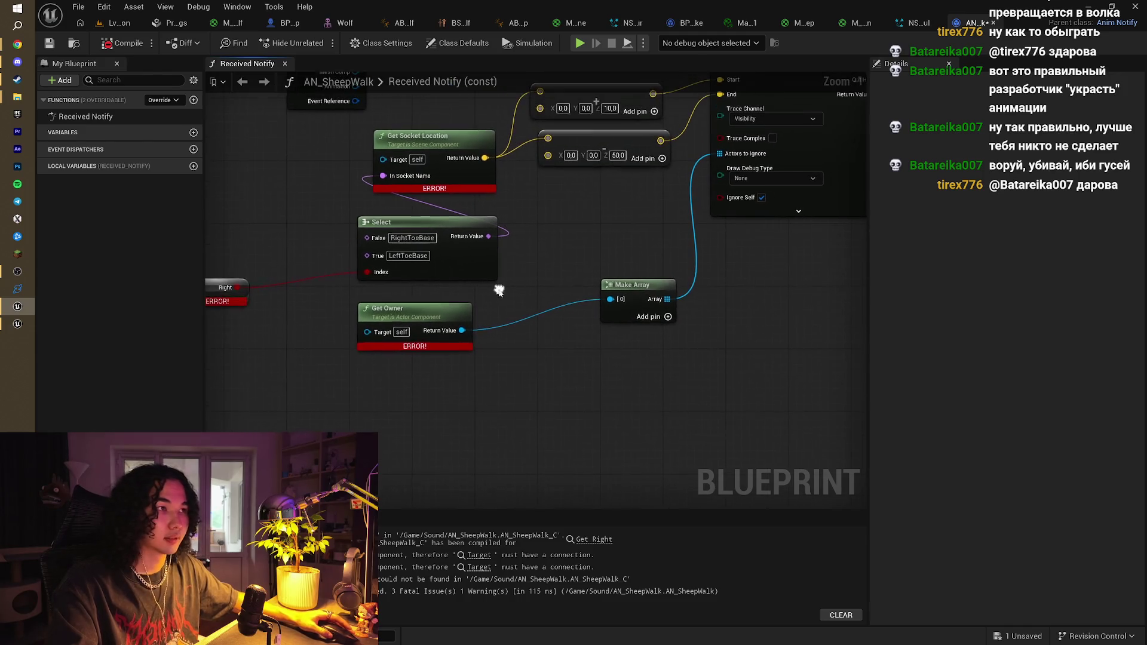
right_click(390, 407)
Search for a Get Owner node, then inspect the missing Target error and Play Sound at Location
text(get)
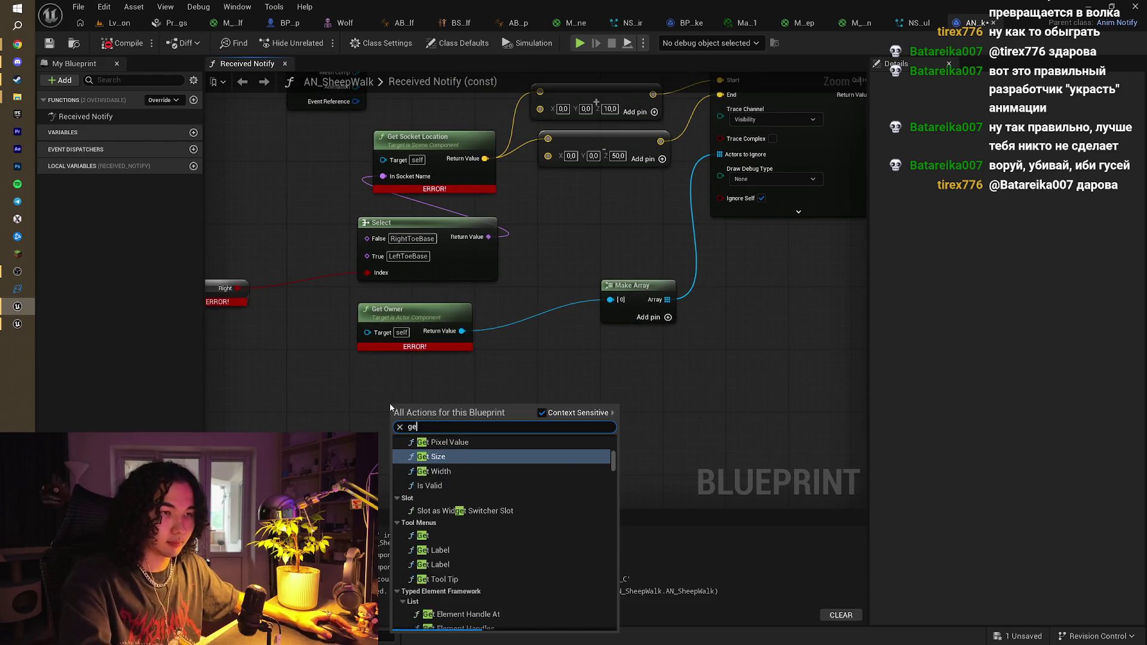
text( ow)
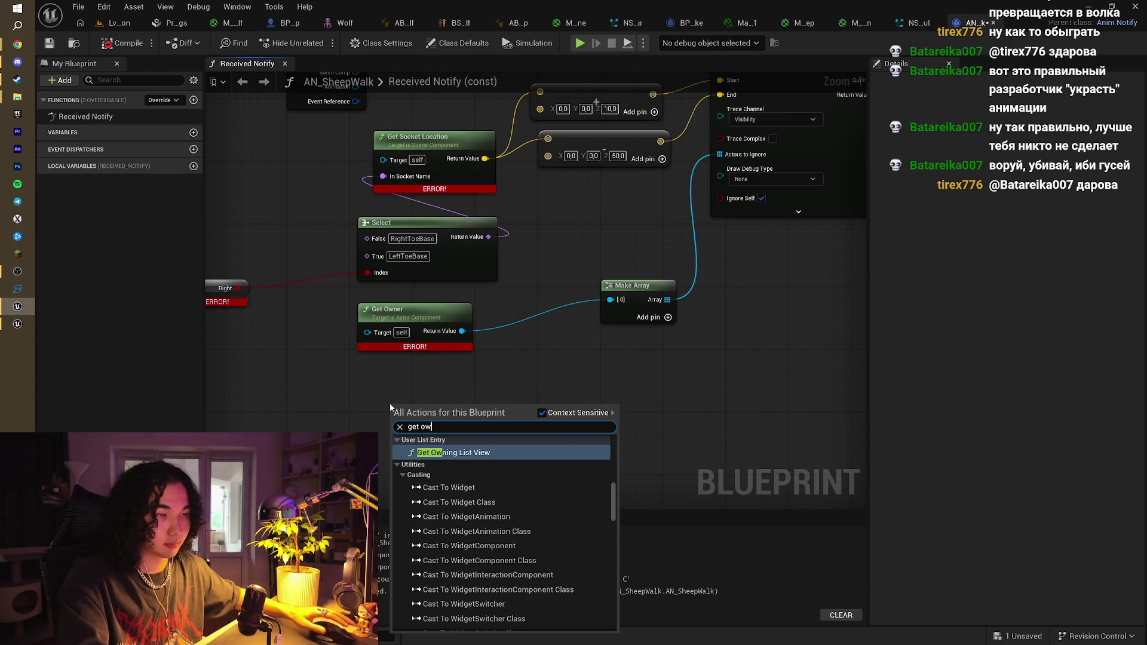
text(ner)
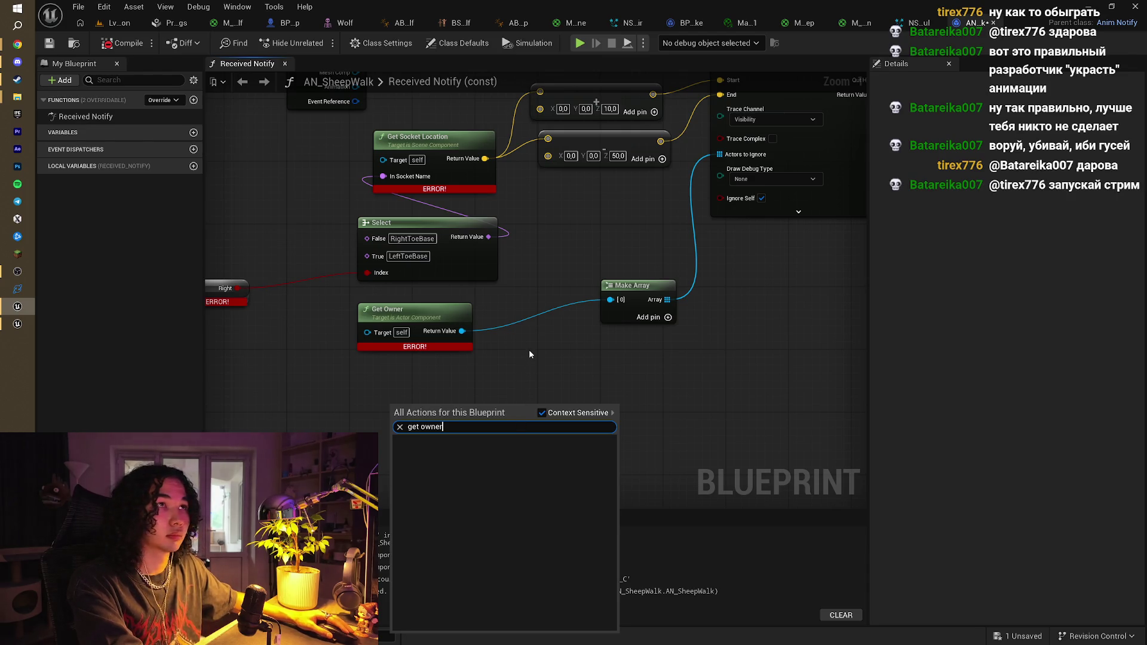
key(Escape)
mouse_move(529, 355)
mouse_down()
mouse_move(512, 389)
mouse_move(525, 419)
mouse_up()
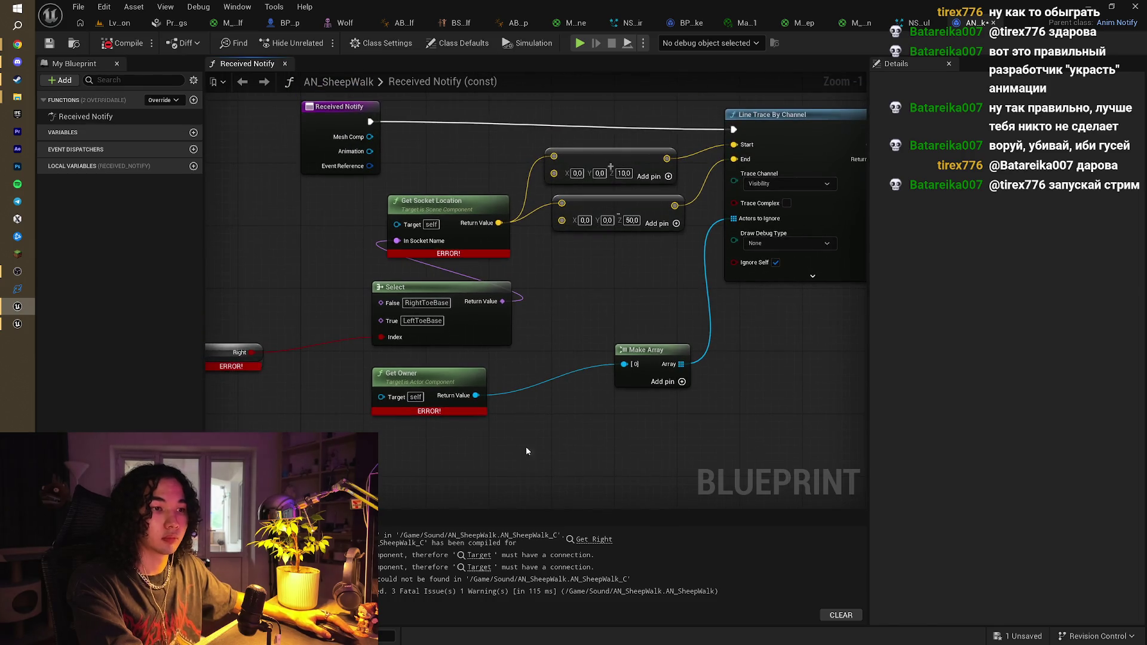
click(526, 560)
mouse_move(597, 381)
mouse_down()
mouse_move(545, 441)
mouse_move(706, 417)
mouse_move(654, 431)
mouse_move(576, 421)
mouse_up()
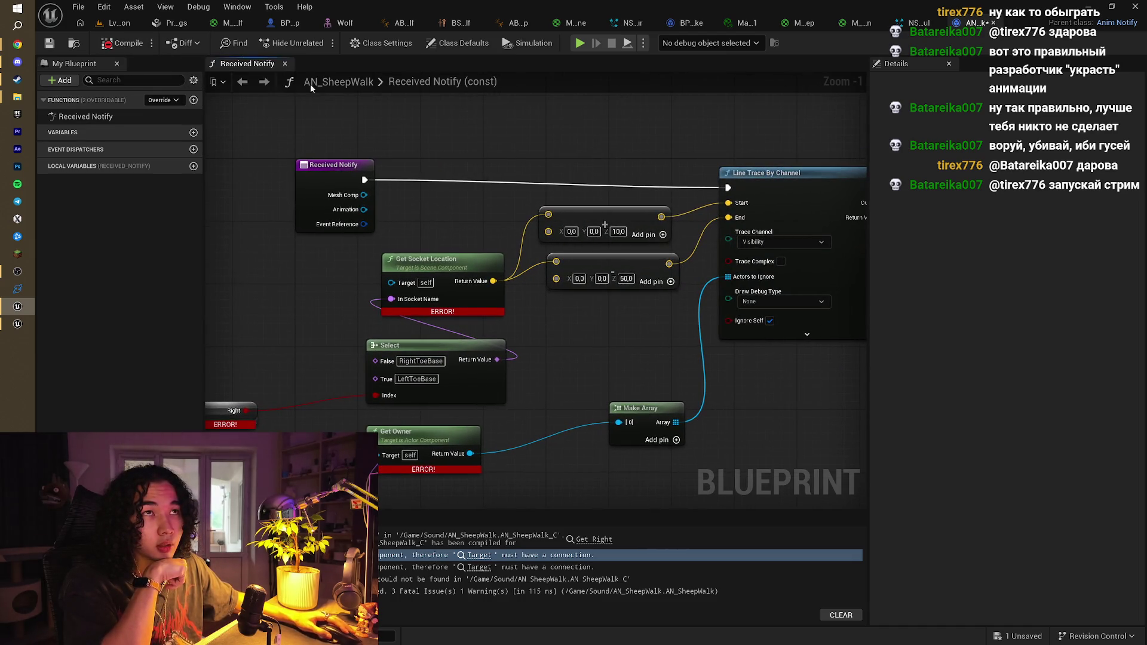
mouse_move(731, 204)
mouse_down()
mouse_move(390, 190)
mouse_move(382, 179)
mouse_move(477, 159)
mouse_move(422, 167)
mouse_up()
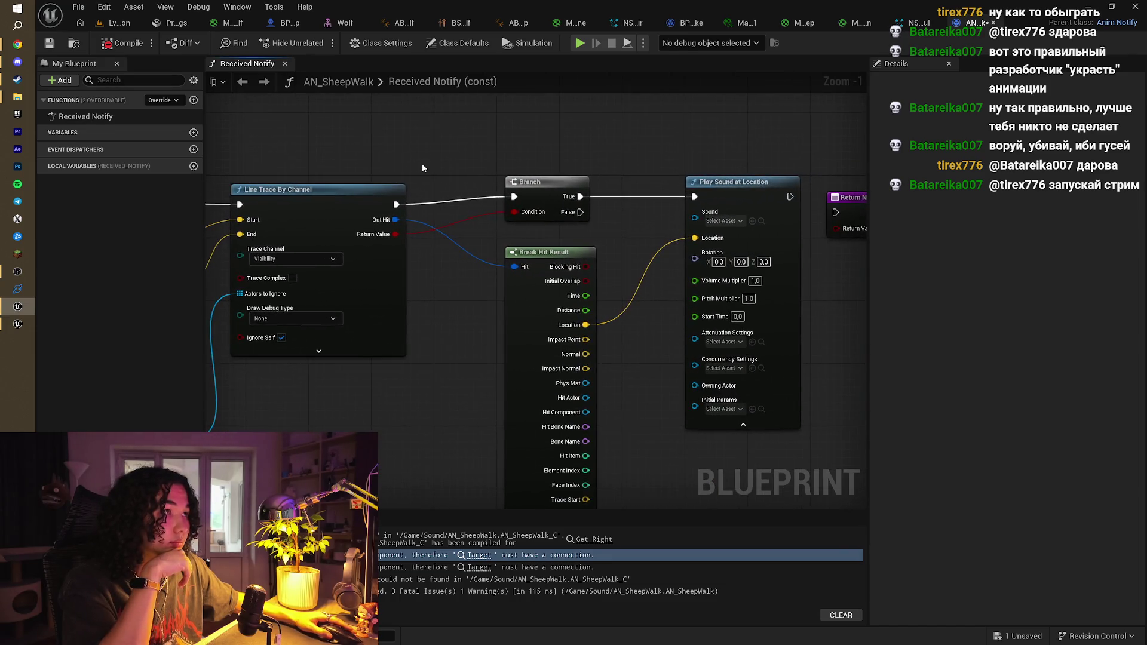
click(727, 220)
key(Escape)
mouse_move(459, 219)
mouse_down()
mouse_move(862, 202)
mouse_move(668, 196)
mouse_move(698, 157)
mouse_up()
Connect Mesh Comp to the Target pins of Get Owner and Get Socket Location
click(623, 365)
drag(622, 366, 542, 379)
mouse_move(441, 146)
mouse_down()
mouse_move(485, 174)
mouse_move(452, 405)
mouse_up()
mouse_move(430, 148)
mouse_down()
mouse_move(460, 170)
mouse_move(468, 233)
mouse_up()
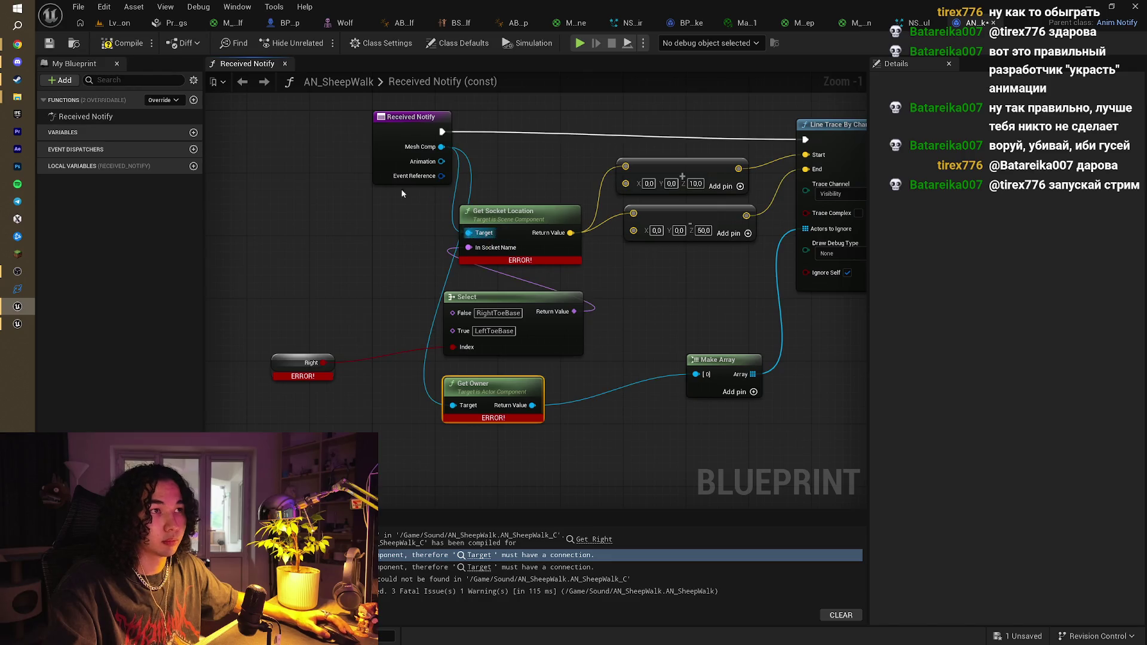
Recompile to cut the errors down to one and add a new Boolean variable
click(123, 43)
drag(312, 265, 373, 239)
click(373, 239)
click(193, 133)
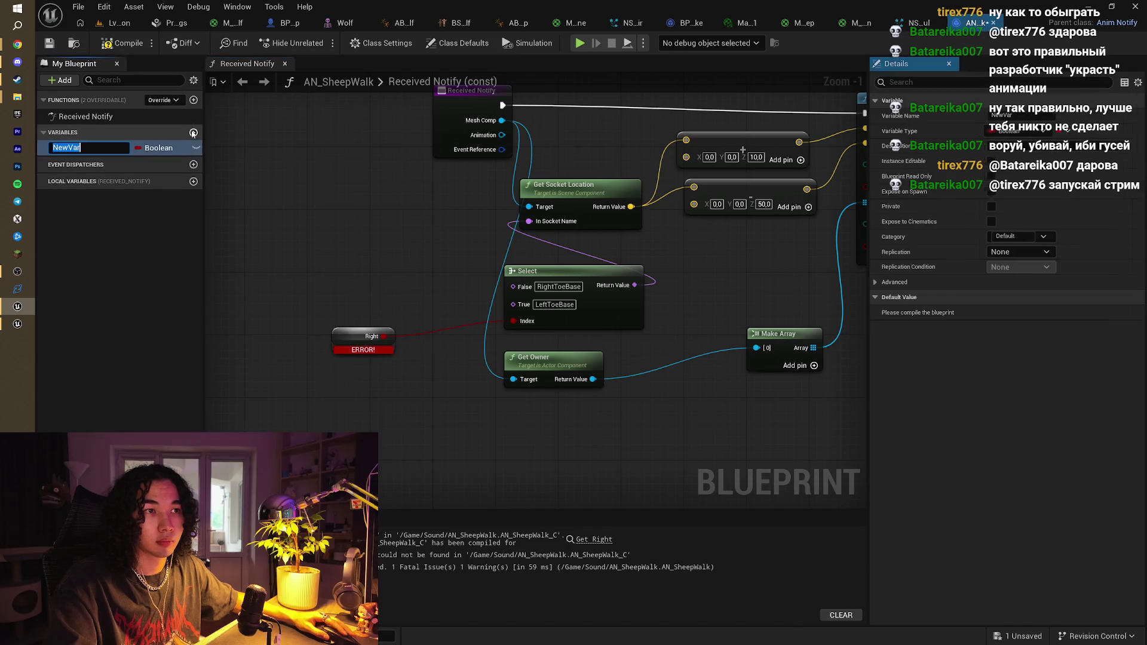
Rename the new Boolean variable to Right
text(Rugh)
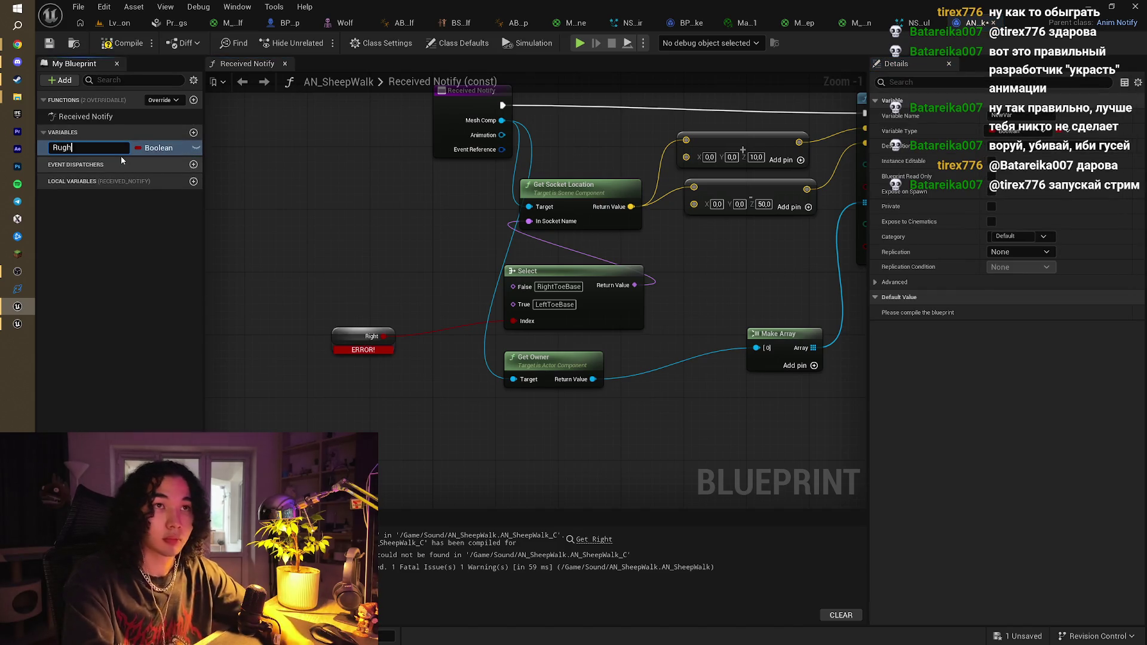
key(BackSpace)
key(BackSpace)
key(BackSpace)
key(BackSpace)
text(Ku)
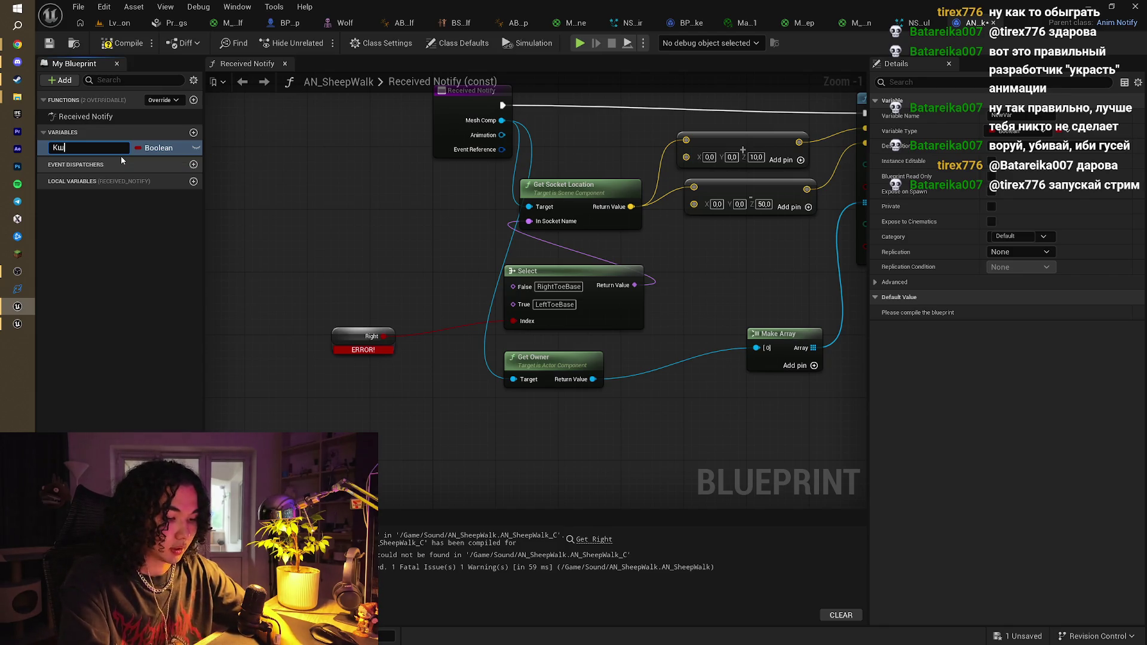
key(BackSpace)
key(BackSpace)
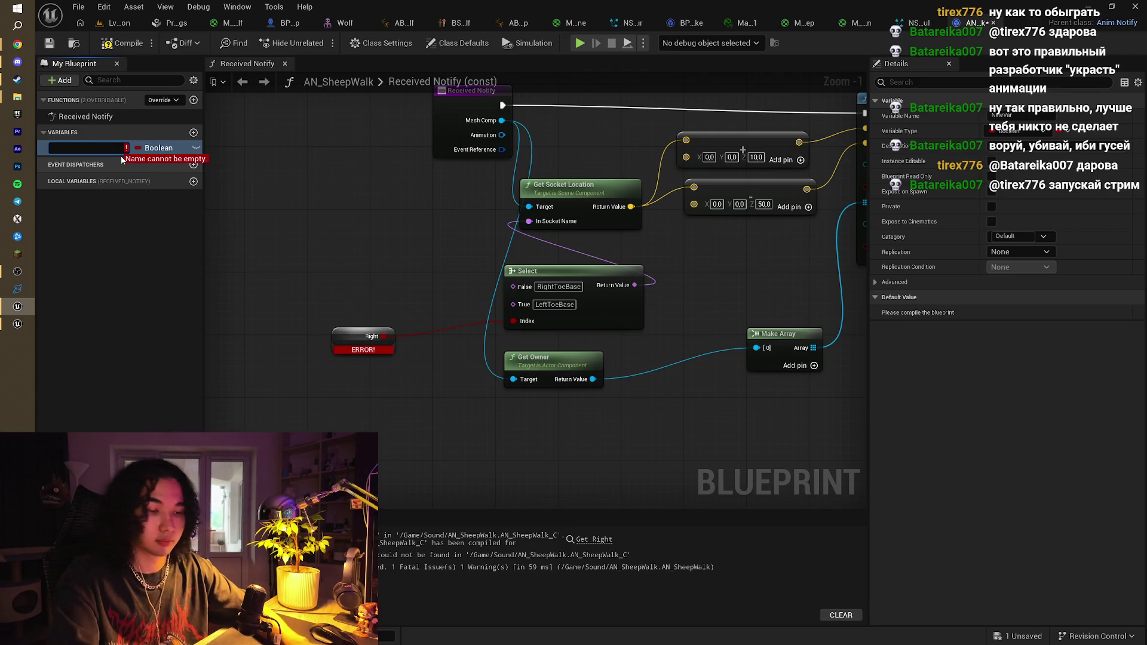
text(Right)
key(Return)
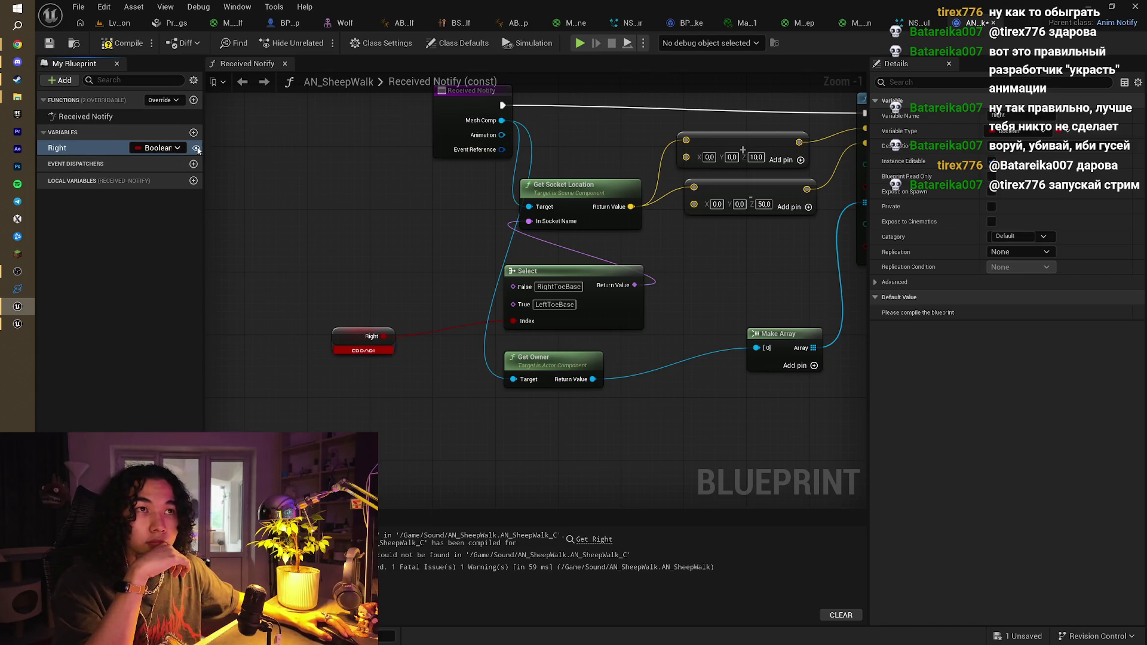
Recompile AN_SheepWalk error-free, review the trace chain, and return to Lvl_ThirdPerson
click(123, 43)
drag(380, 233, 283, 241)
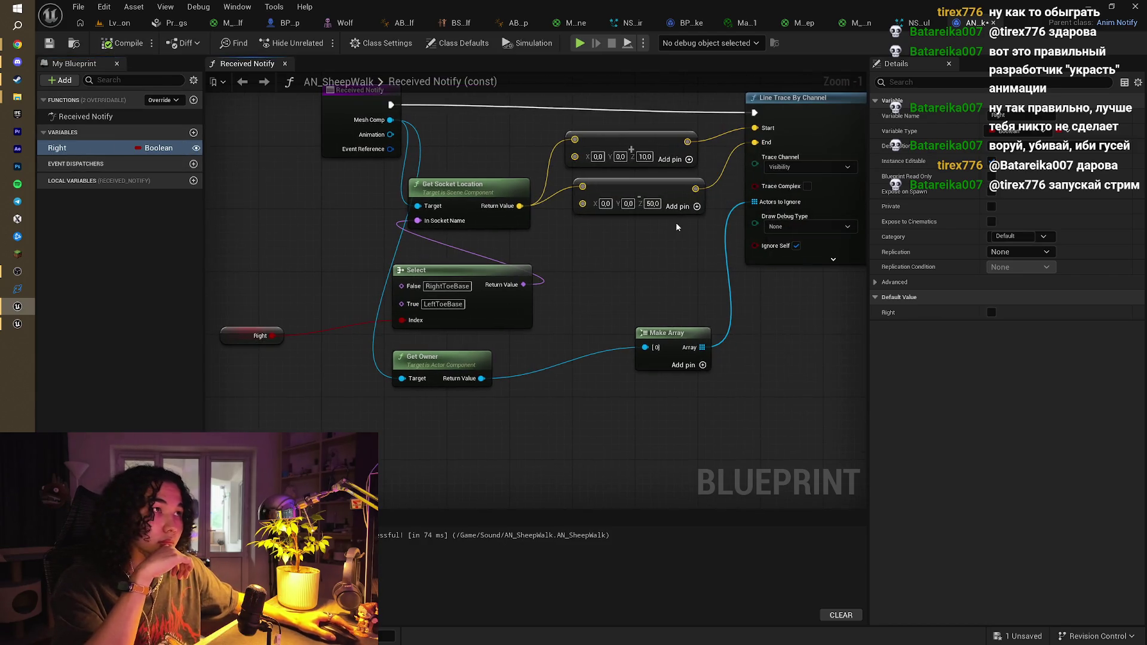
mouse_move(587, 191)
mouse_down()
mouse_move(536, 225)
mouse_move(548, 139)
mouse_move(579, 124)
mouse_move(797, 121)
mouse_move(711, 131)
mouse_move(572, 122)
mouse_up()
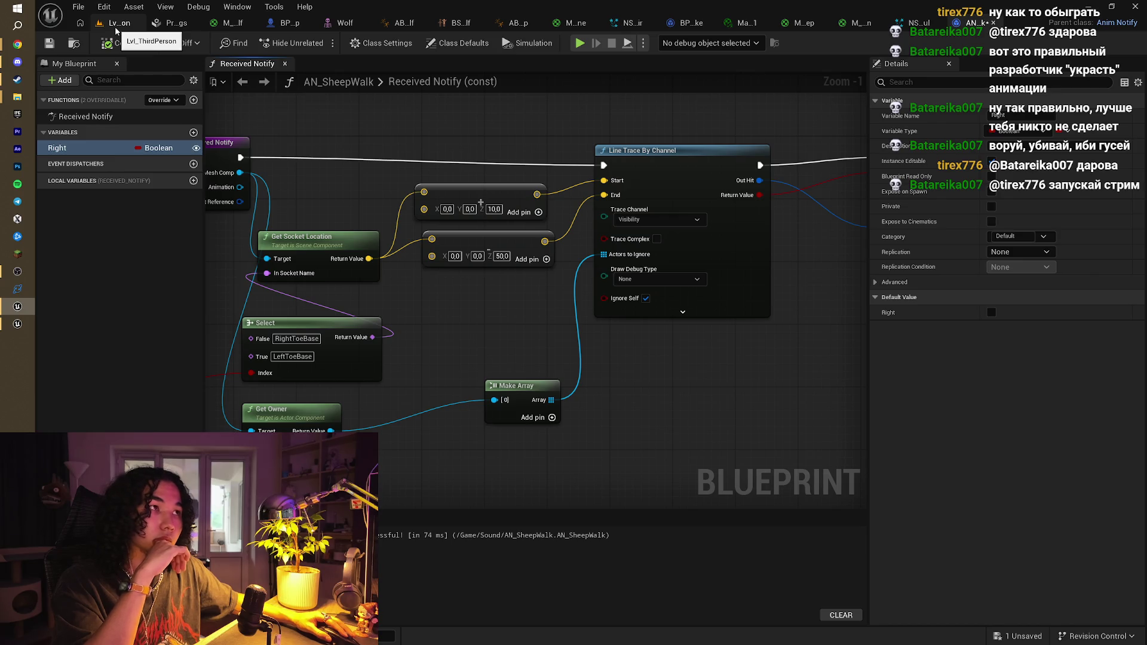
mouse_move(539, 104)
mouse_down()
mouse_move(477, 171)
mouse_move(239, 129)
mouse_up()
drag(454, 146, 374, 146)
drag(618, 143, 413, 148)
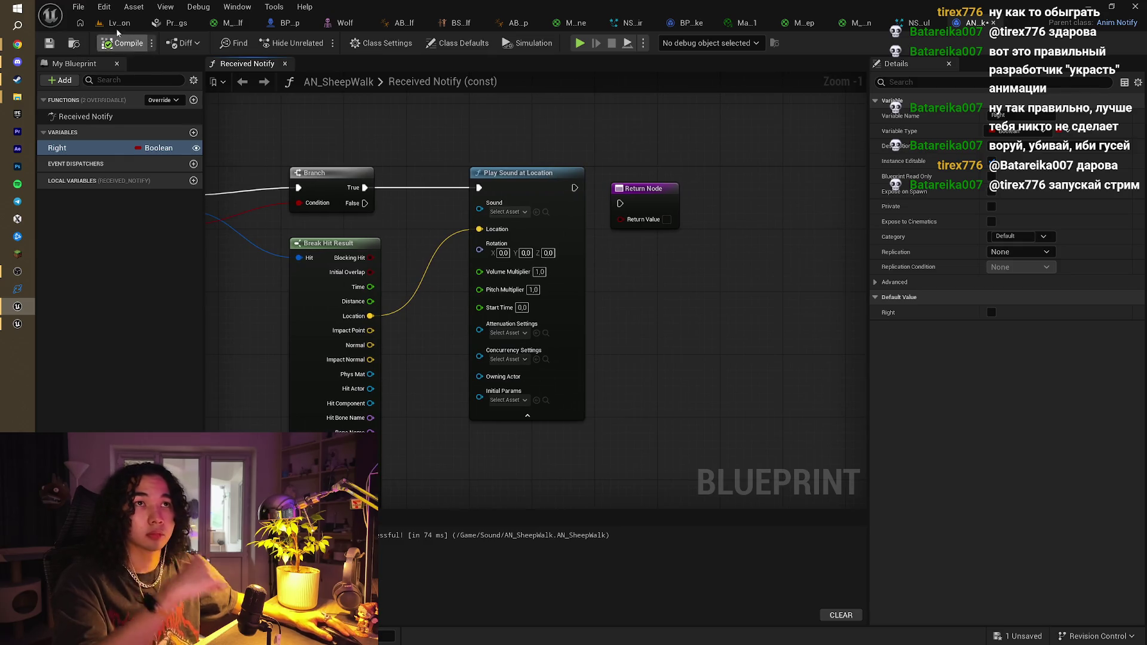
click(117, 24)
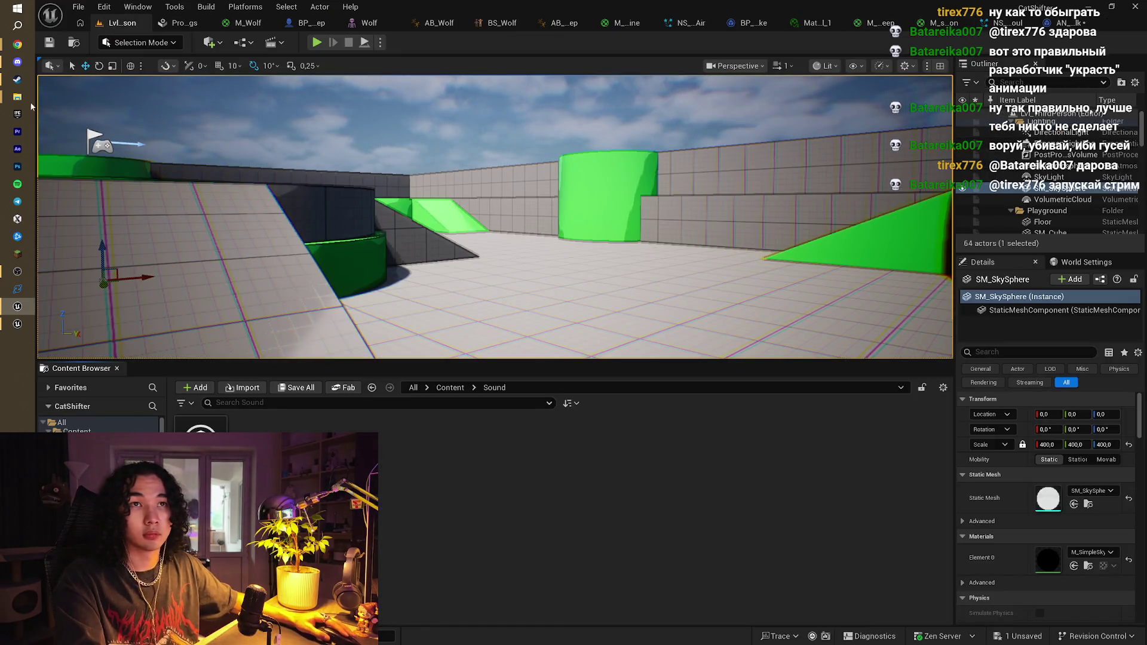
mouse_move(17, 96)
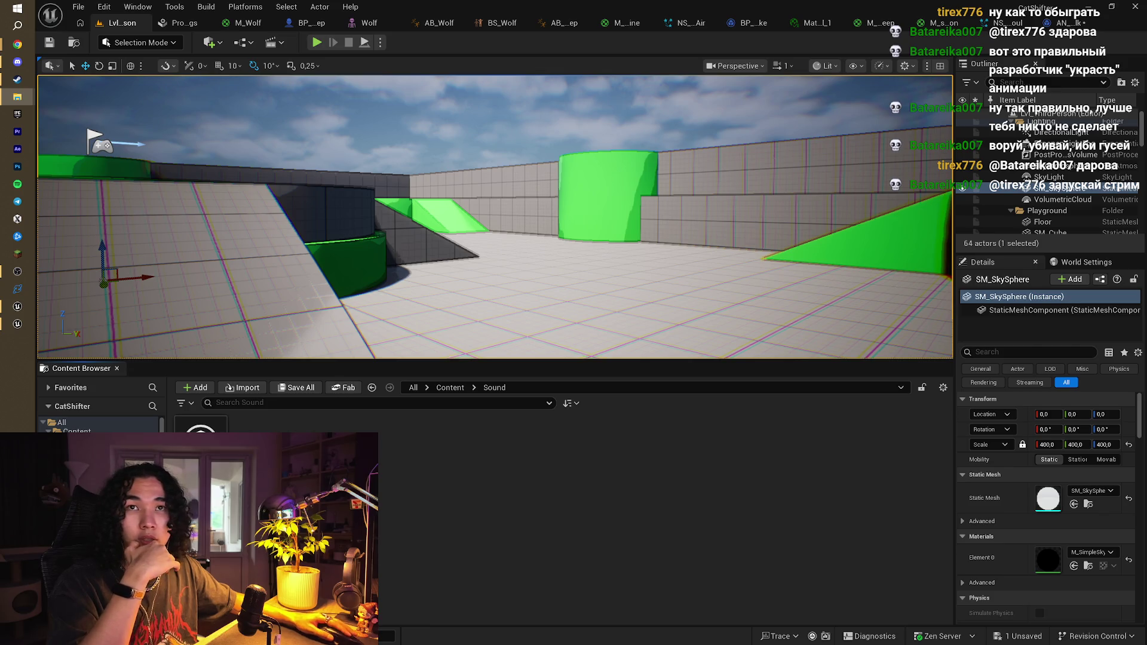
click(17, 96)
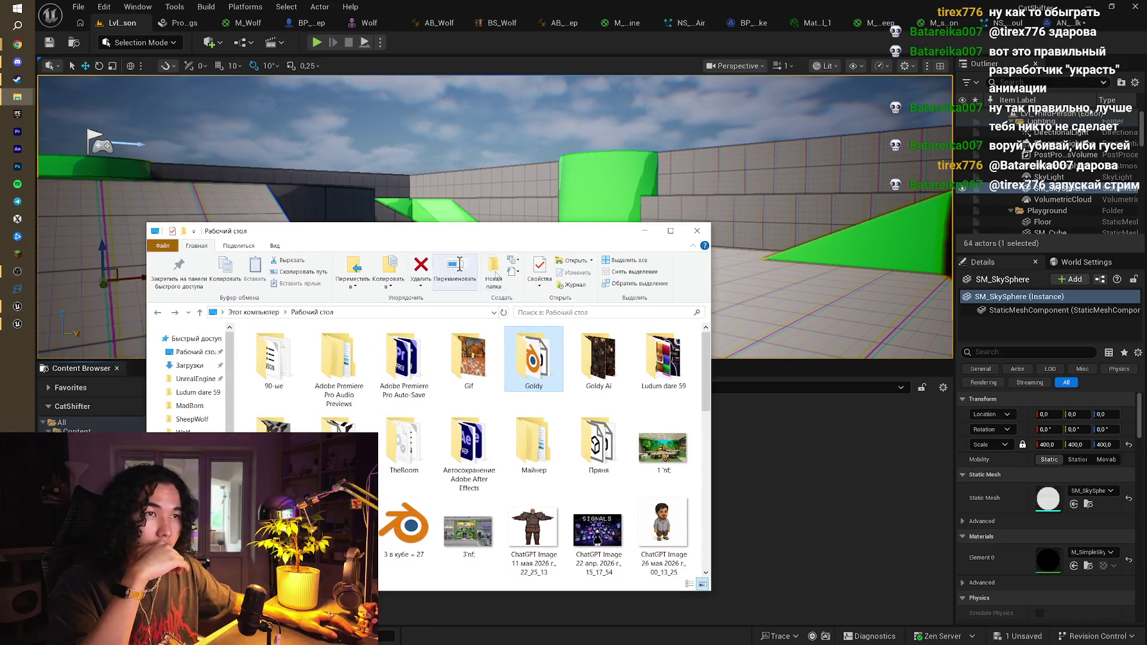
double_click(609, 452)
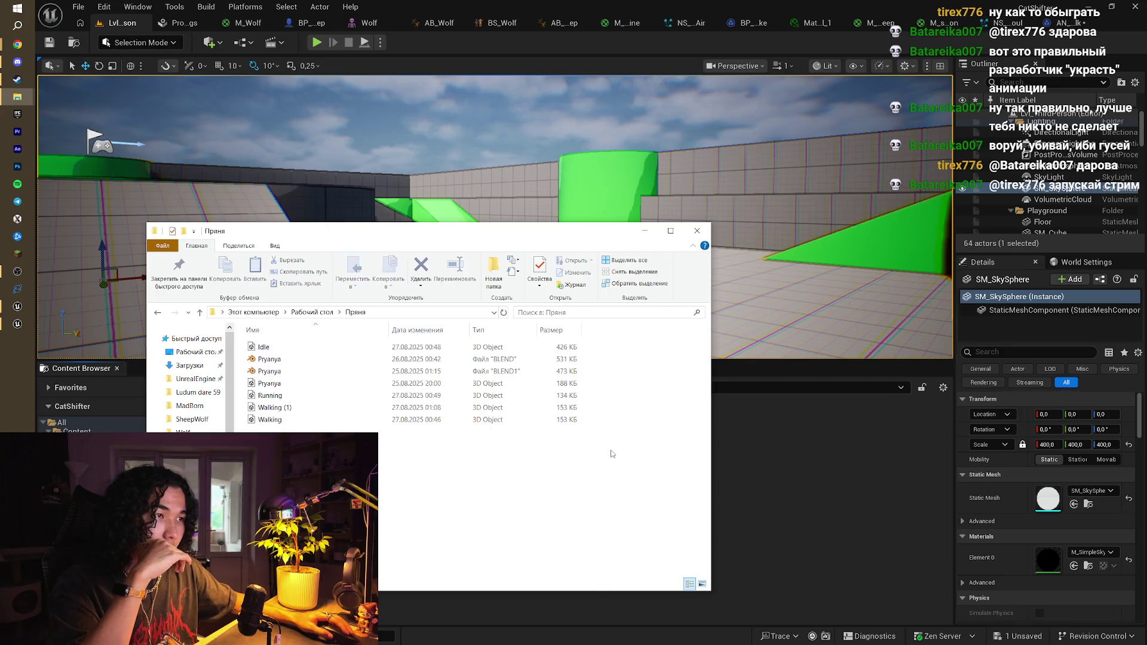
key(alt+Left)
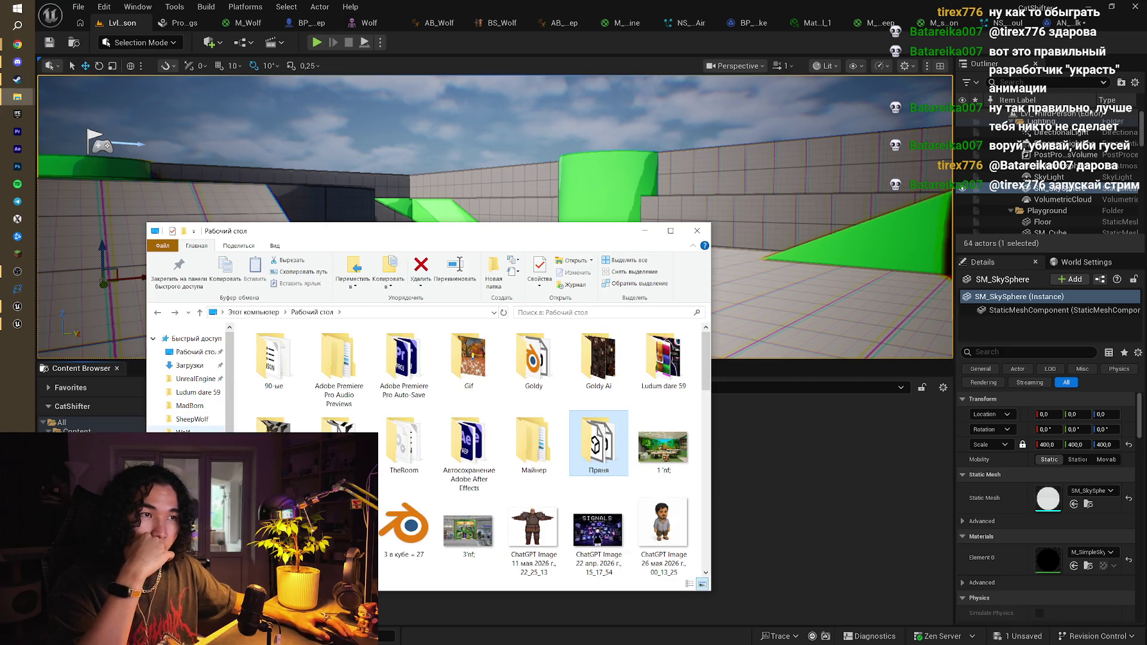
click(208, 393)
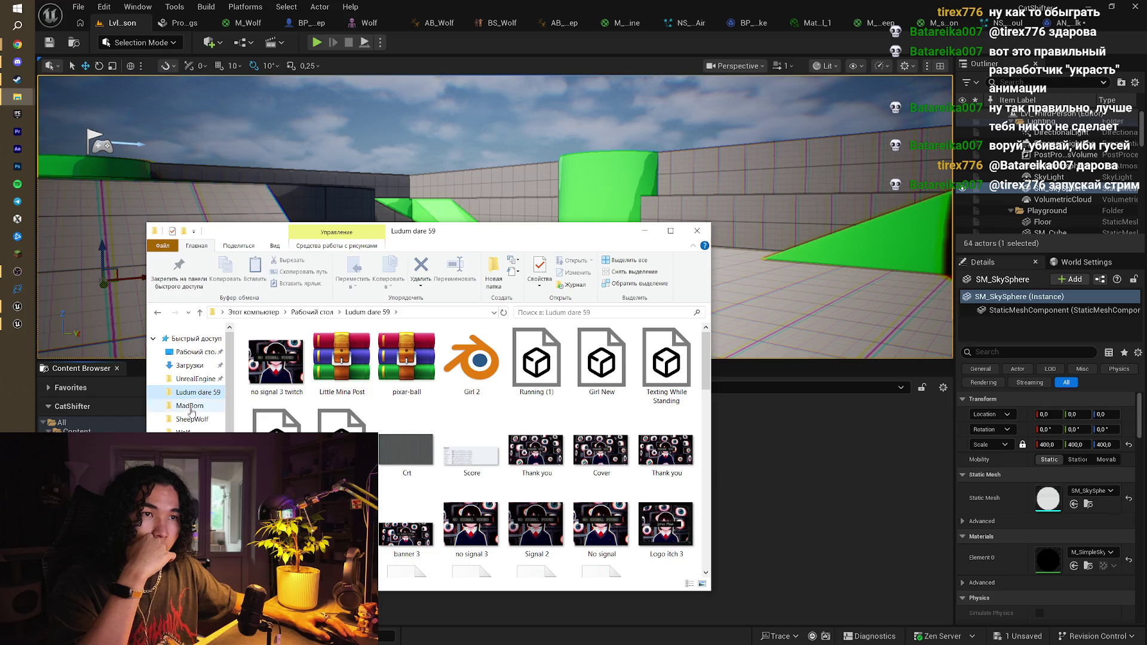
click(190, 407)
click(187, 381)
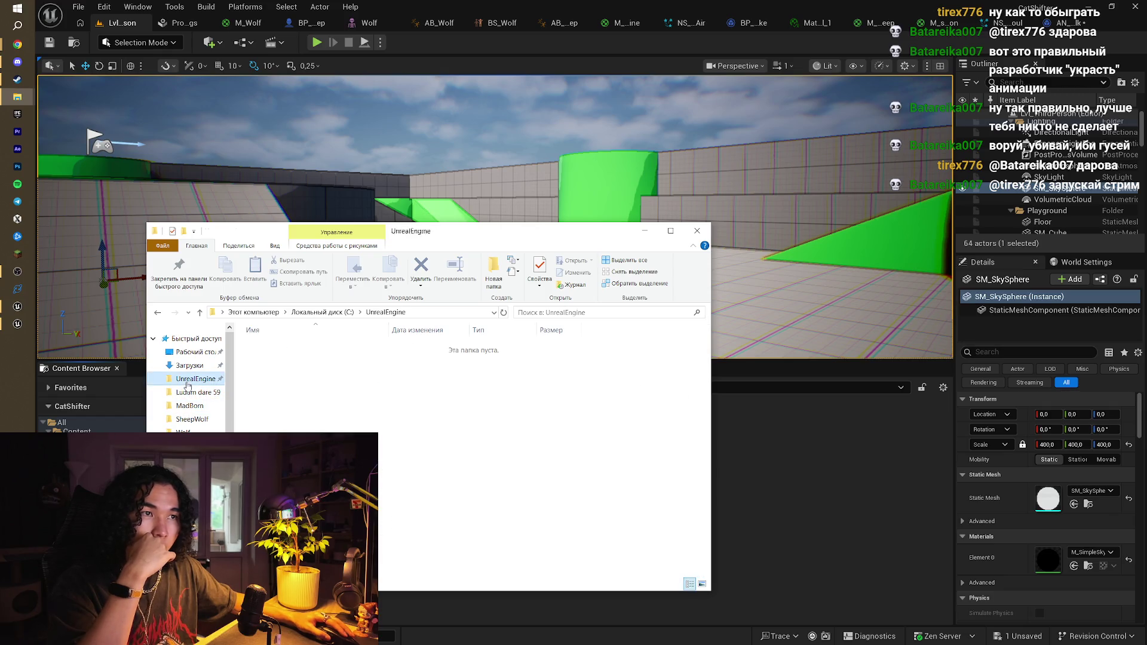
click(313, 314)
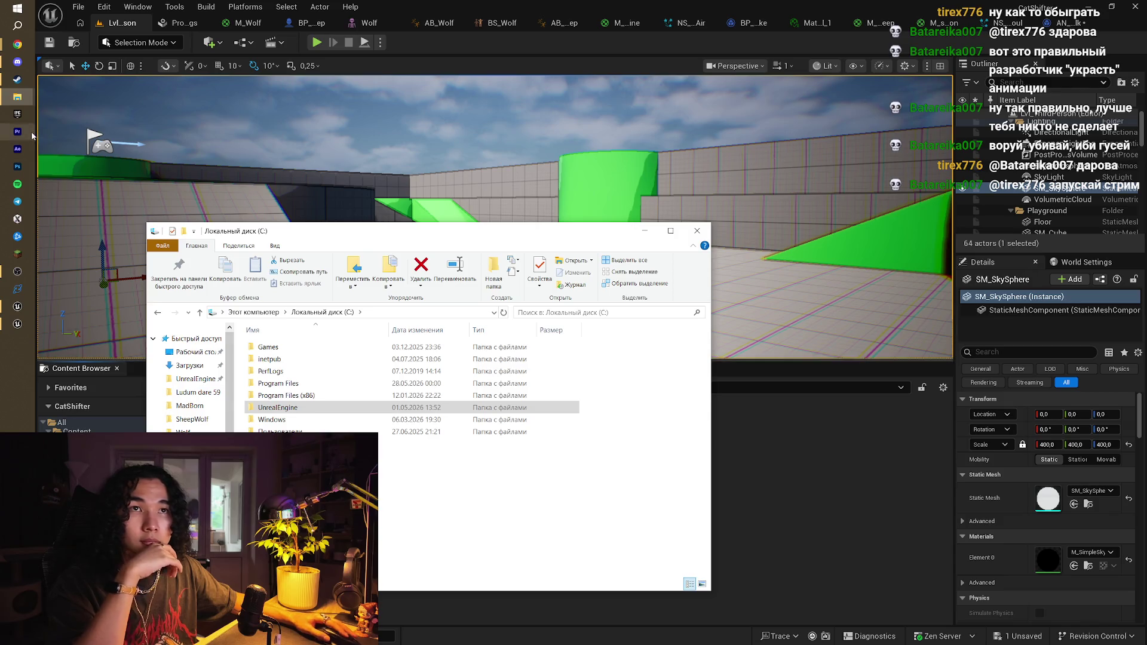
click(20, 116)
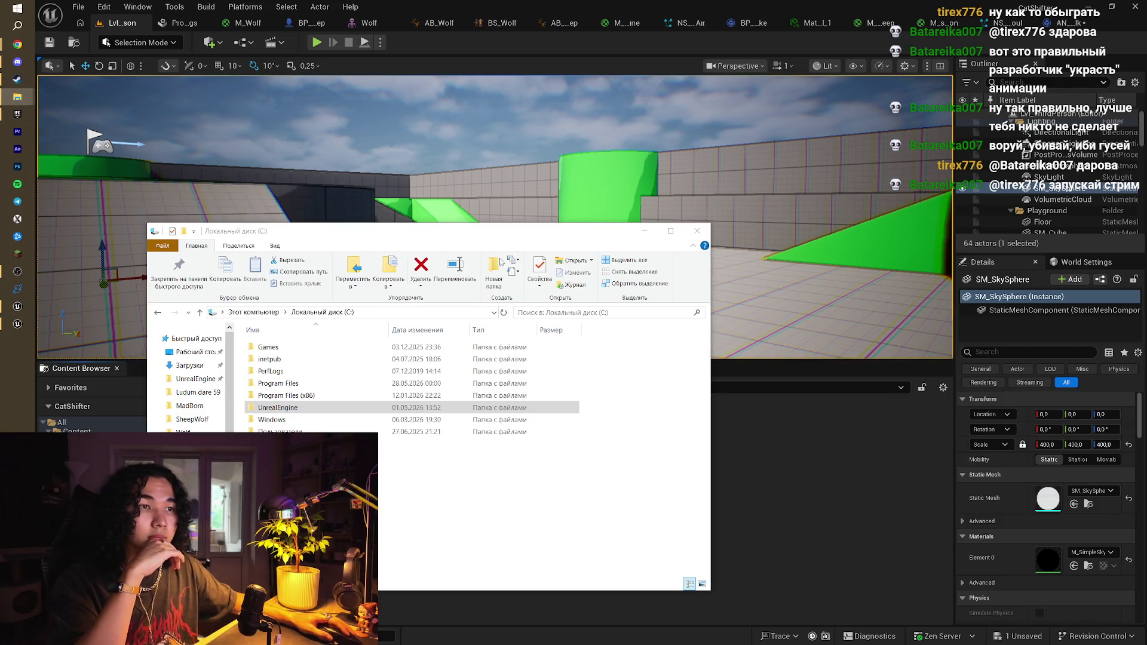
click(645, 231)
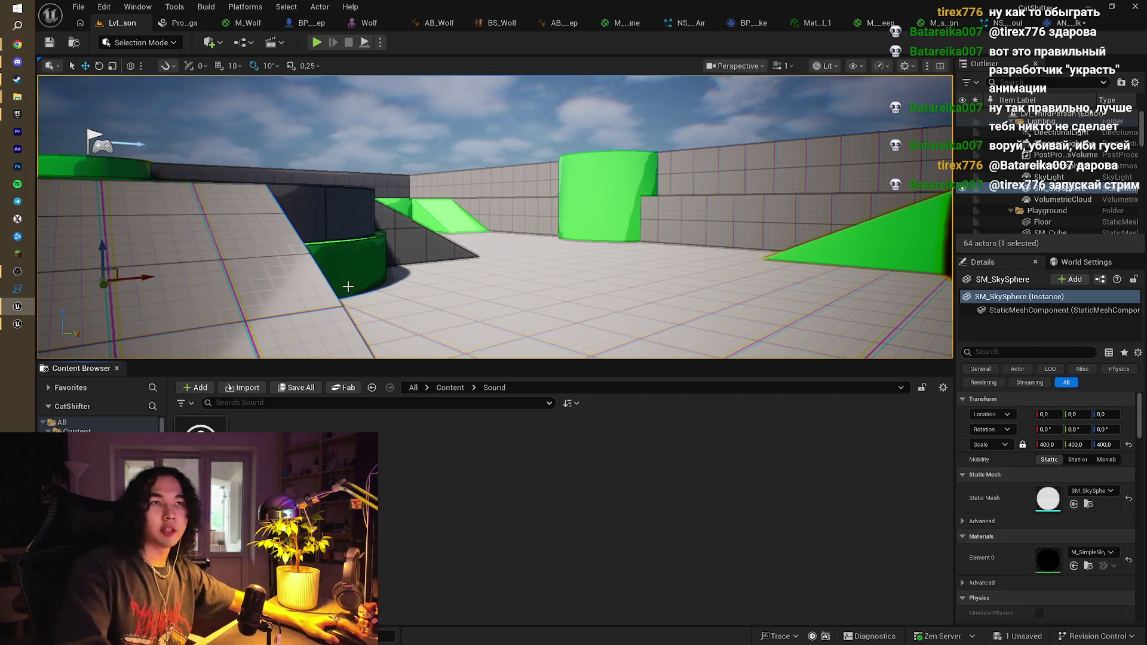
Show the Goldy 5.6 project's folder from the Epic Games Launcher Library and minimize the launcher
mouse_move(15, 324)
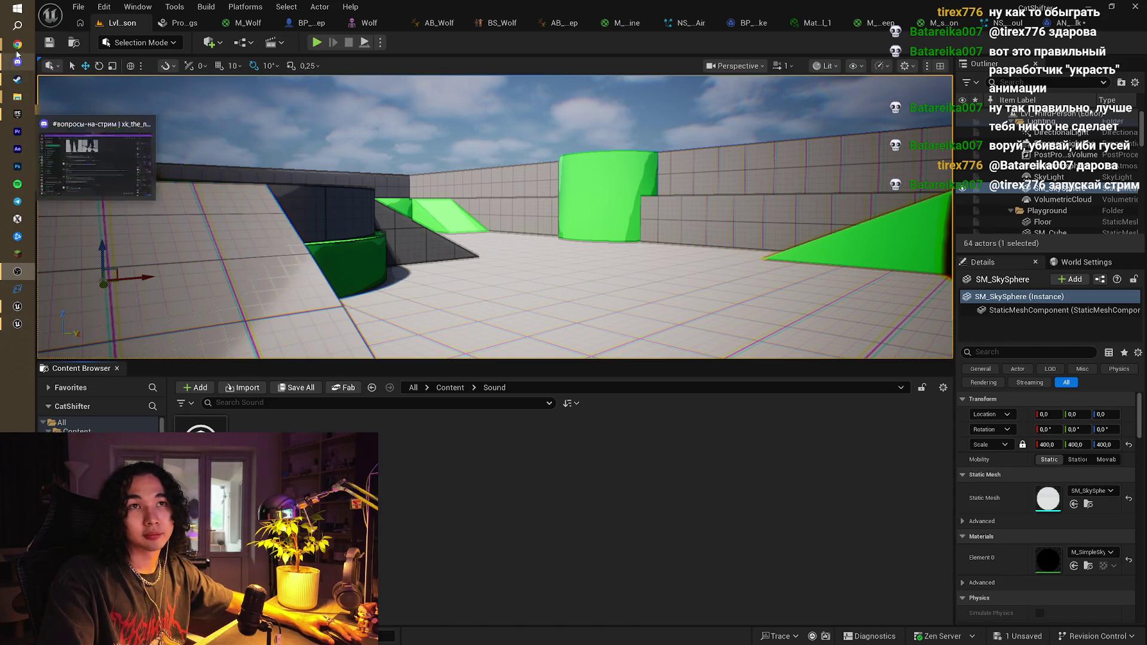
mouse_move(20, 96)
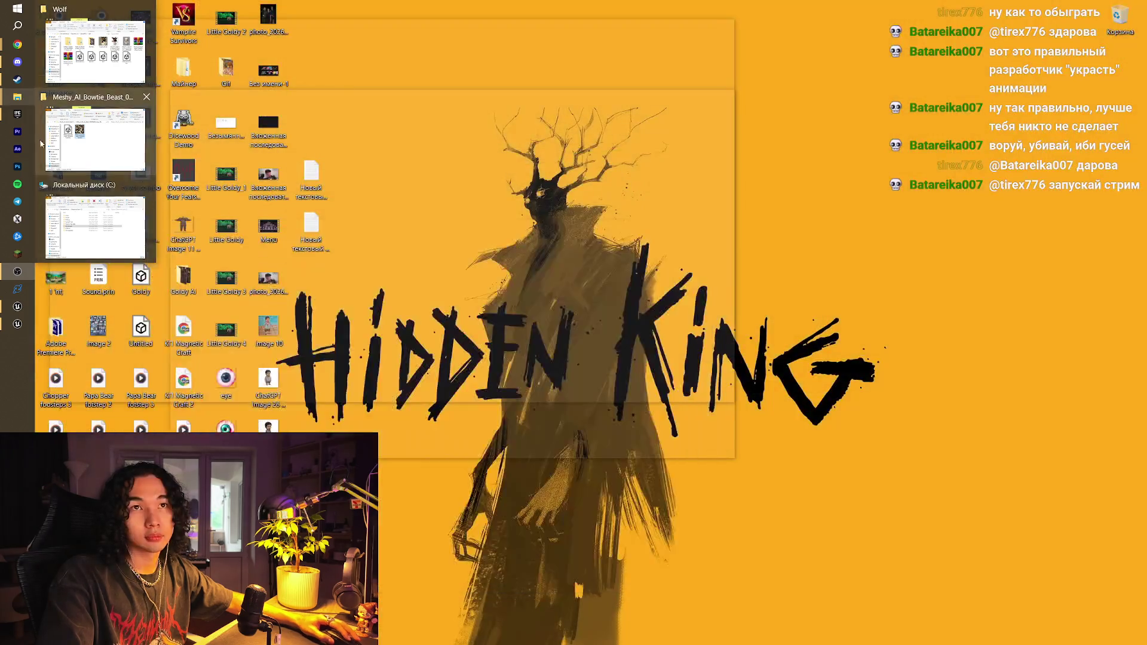
click(18, 114)
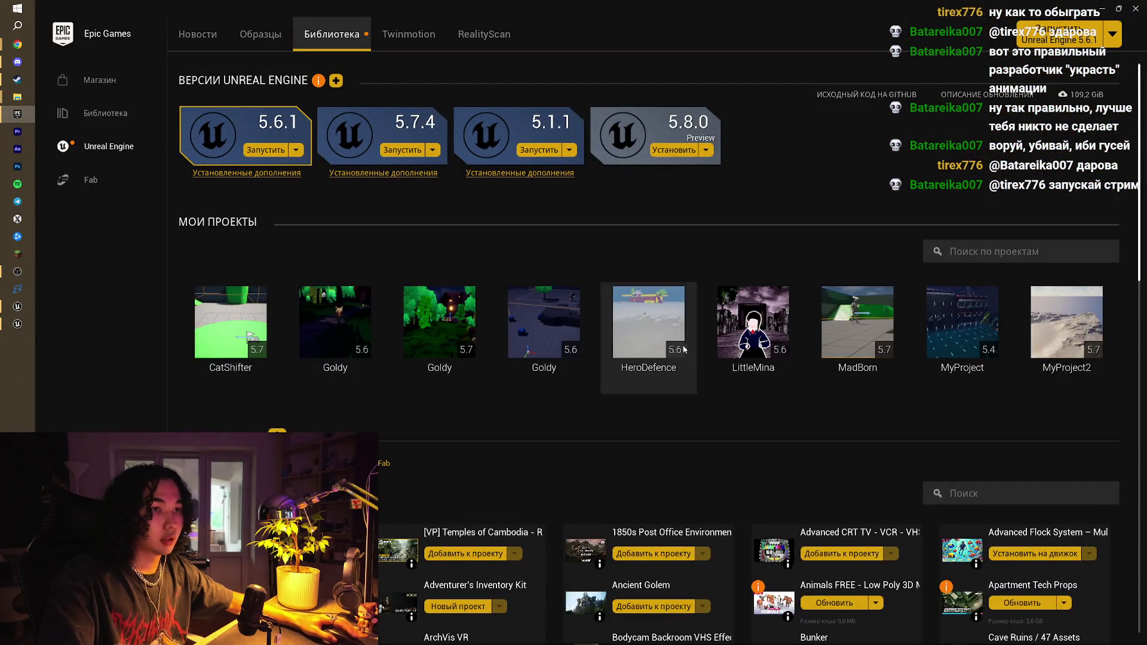
right_click(364, 335)
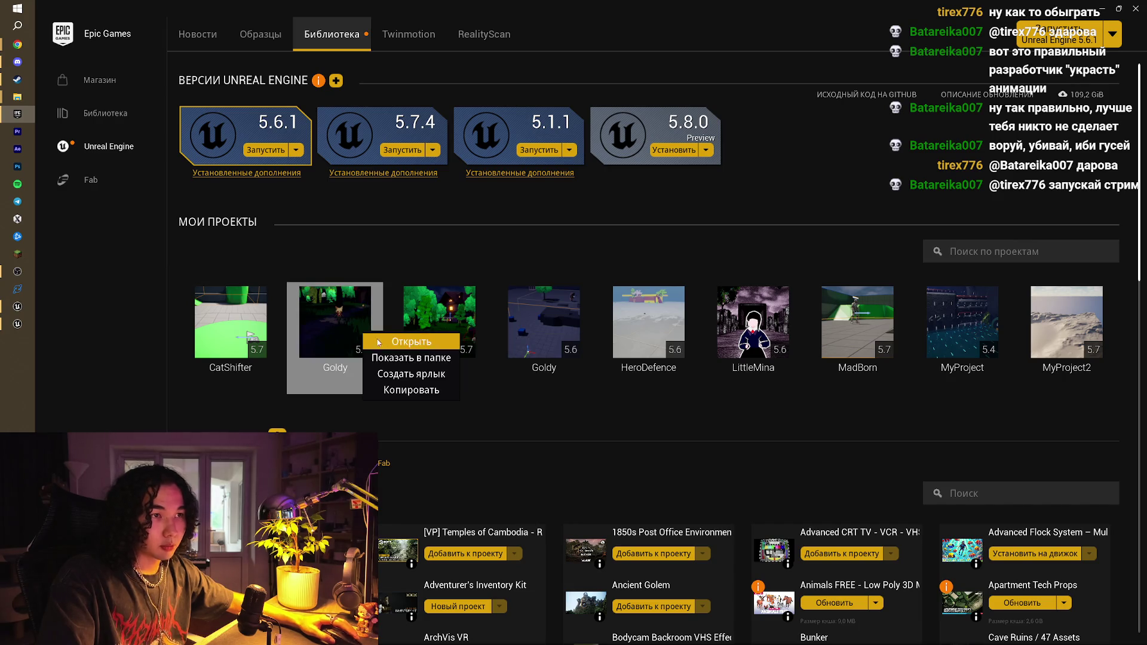
click(414, 356)
click(1105, 4)
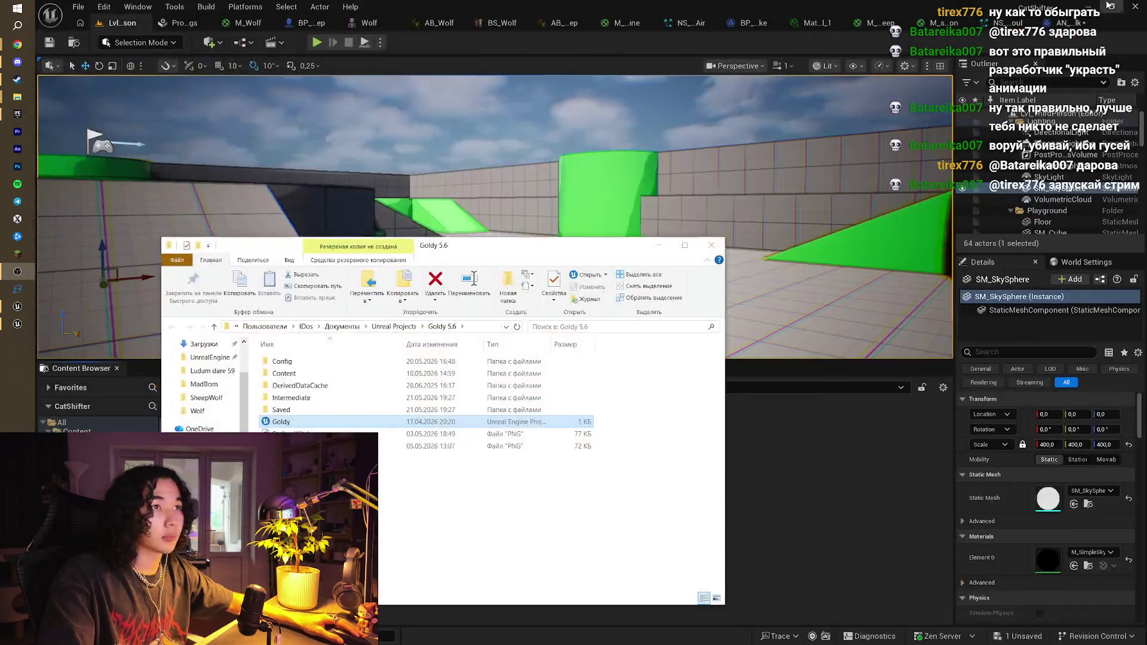
Open Goldy 5.6's Content/Sound folder in Explorer, then go back up to Content
double_click(307, 376)
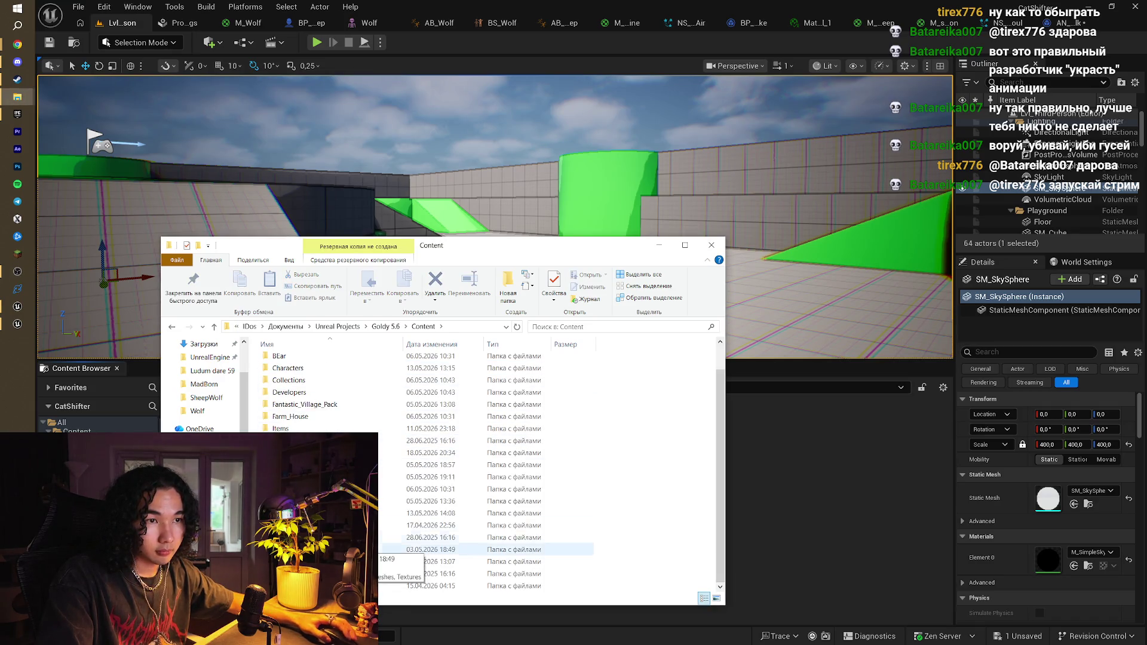
double_click(298, 525)
drag(444, 247, 724, 225)
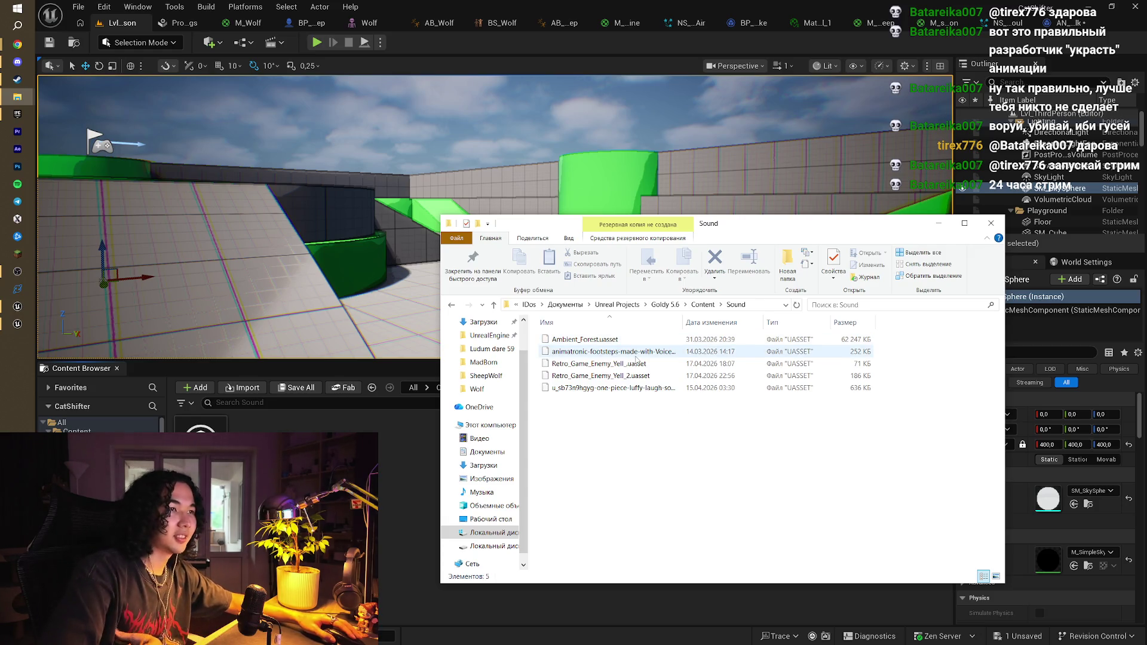
key(BackSpace)
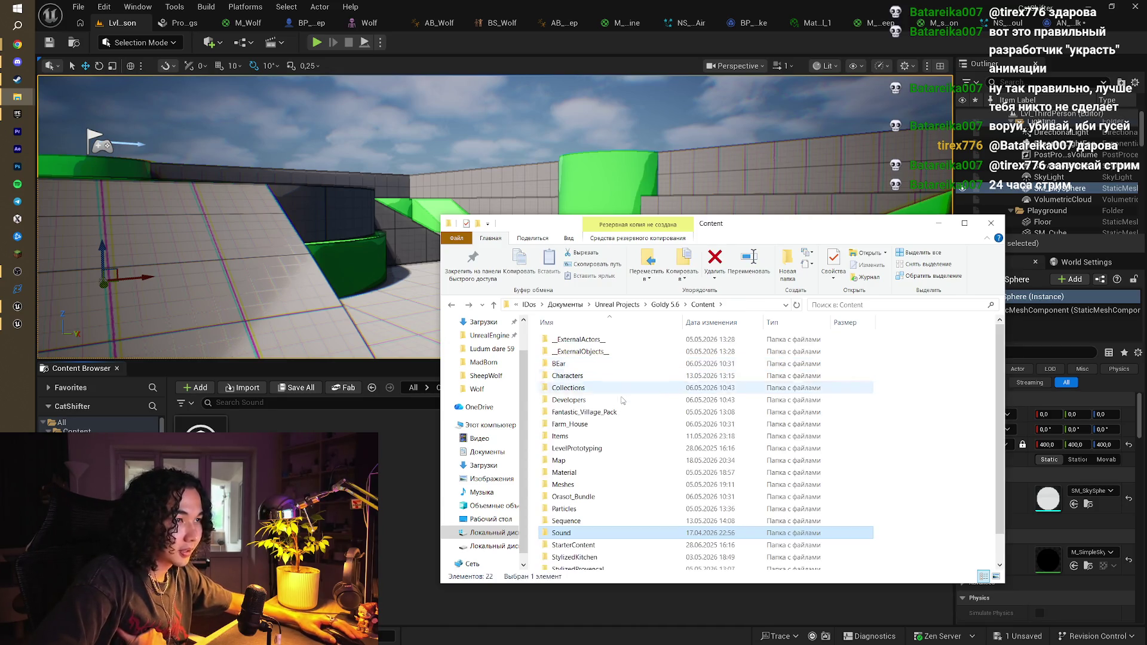
scroll(907, 503, down, 1)
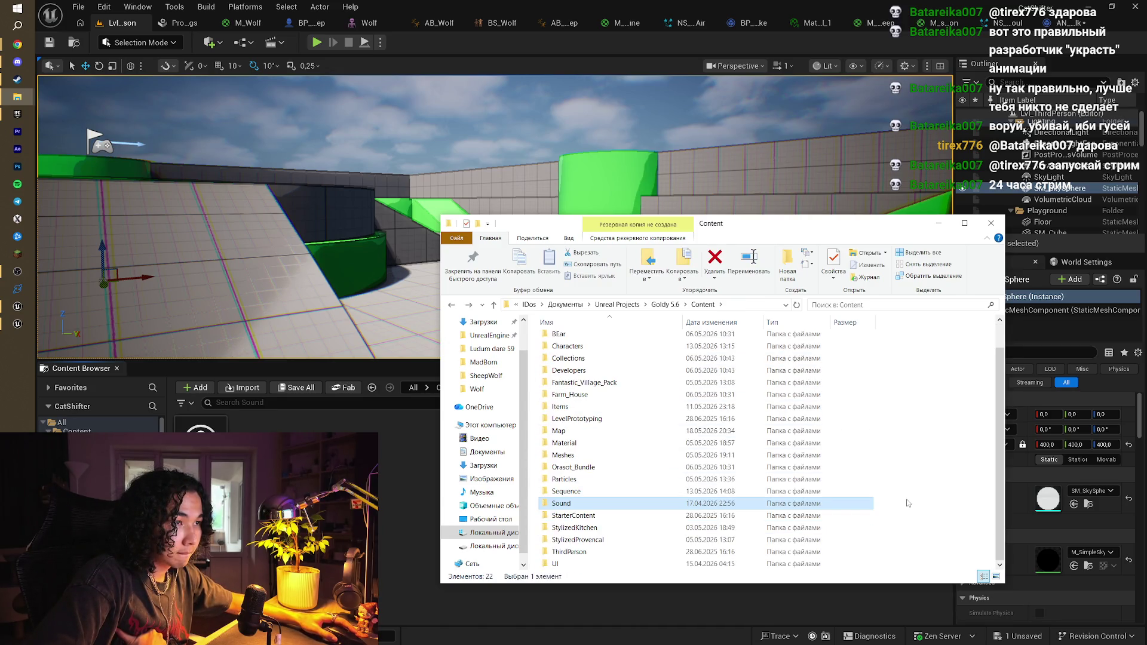
scroll(907, 503, up, 1)
click(923, 509)
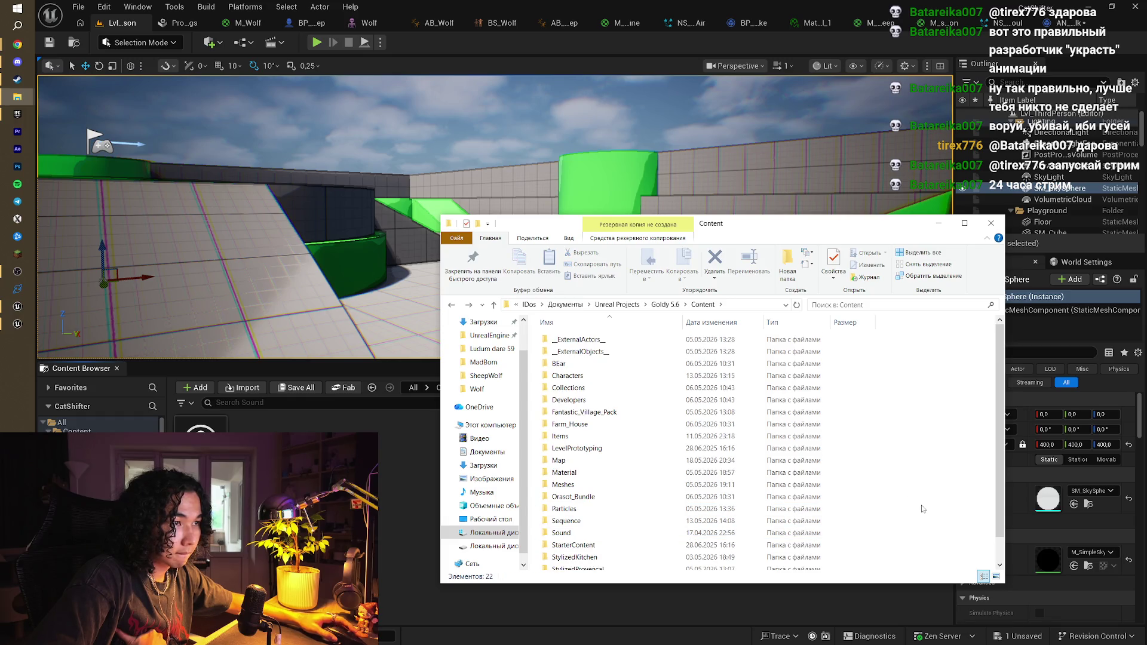
scroll(602, 503, down, 1)
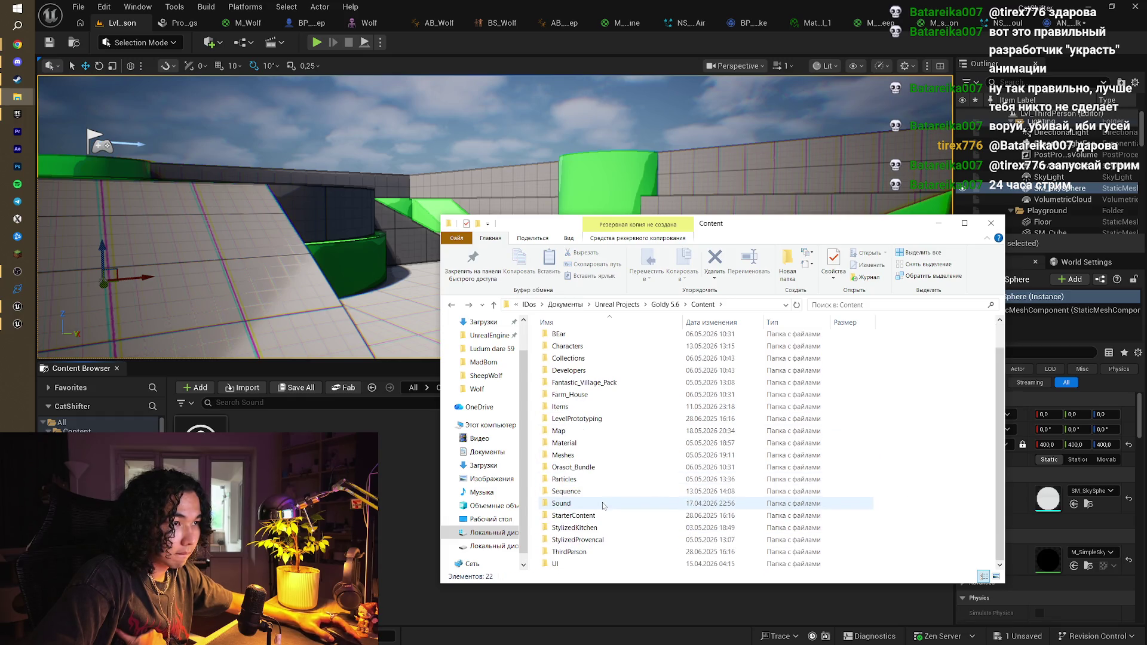
mouse_move(602, 505)
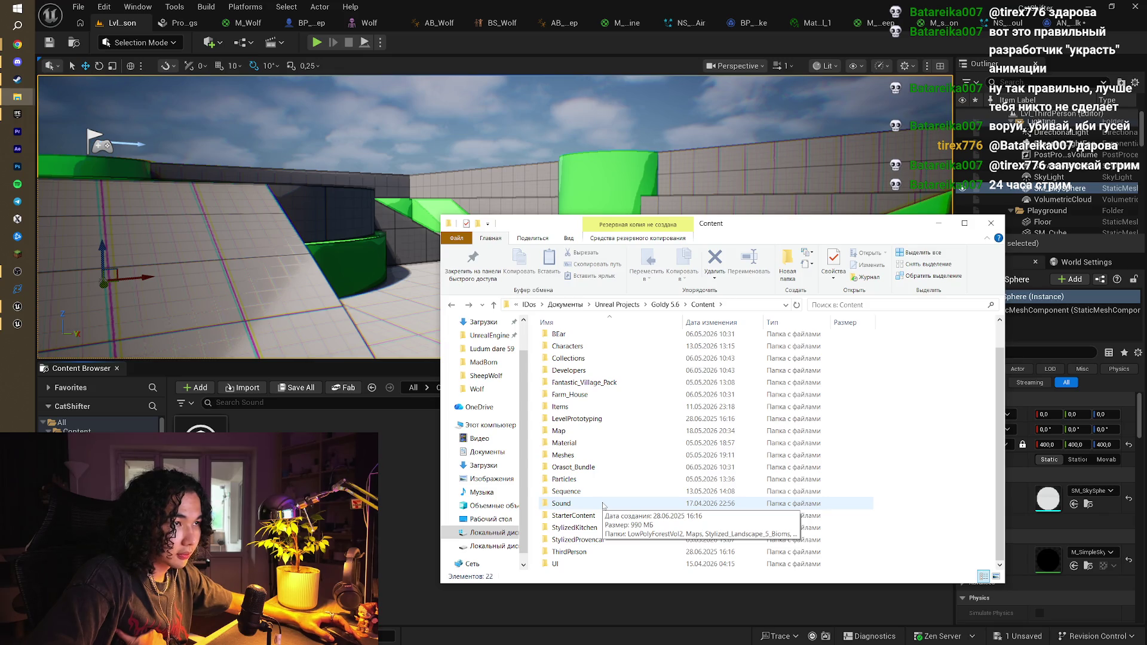
Navigate to Characters/Goldy/Sound and select the five Chopper_foosteps files
double_click(601, 346)
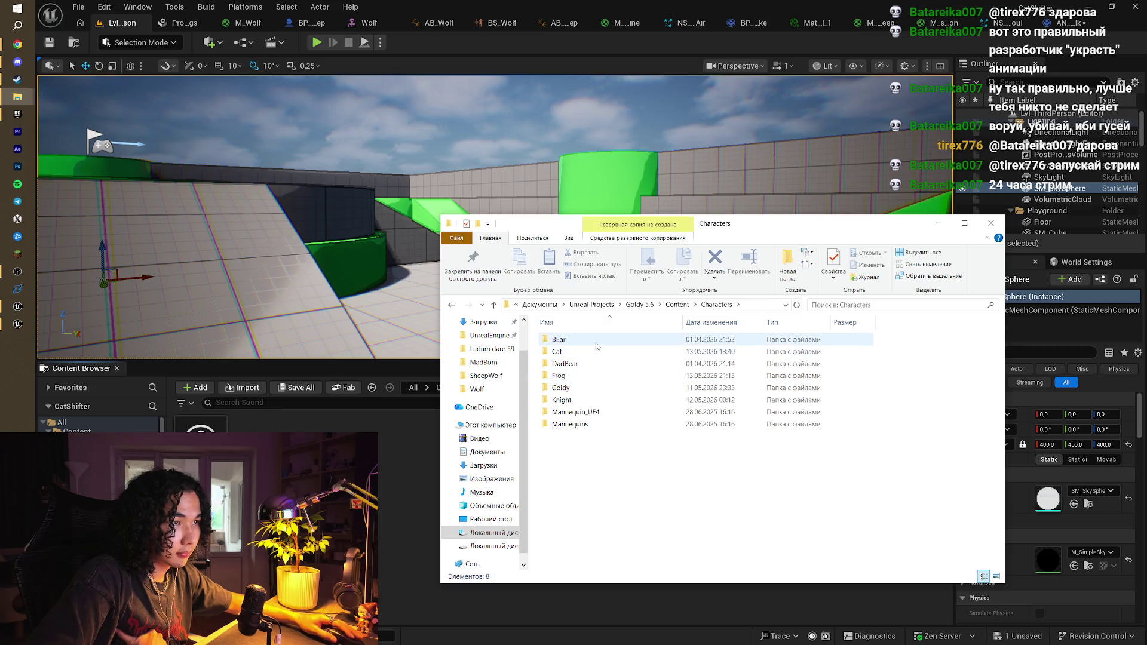
double_click(591, 388)
double_click(621, 378)
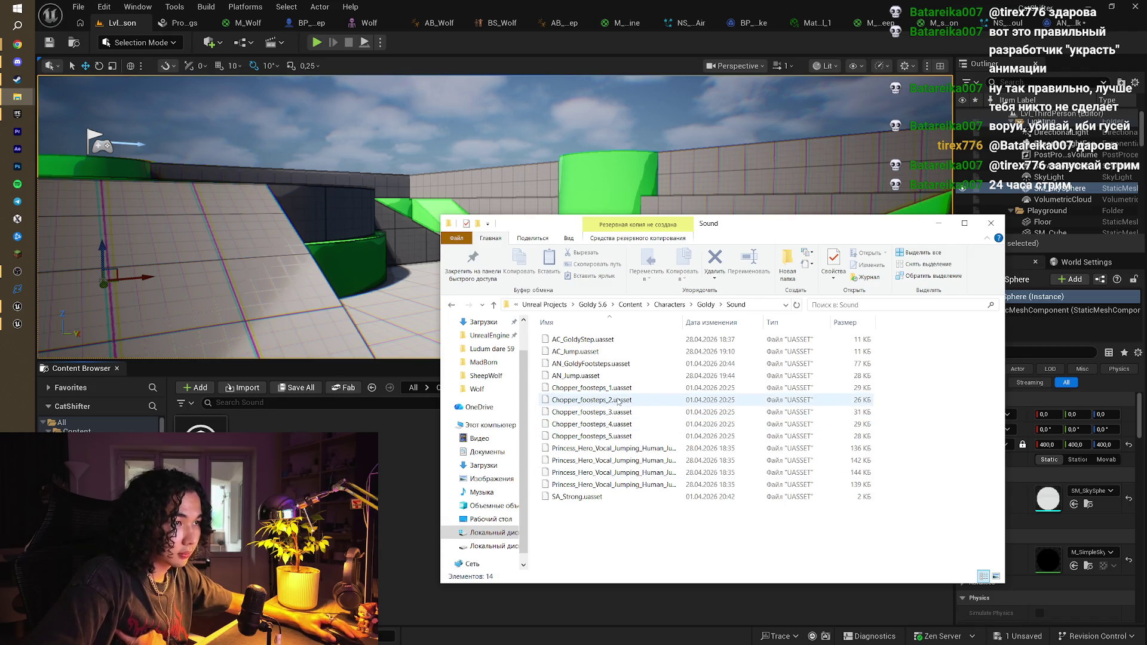
mouse_move(917, 382)
mouse_down()
mouse_move(858, 443)
mouse_move(424, 323)
mouse_move(299, 478)
mouse_up()
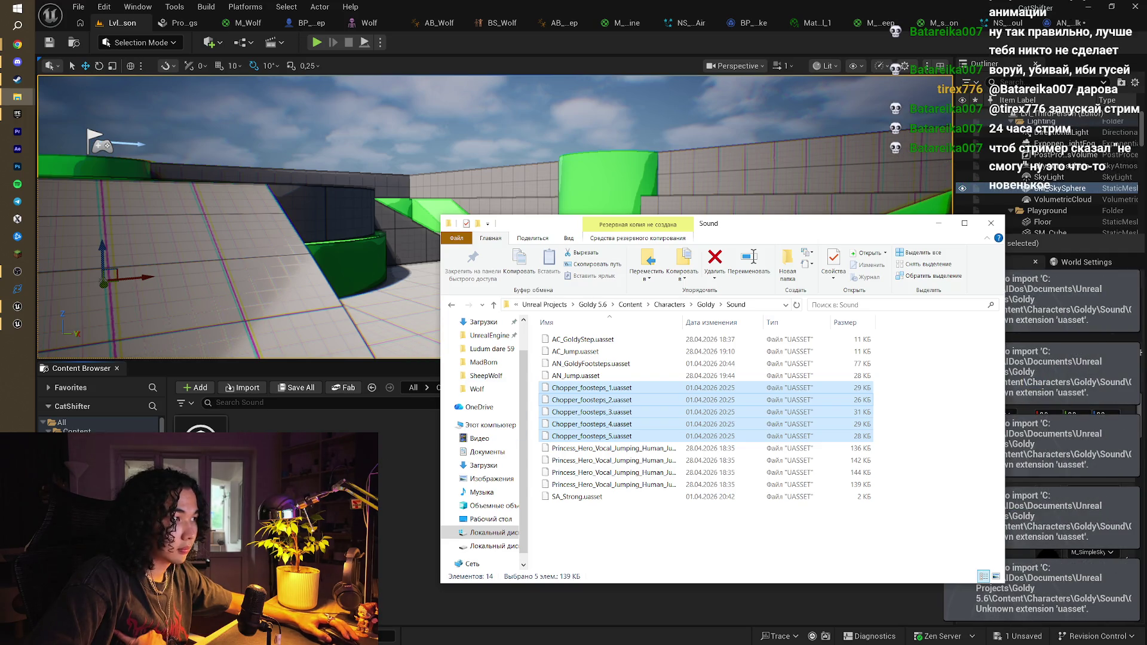
click(334, 478)
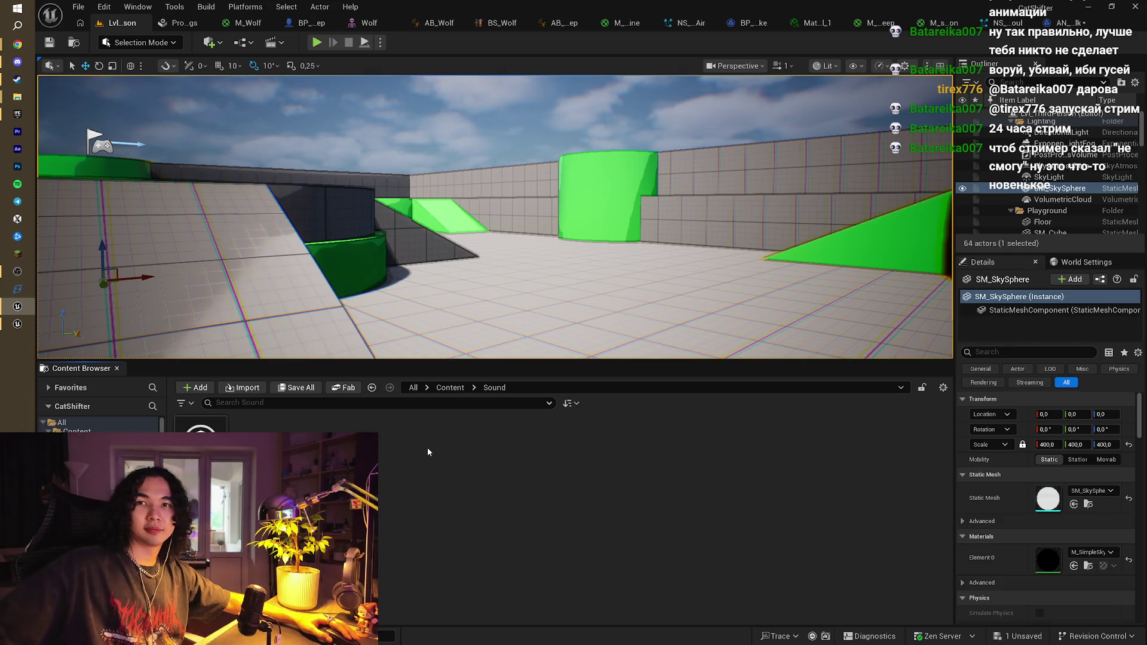
click(17, 323)
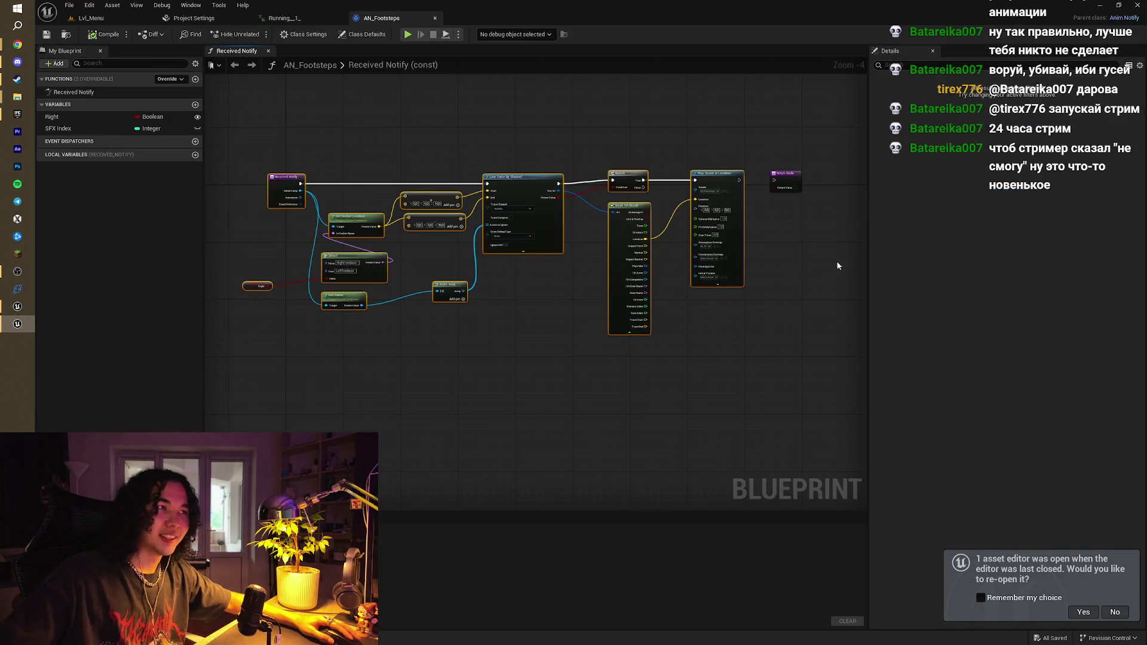
click(1101, 4)
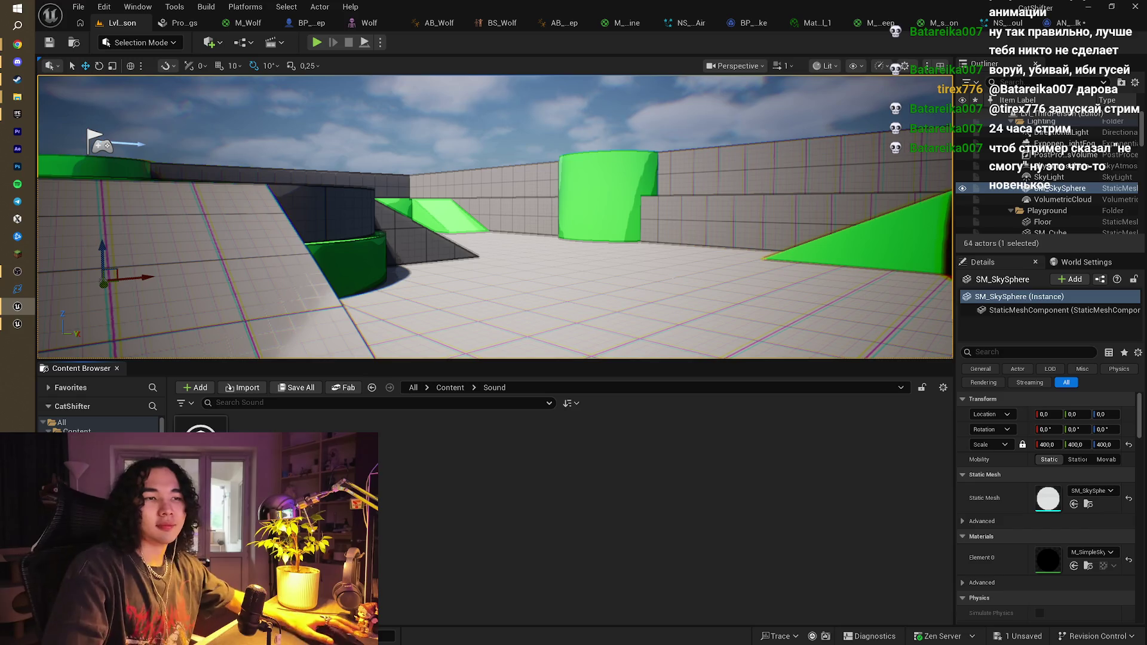
key(alt+Tab)
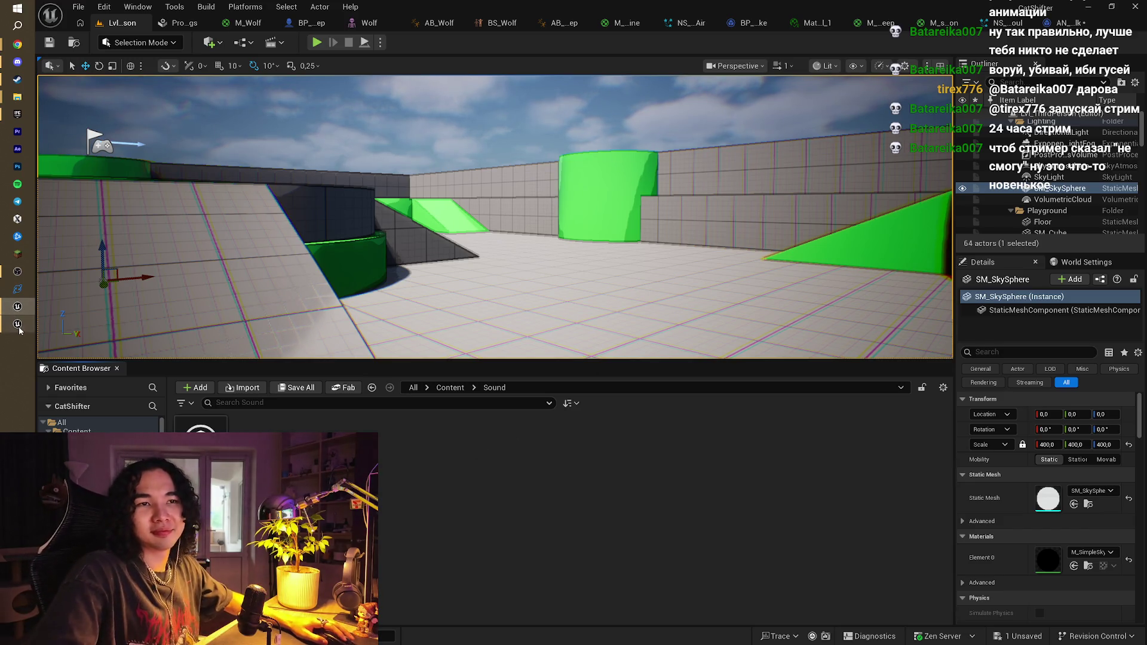
drag(631, 203, 668, 224)
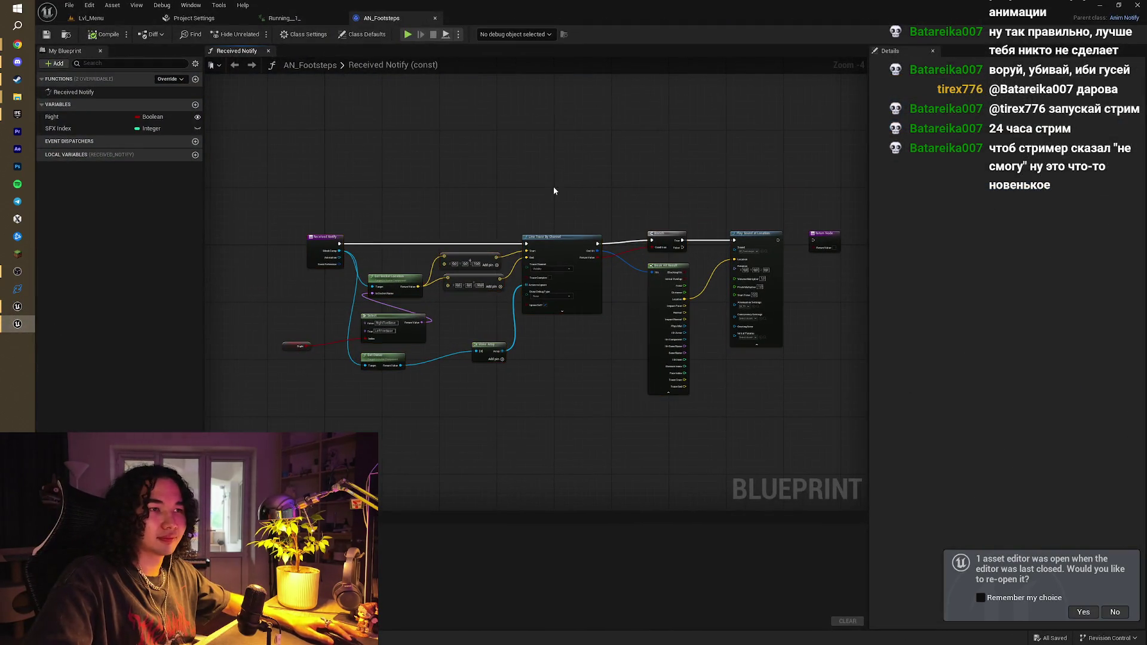
right_click(475, 202)
key(alt+Tab)
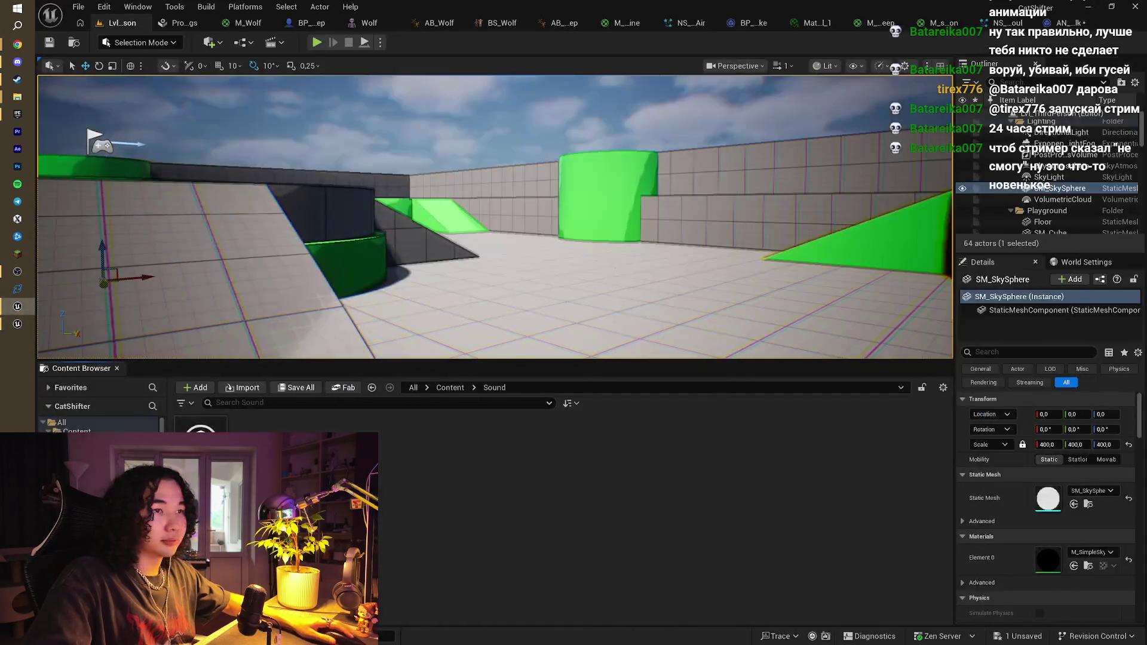
mouse_move(18, 96)
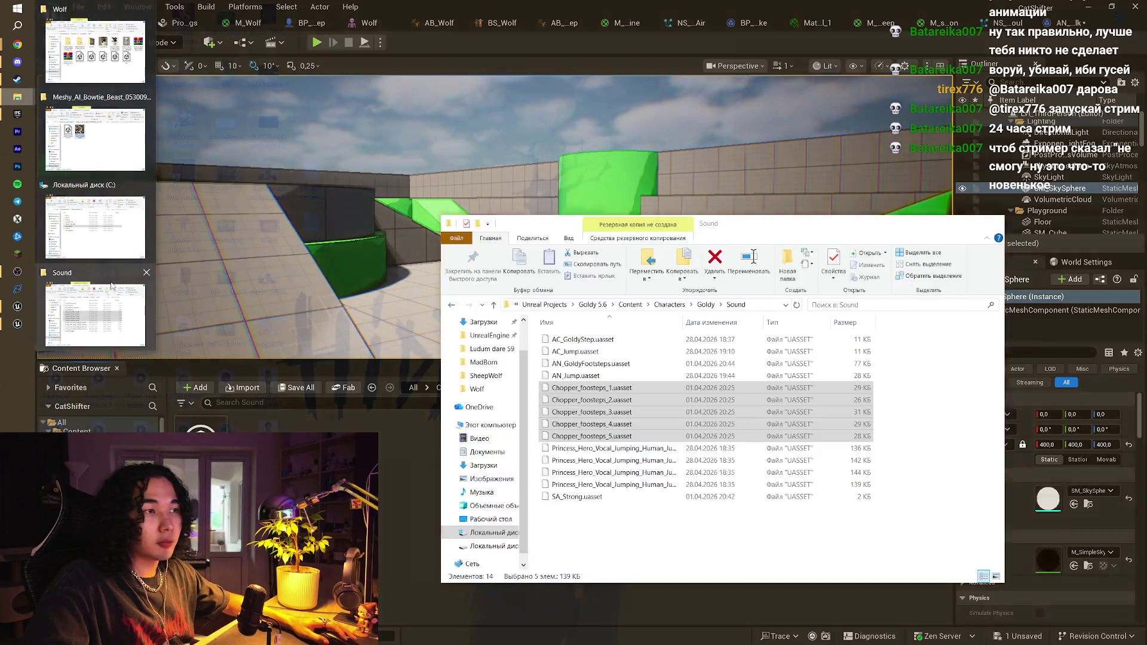
Drag the five Chopper_foosteps .uasset files into Unreal's Sound folder; import fails with unknown-extension errors
click(111, 286)
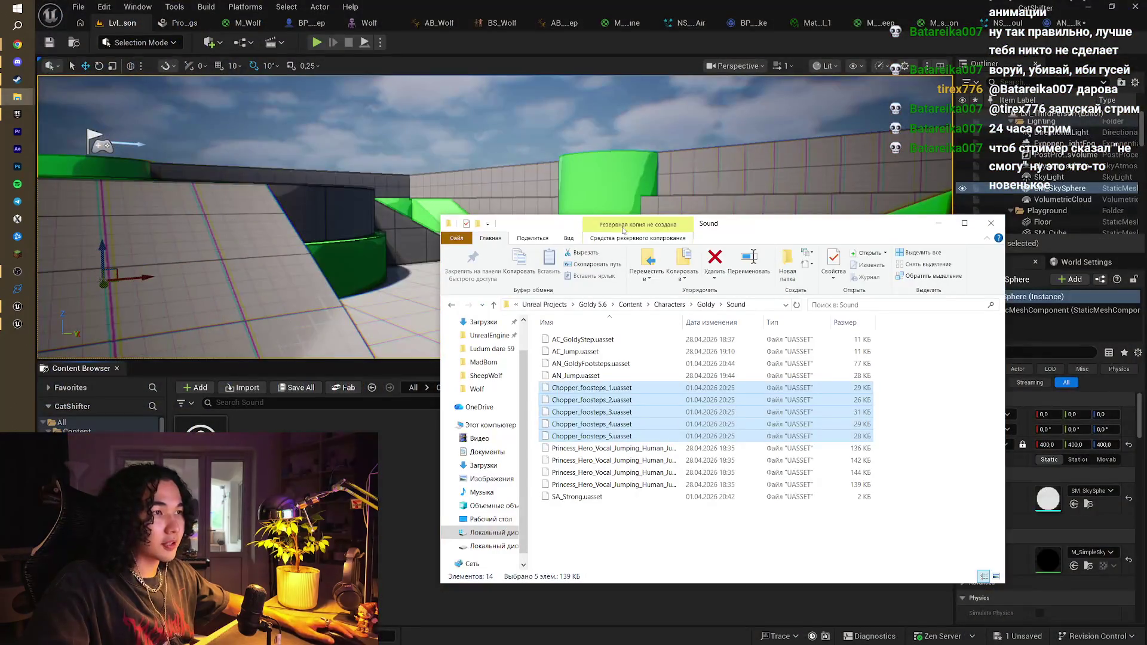
drag(623, 229, 761, 165)
drag(725, 330, 438, 409)
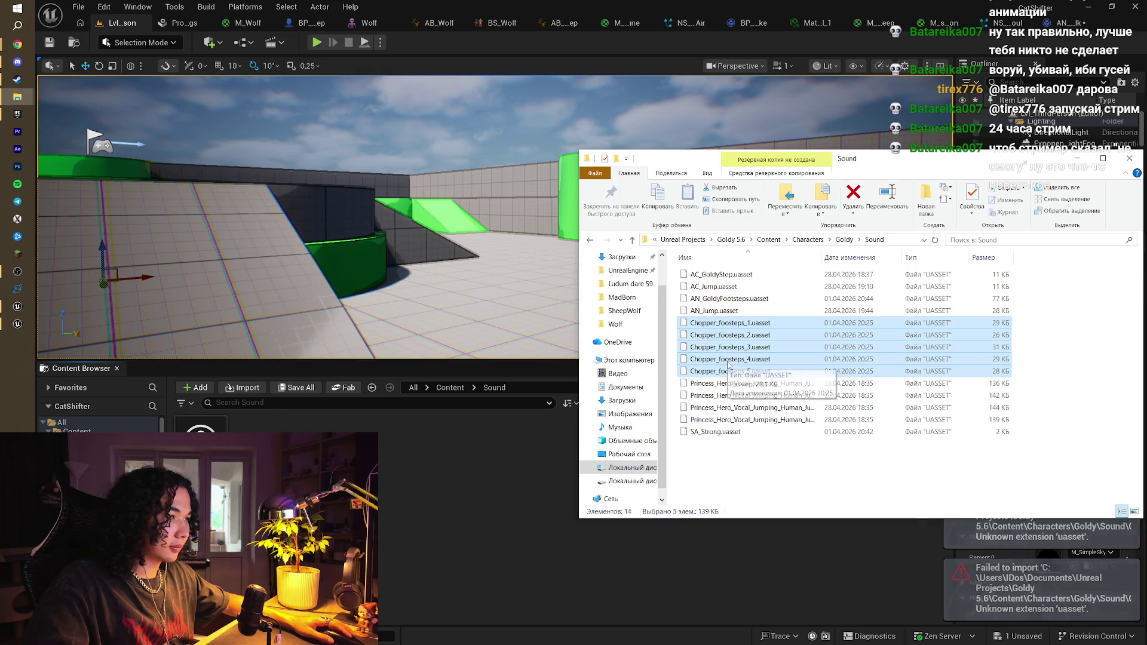
click(830, 382)
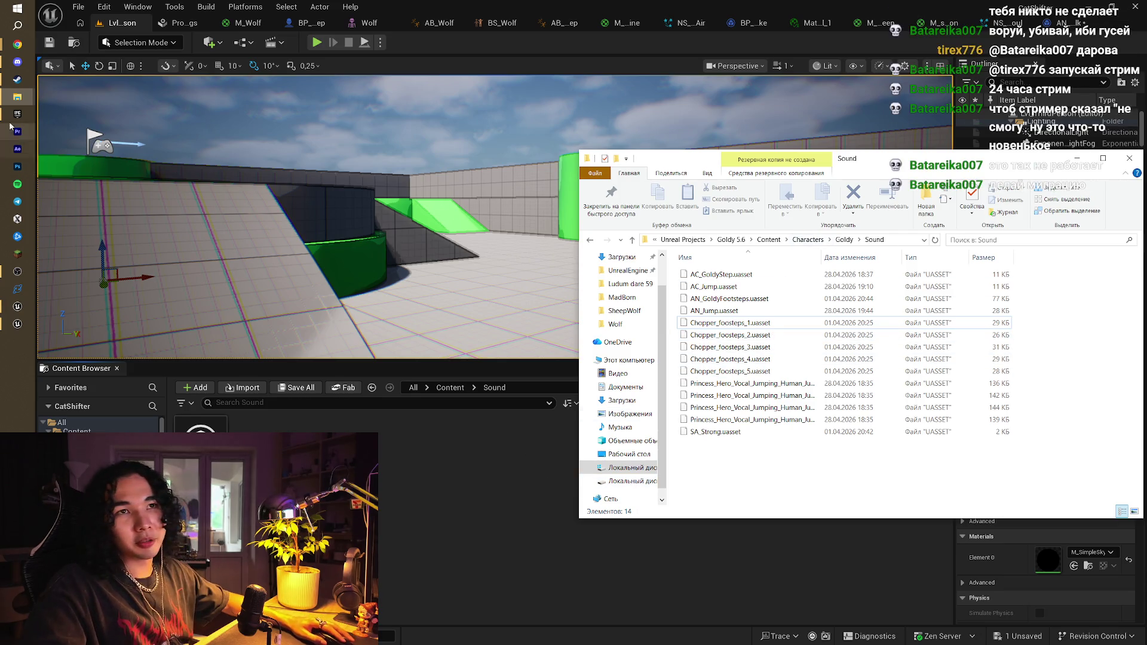
mouse_move(20, 115)
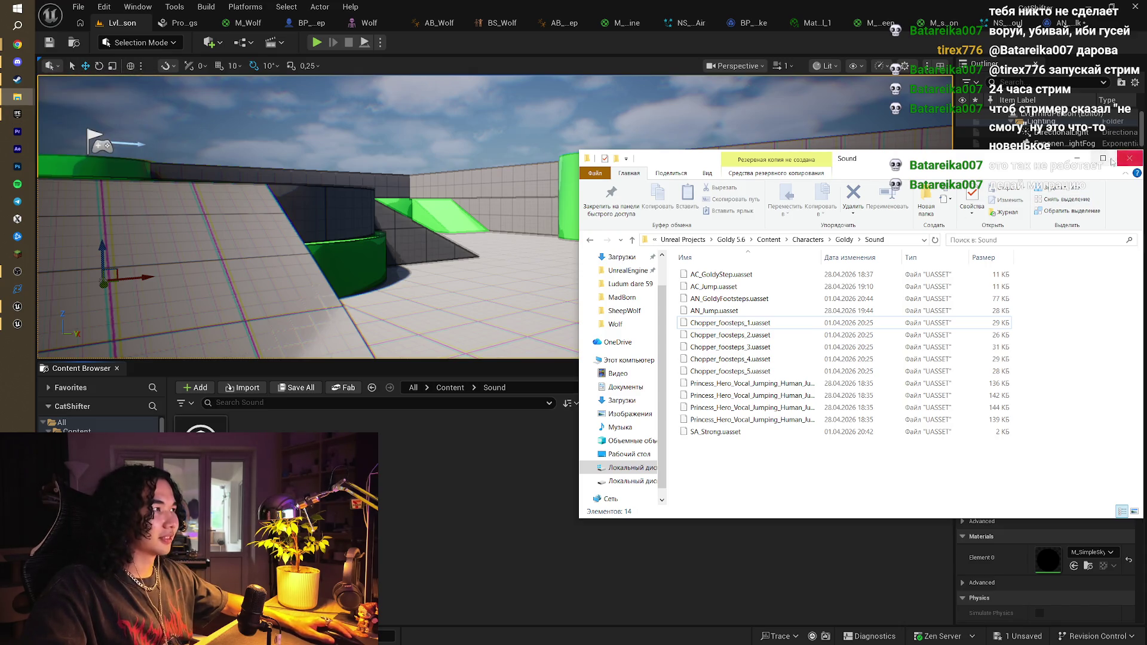
Minimize the Explorer window and browse the Edit, File, Window and Tools menus without choosing anything
click(1077, 158)
click(104, 6)
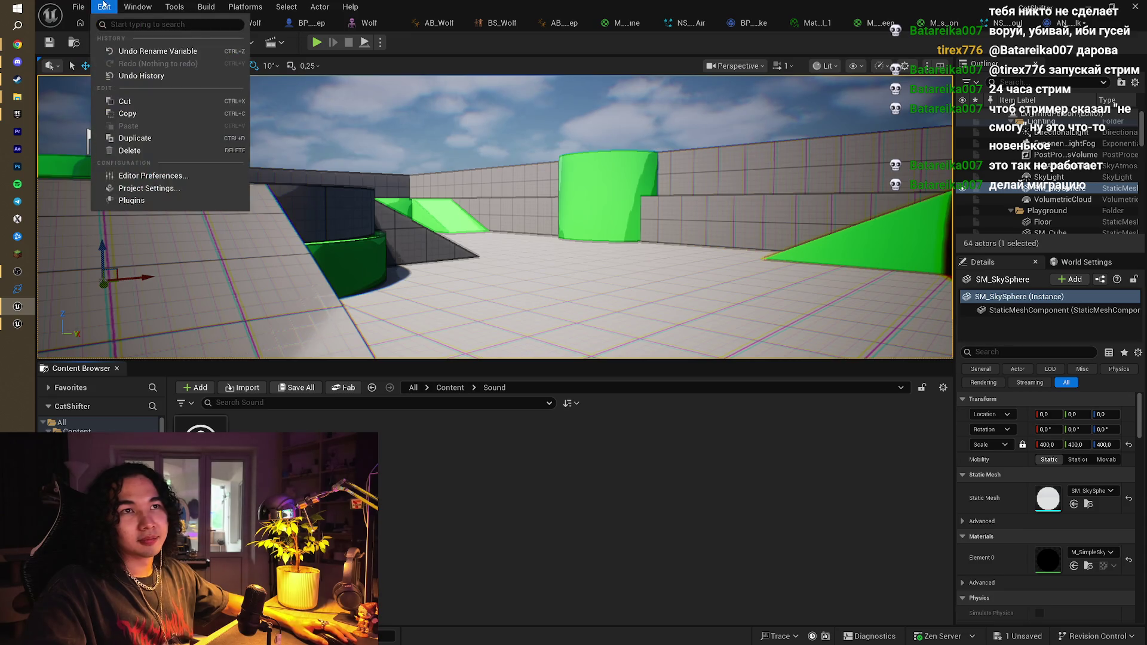
click(79, 7)
mouse_move(145, 120)
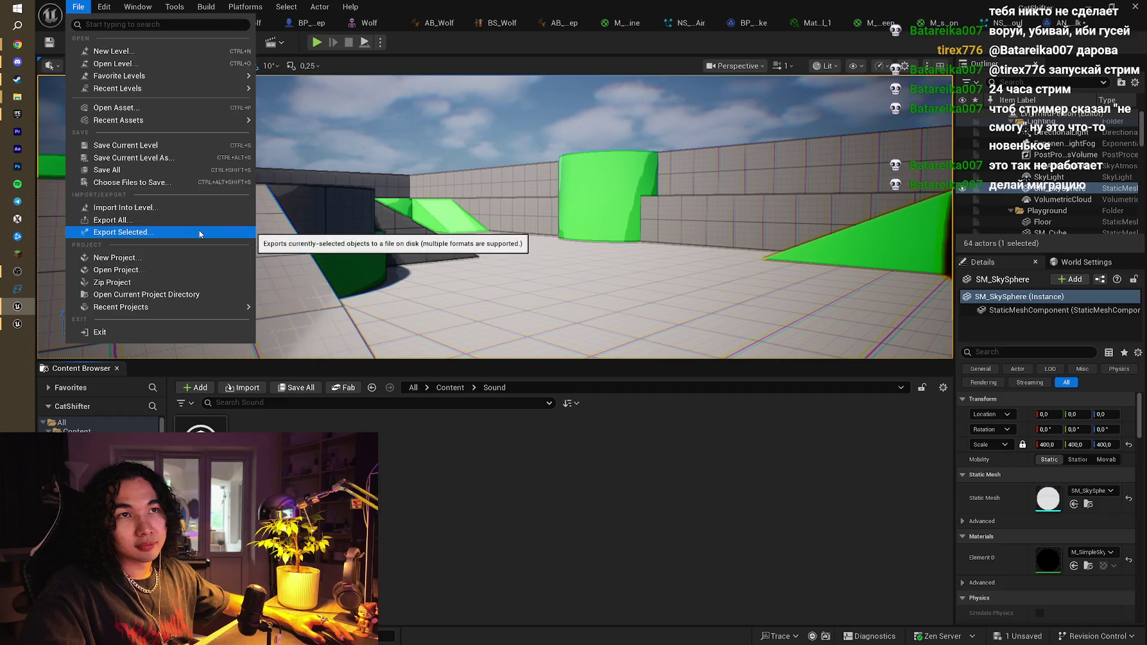
mouse_move(220, 309)
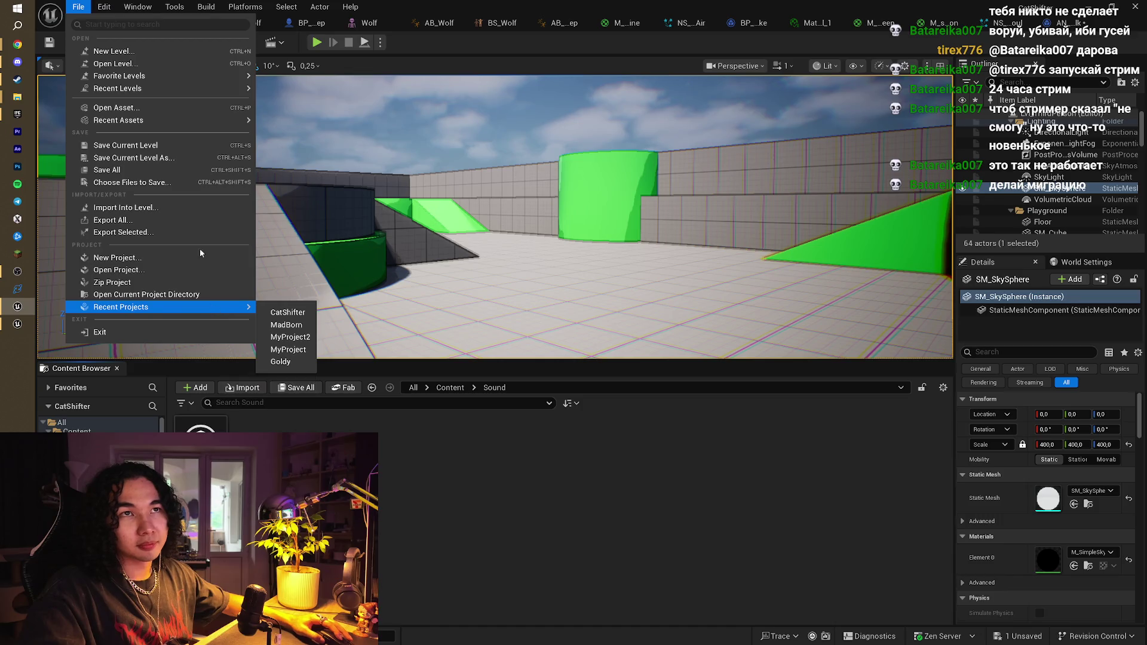
mouse_move(114, 5)
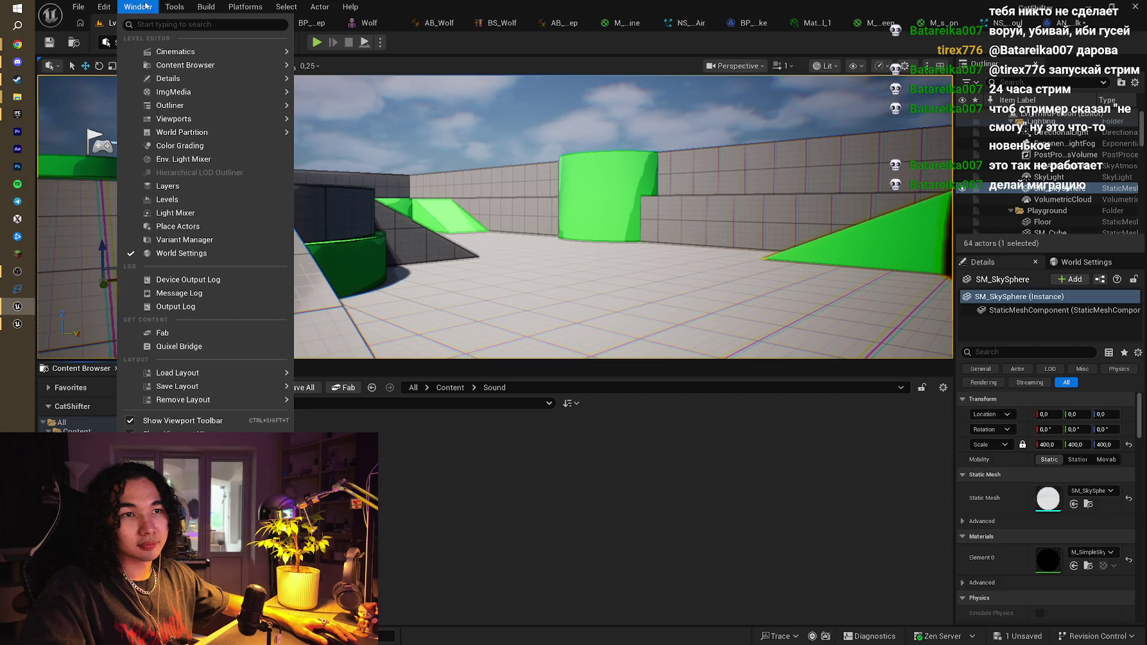
mouse_move(186, 6)
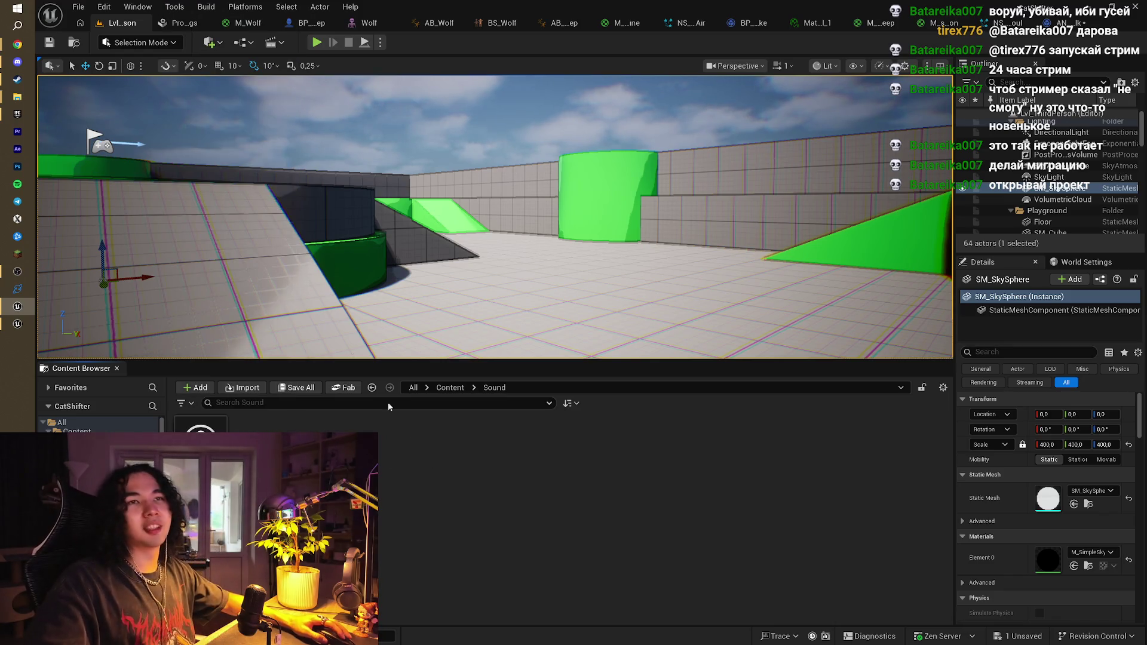
Launch the Goldy project built for Unreal Engine 5.6 from the launcher's Library
click(17, 114)
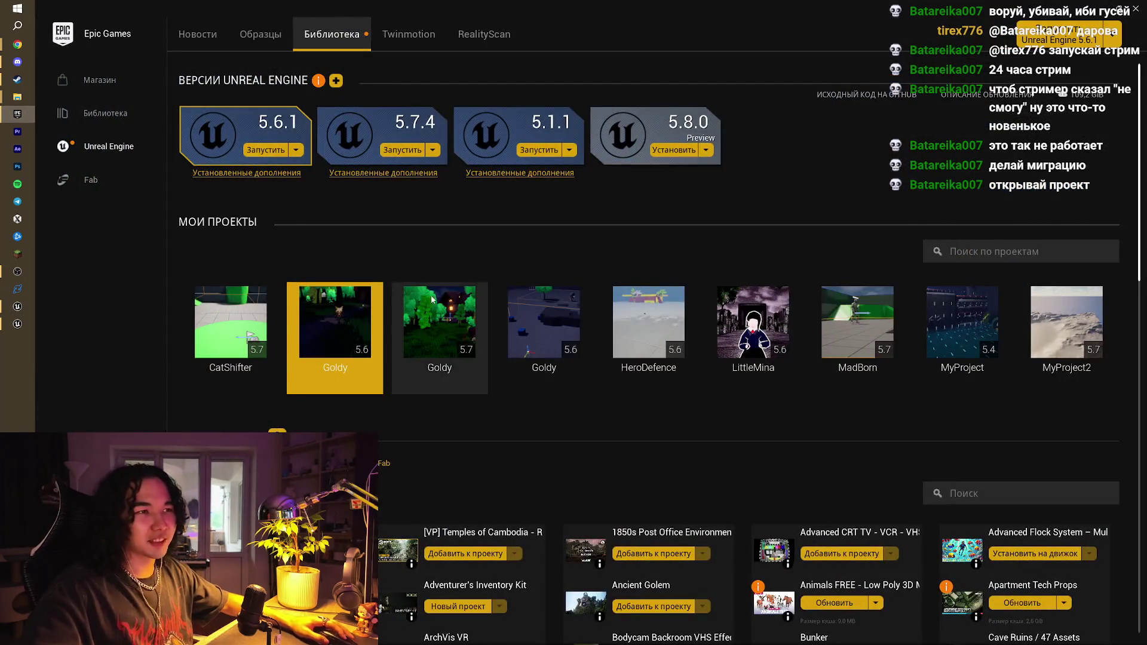
mouse_move(343, 316)
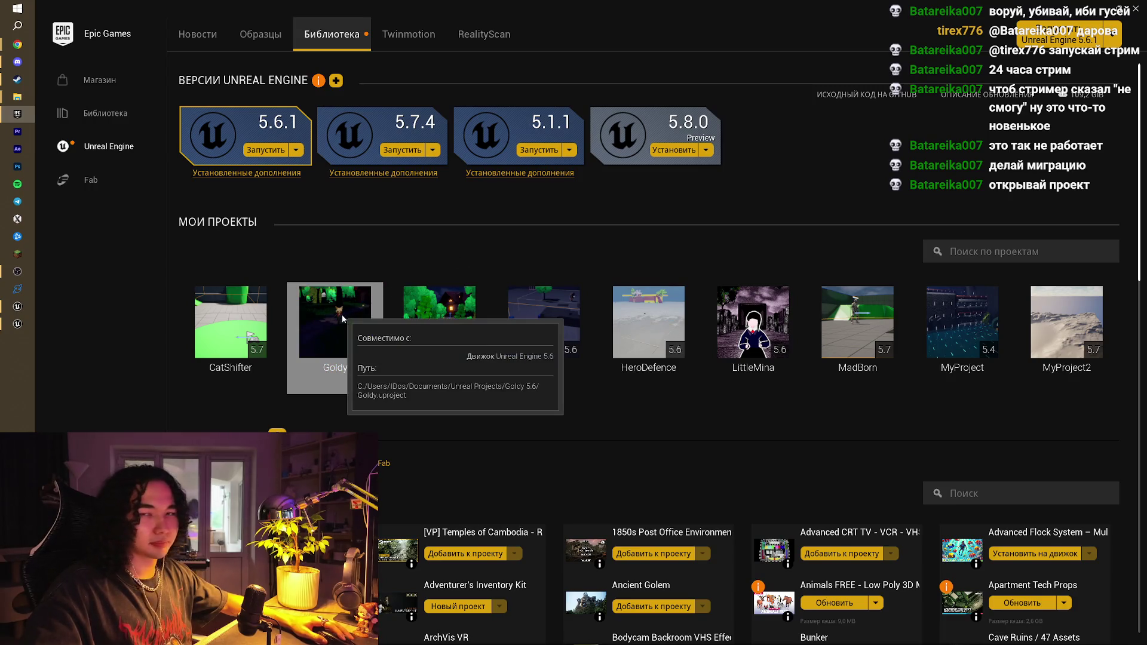
double_click(342, 314)
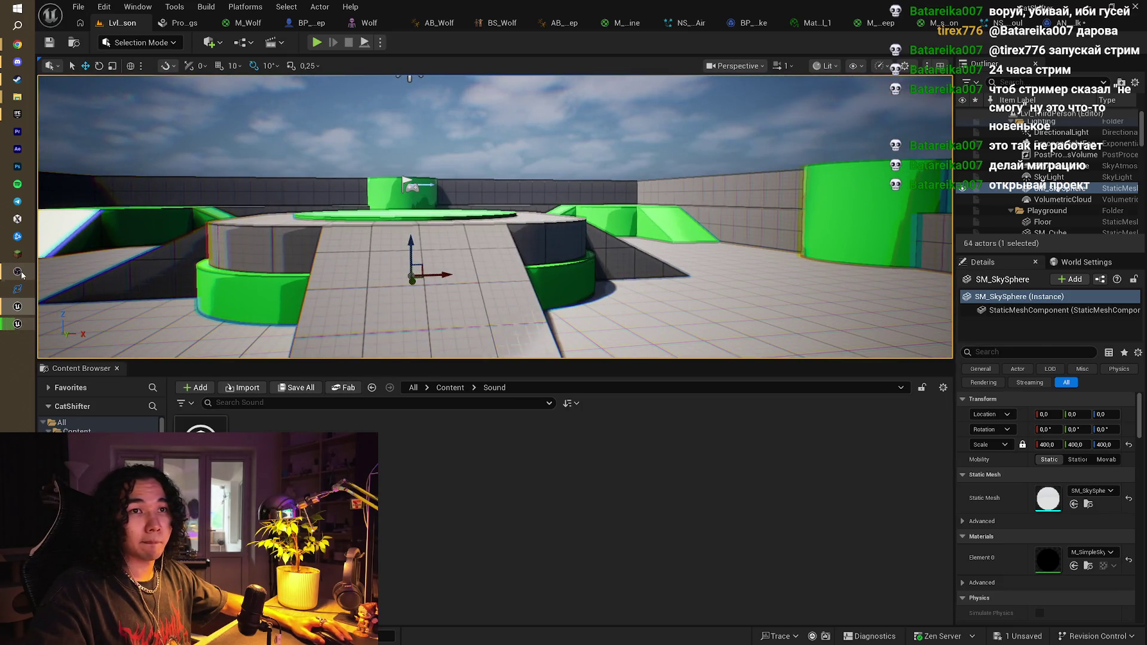
Bring the Bloodborne YouTube video in Chrome to the front
click(18, 112)
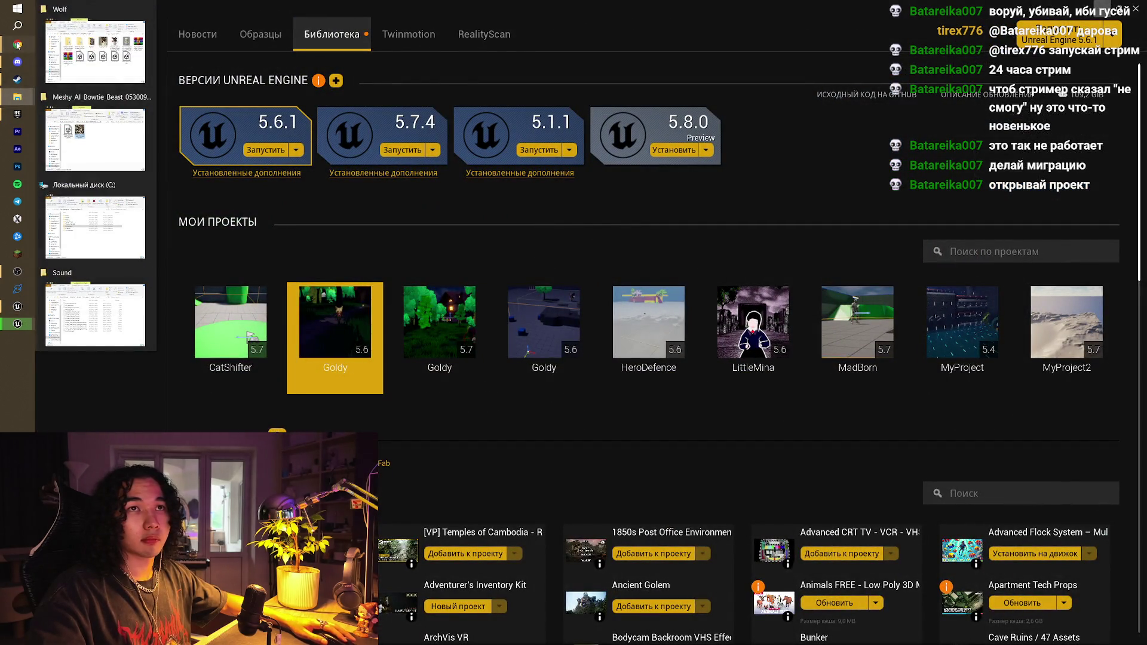
mouse_move(18, 44)
click(73, 40)
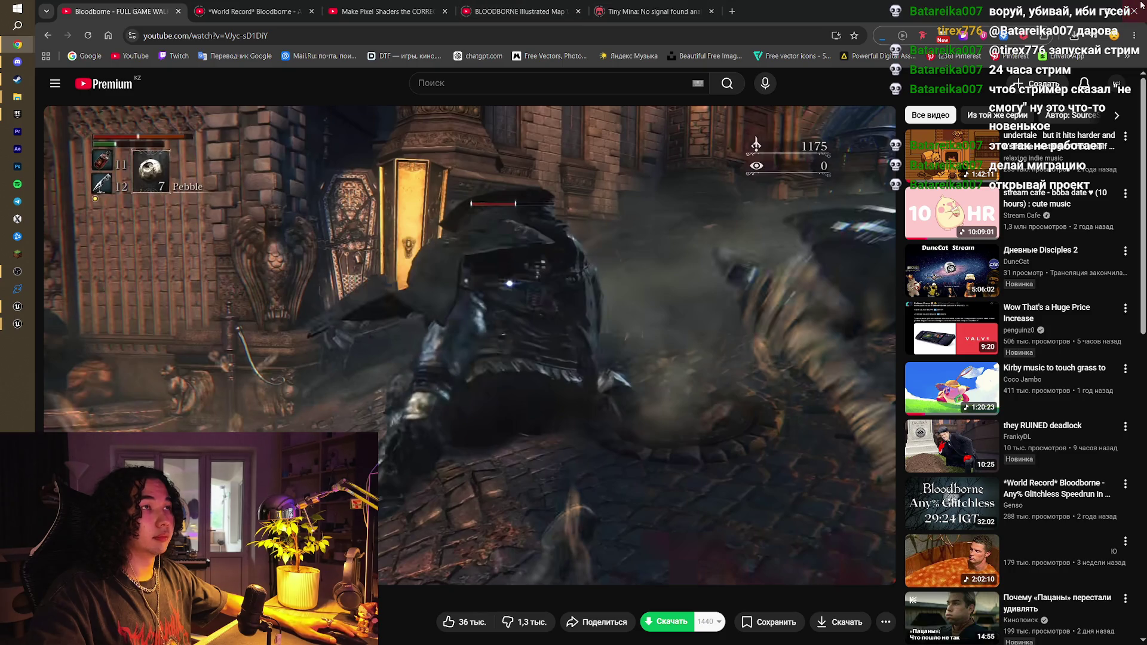
mouse_move(20, 53)
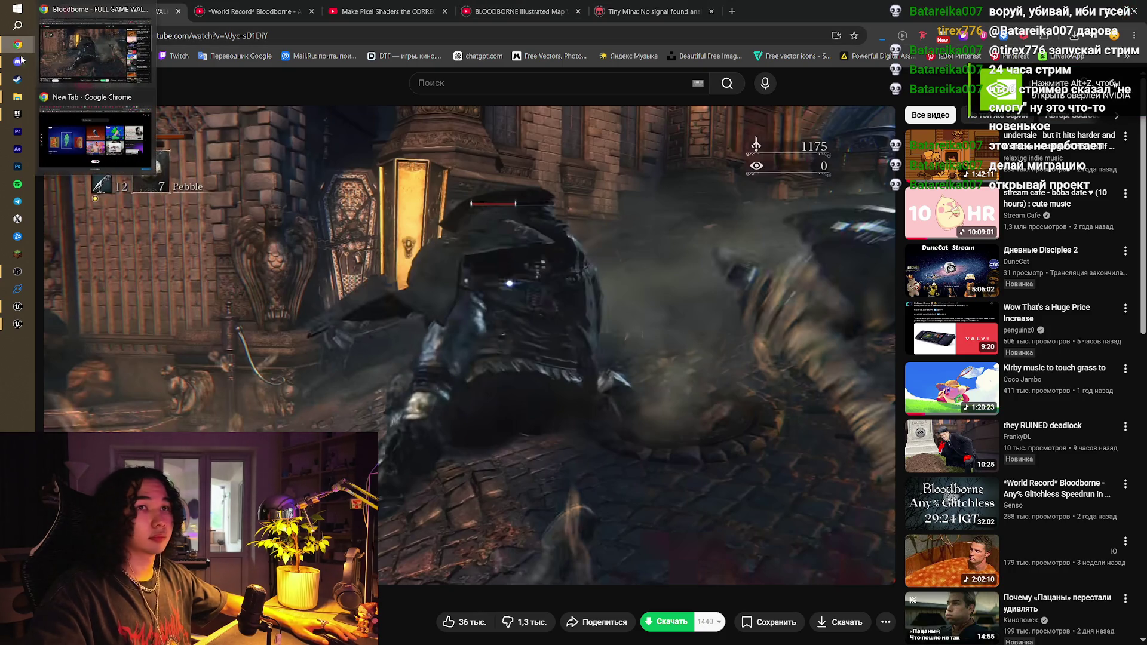
mouse_move(17, 324)
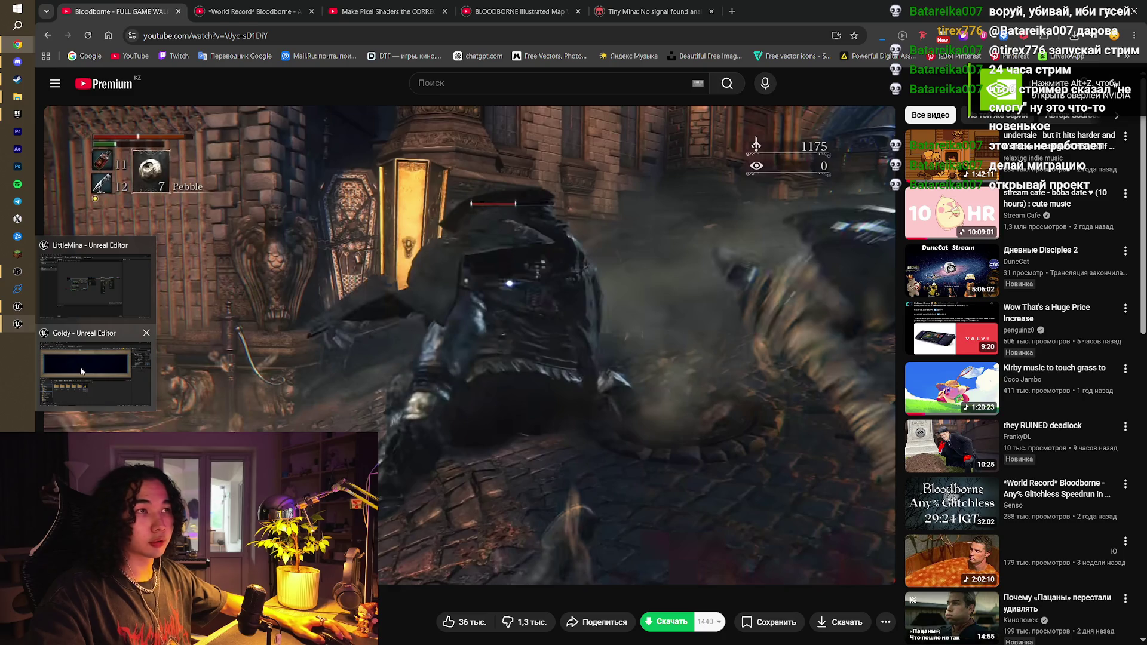
click(82, 371)
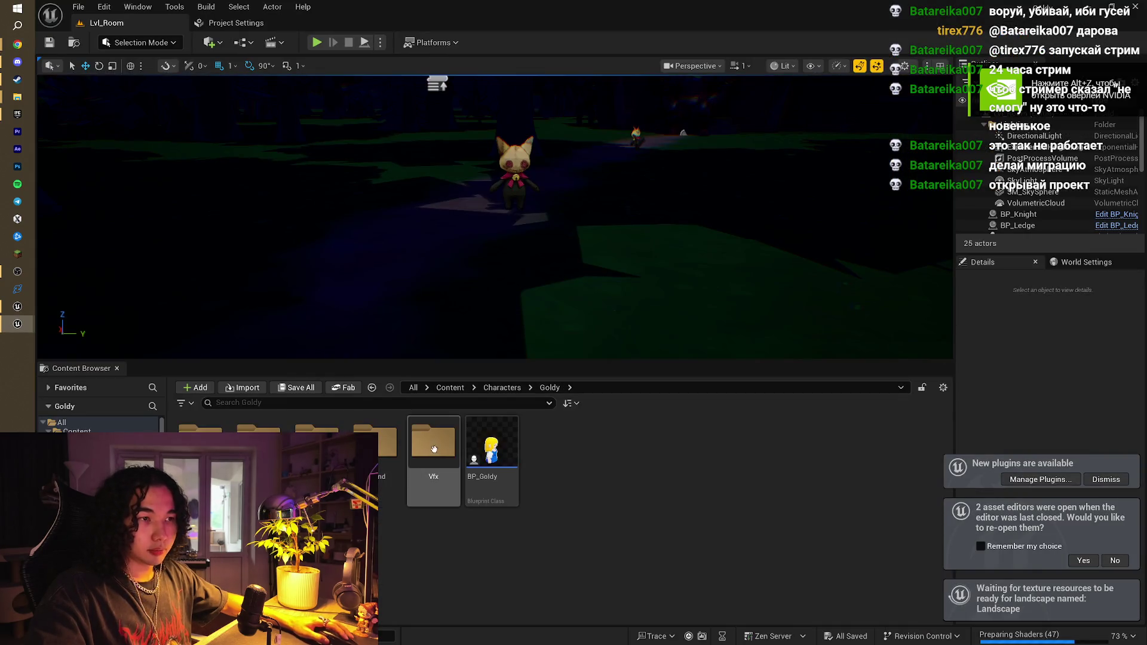
double_click(386, 448)
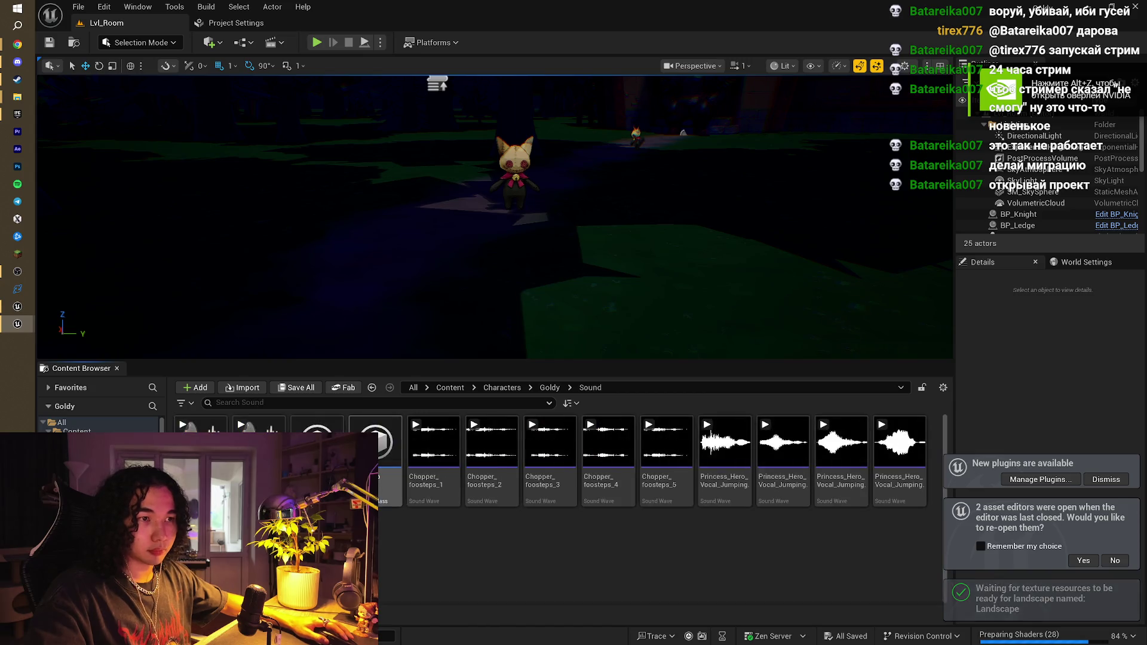
click(433, 478)
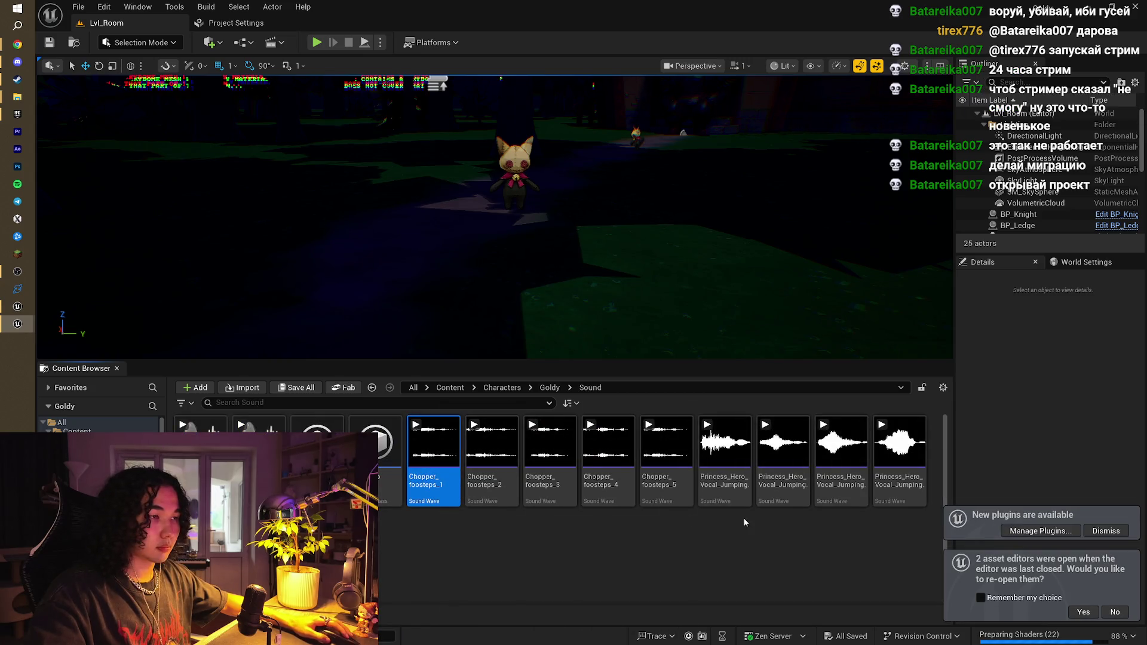
shift+click(666, 481)
mouse_move(616, 487)
mouse_down()
mouse_move(585, 496)
mouse_move(209, 370)
mouse_move(27, 257)
mouse_move(8, 309)
mouse_move(457, 347)
mouse_move(566, 457)
mouse_move(570, 486)
mouse_up()
key(alt+Tab)
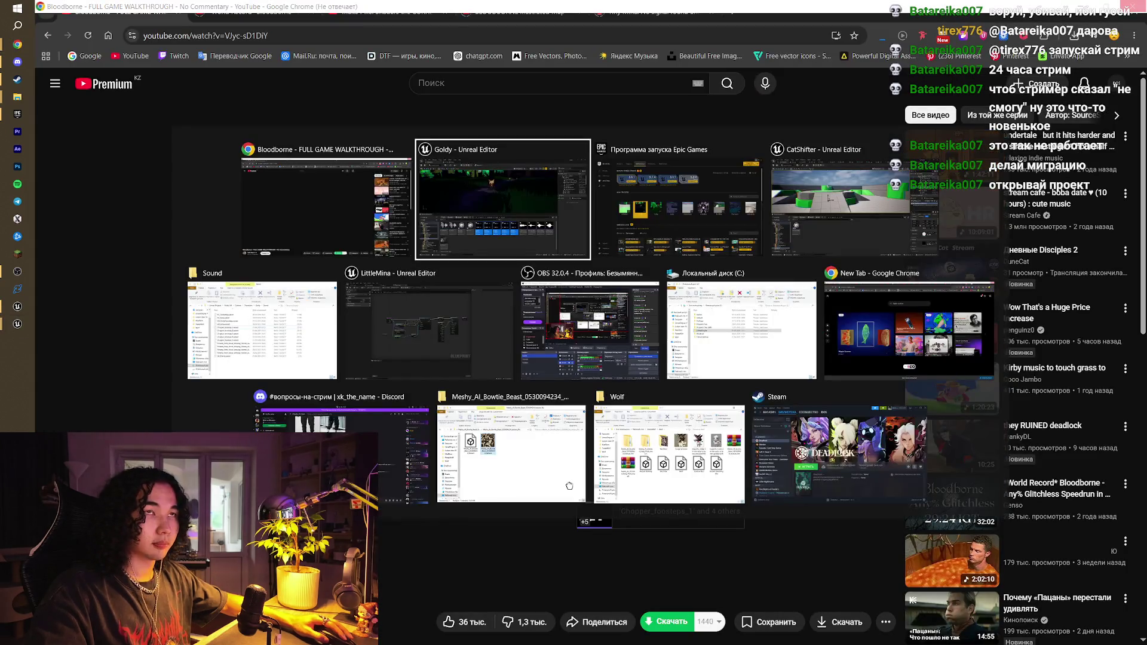
key(alt+Tab)
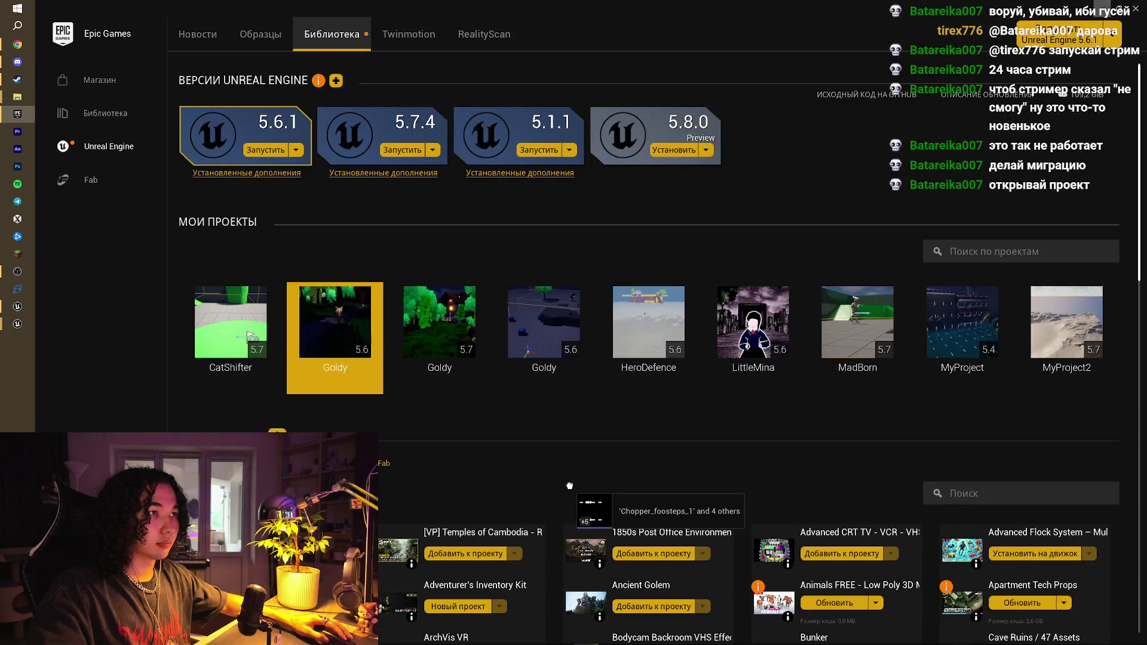
key(alt+Tab)
key(Tab)
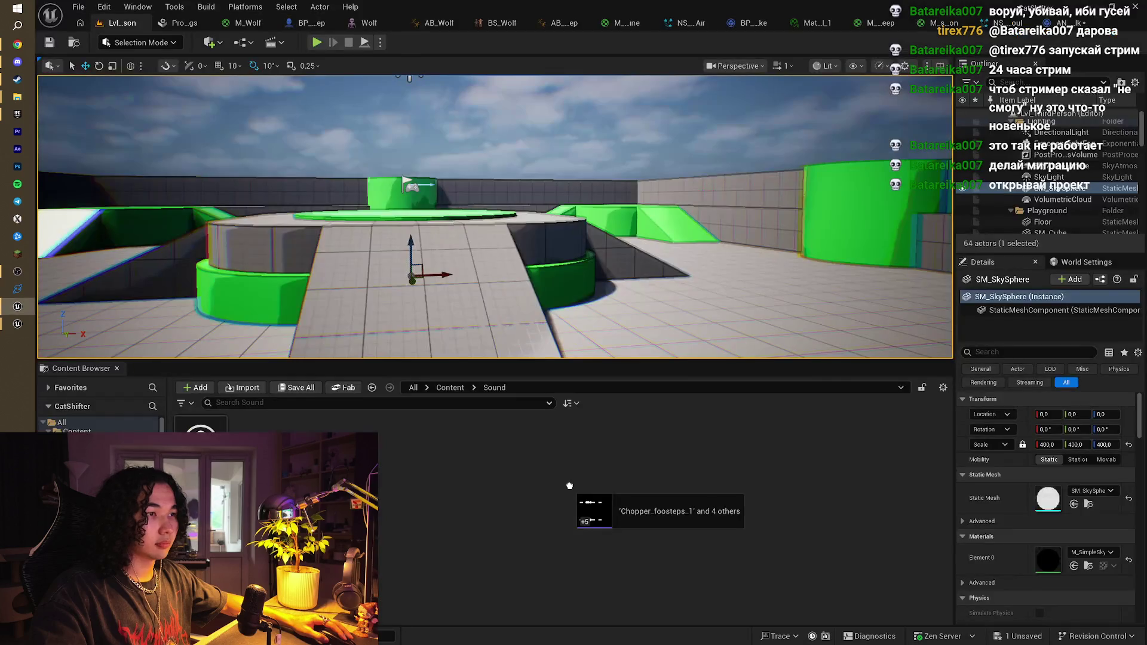
drag(537, 506, 349, 471)
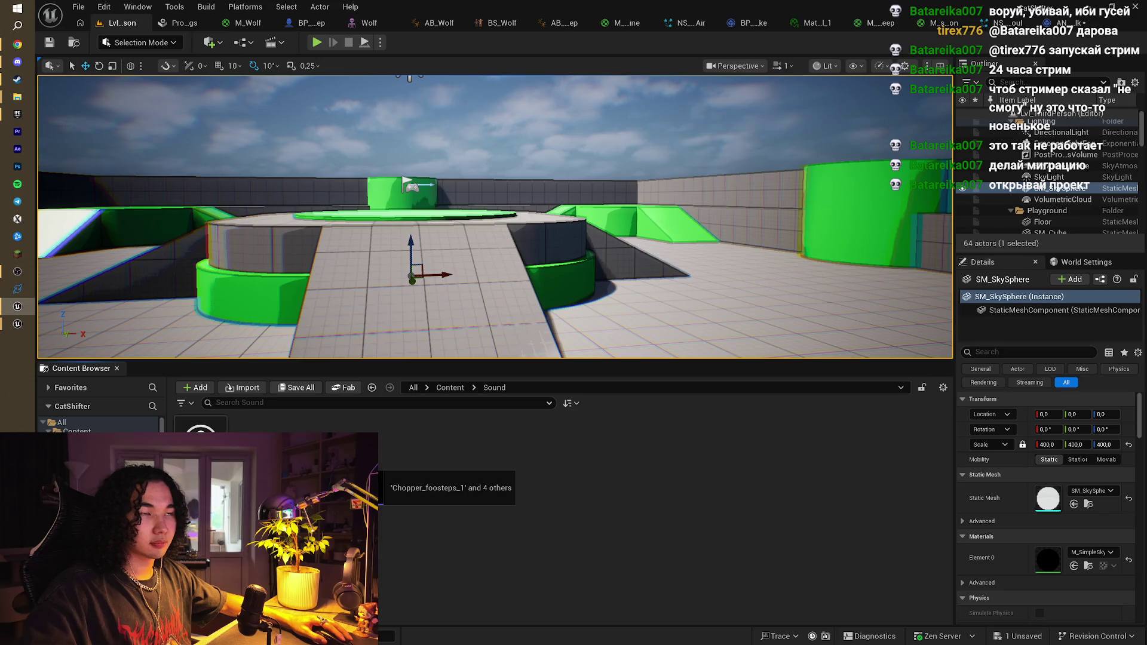
mouse_move(377, 467)
mouse_down()
mouse_move(375, 481)
mouse_move(428, 440)
mouse_move(426, 349)
mouse_move(415, 448)
mouse_move(1045, 106)
mouse_move(1091, 5)
mouse_move(288, 515)
mouse_move(456, 225)
mouse_move(421, 461)
mouse_move(425, 534)
mouse_up()
key(alt+Tab)
key(alt+Tab)
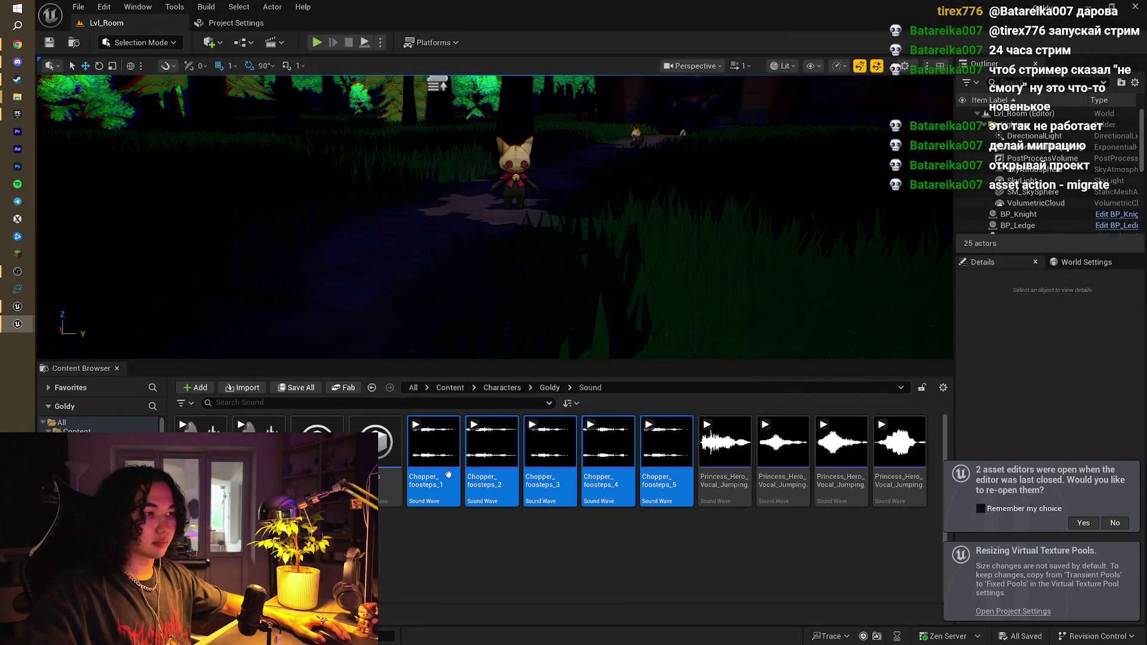
right_click(446, 470)
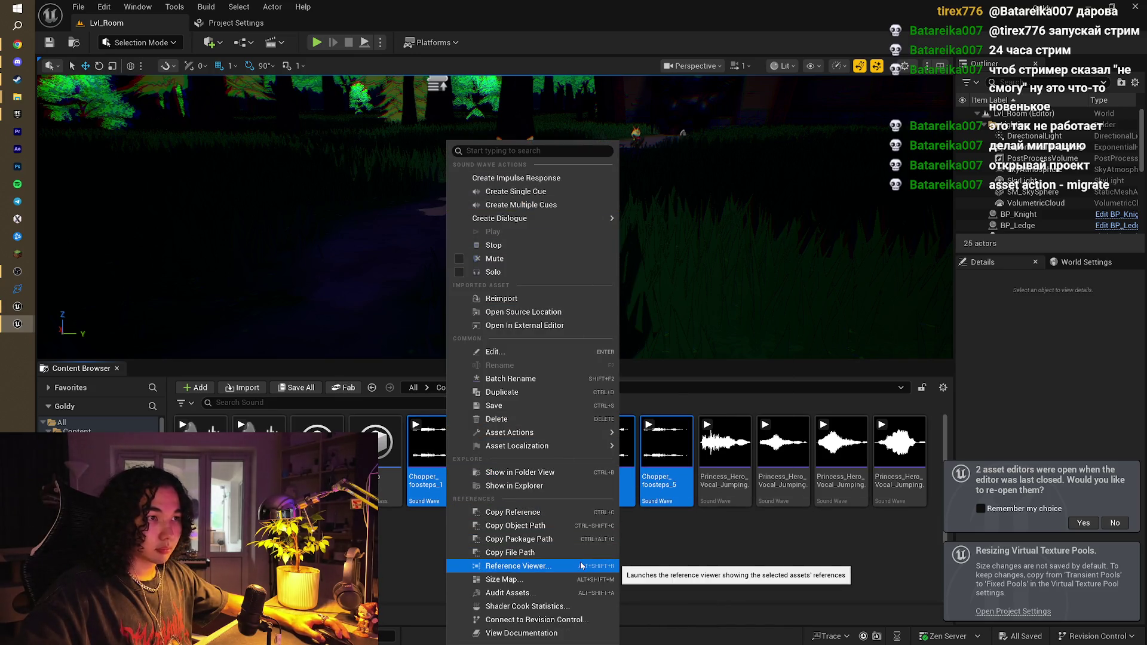
mouse_move(600, 433)
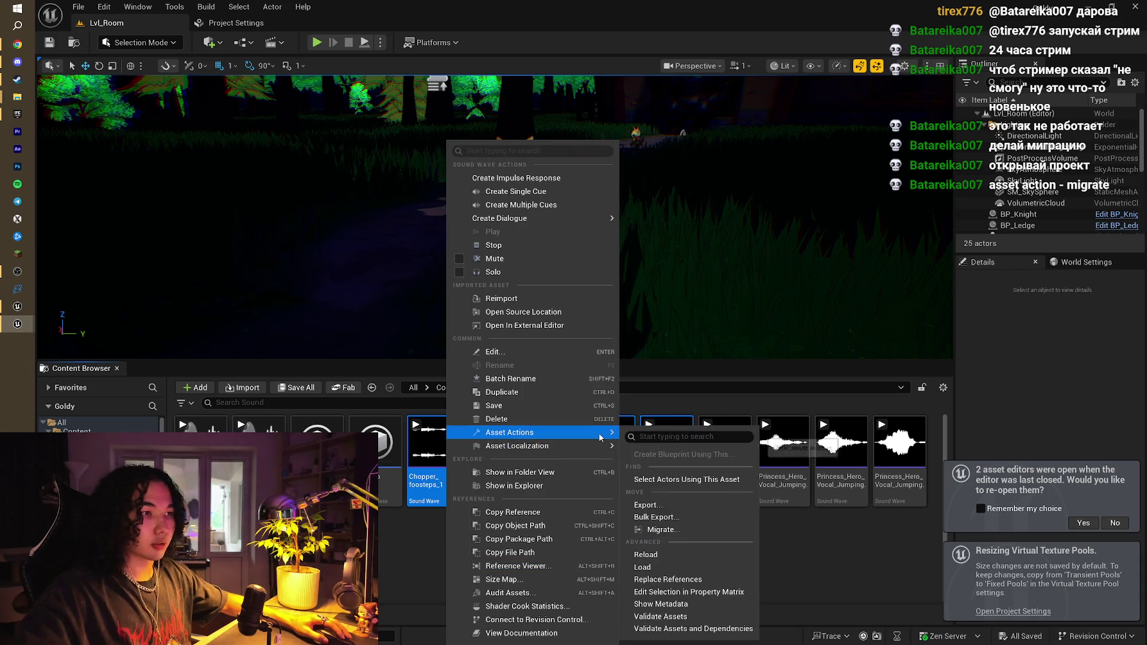
click(691, 529)
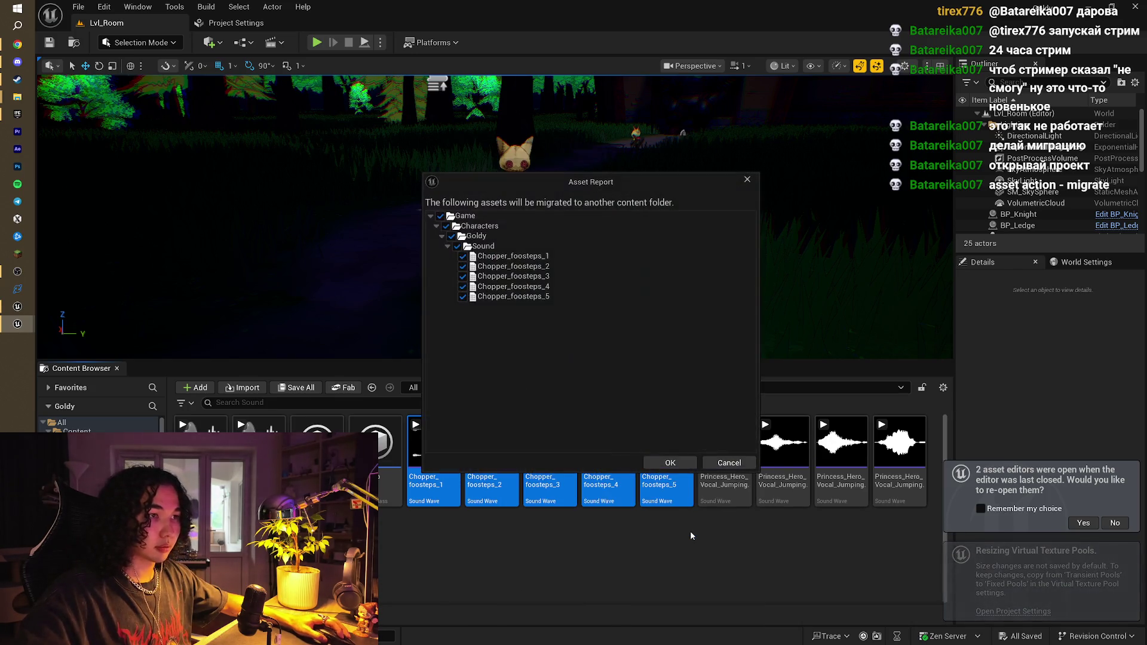
click(664, 463)
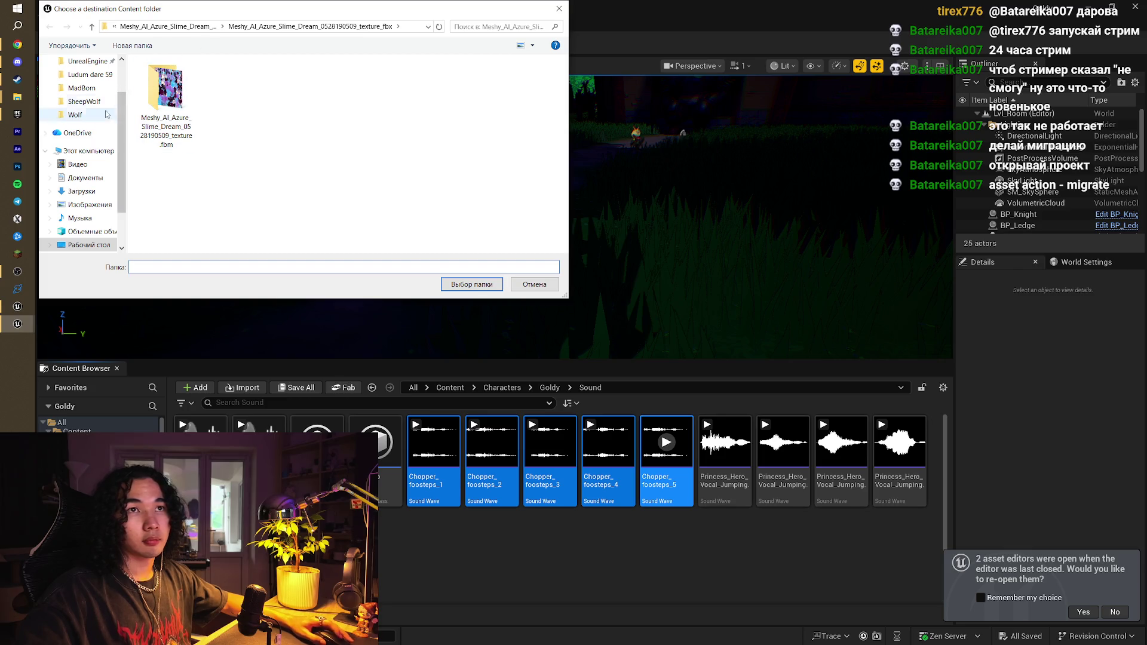
click(86, 115)
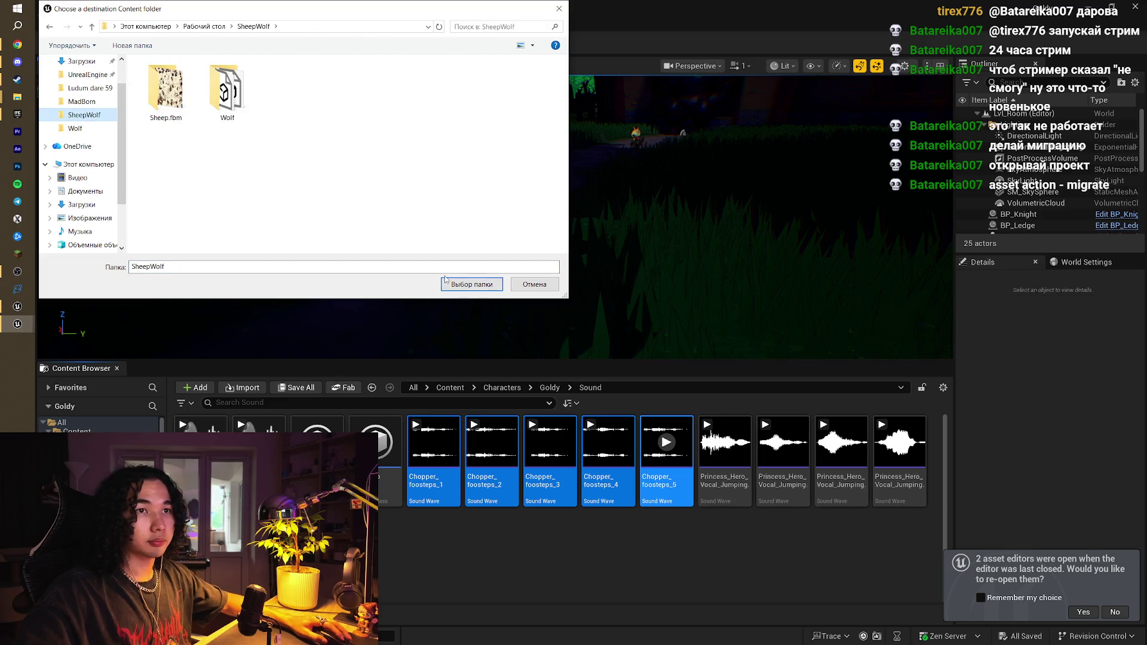
click(465, 285)
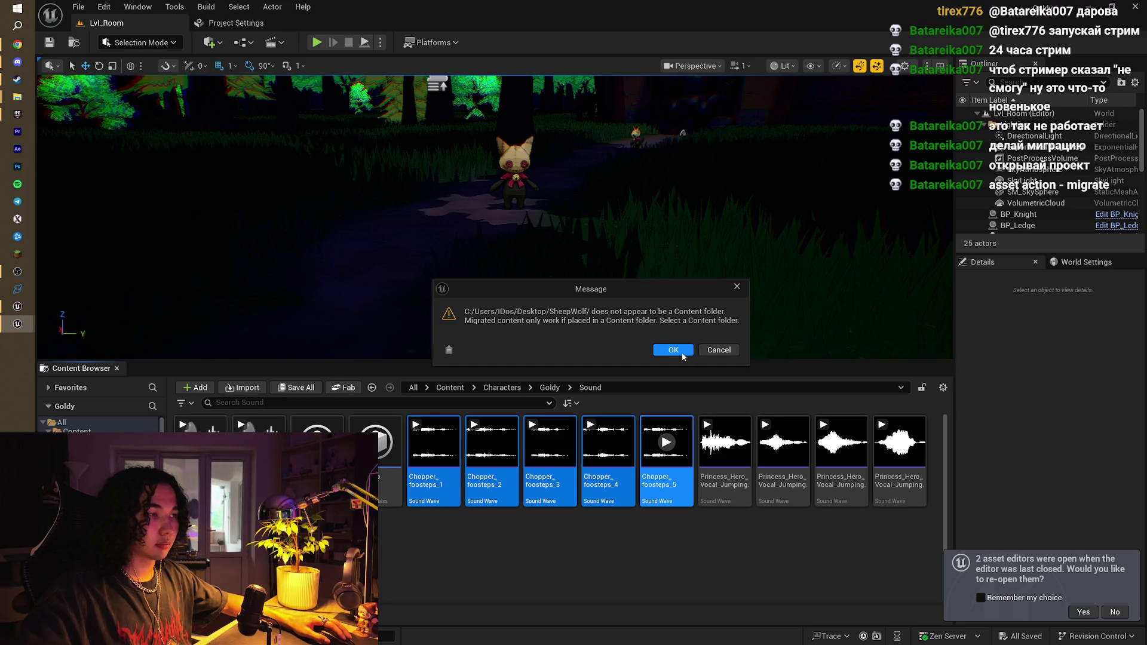
click(682, 353)
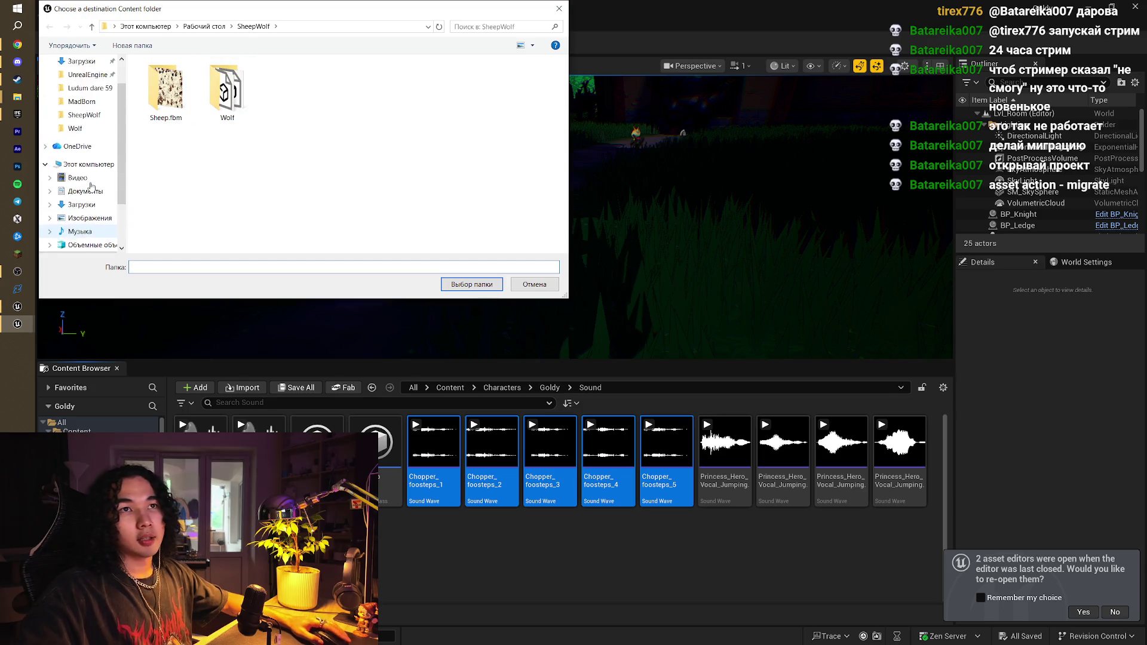
scroll(90, 180, up, 2)
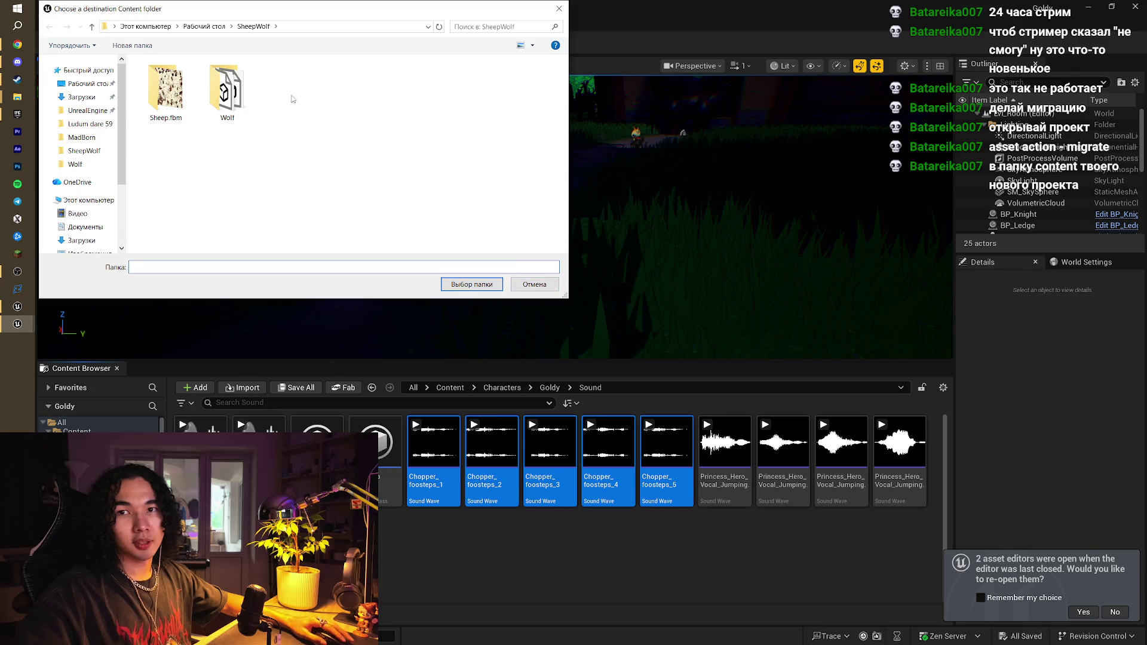
click(85, 199)
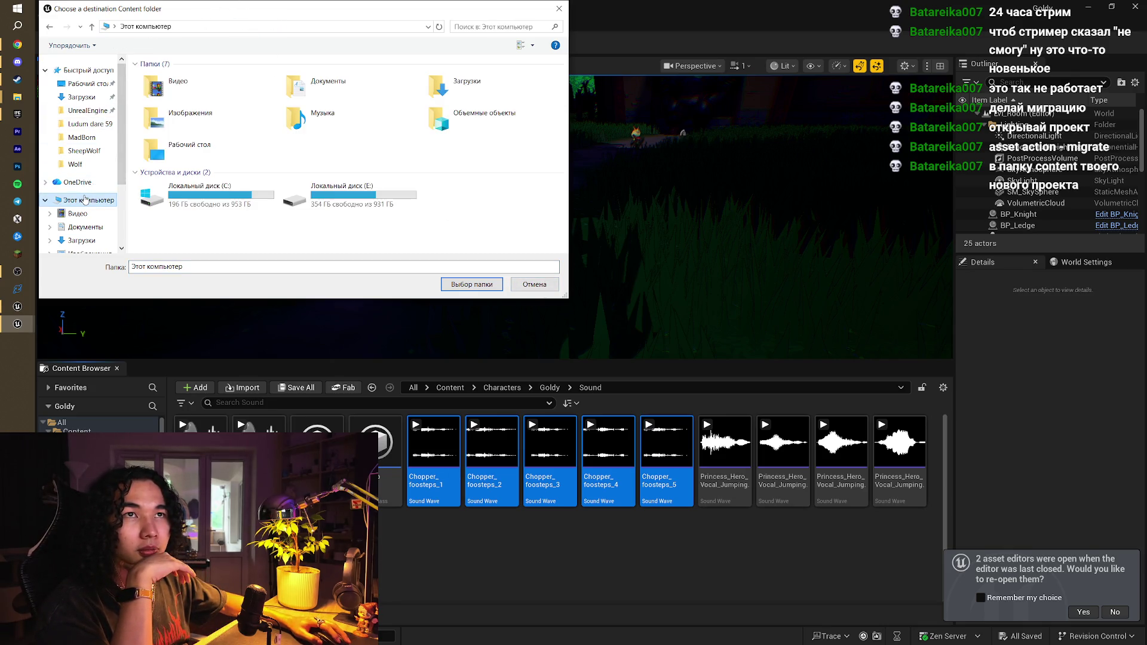
click(87, 111)
click(90, 124)
click(84, 151)
click(76, 164)
click(554, 288)
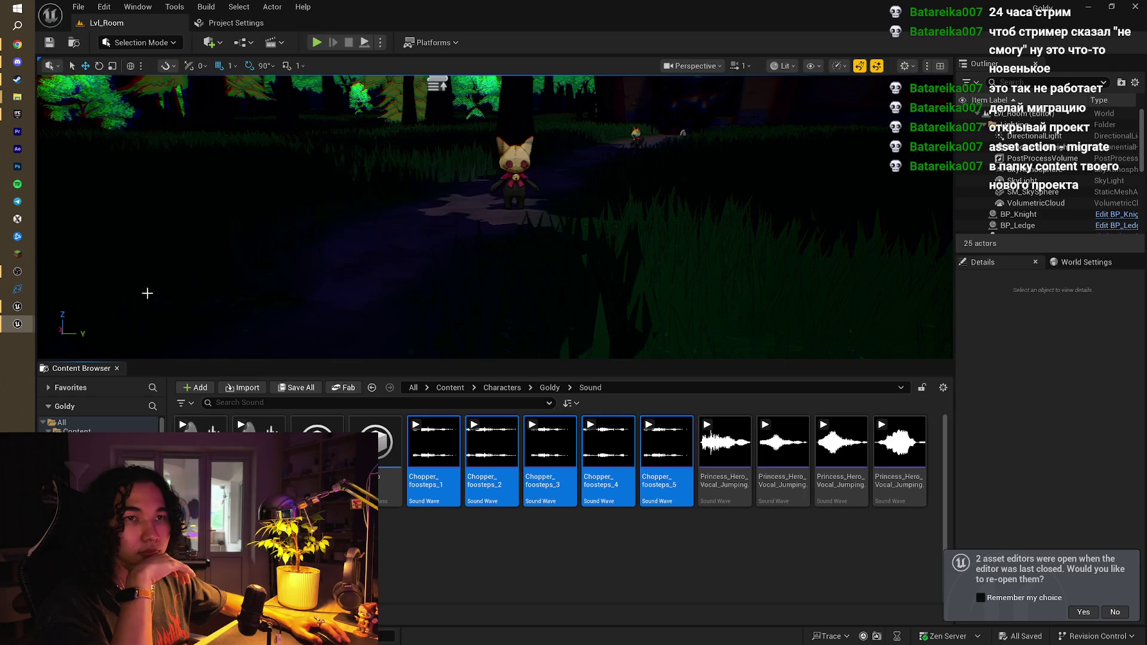
Browse up to Unreal Projects, into CatShifter > Content > Sound, and select its full path
mouse_move(21, 100)
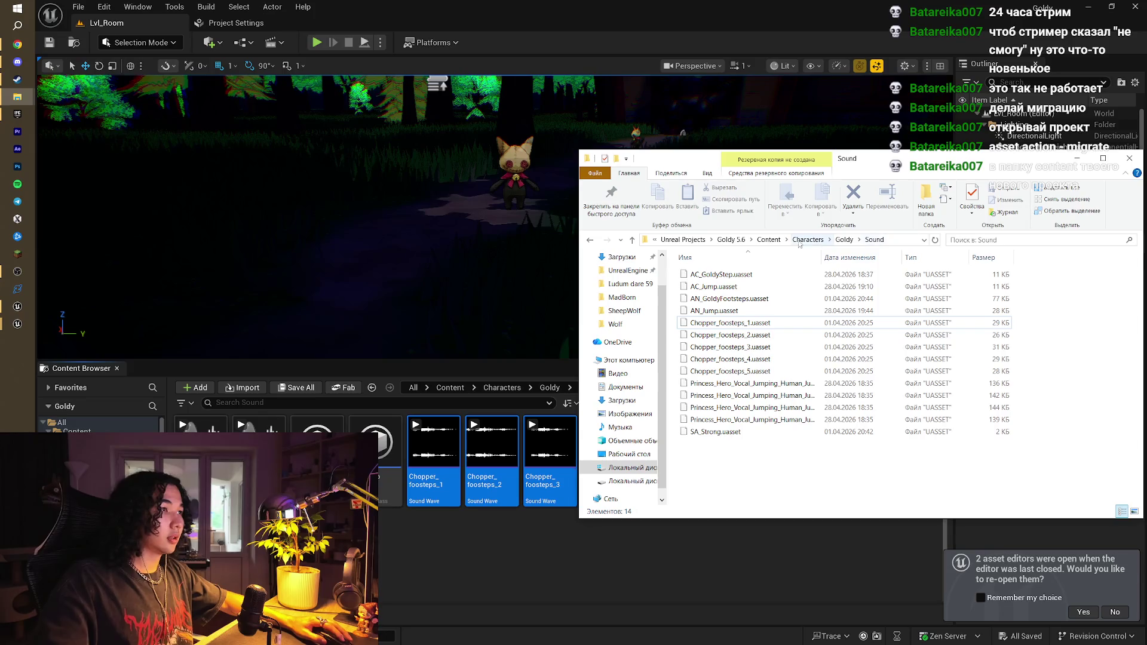
click(730, 240)
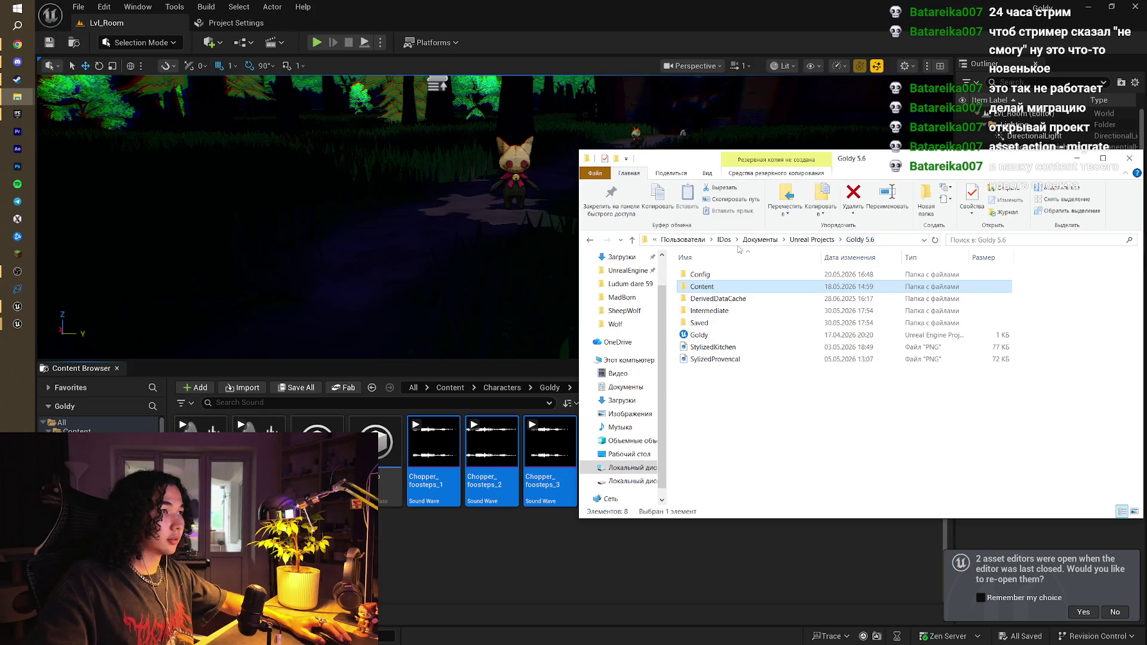
click(813, 240)
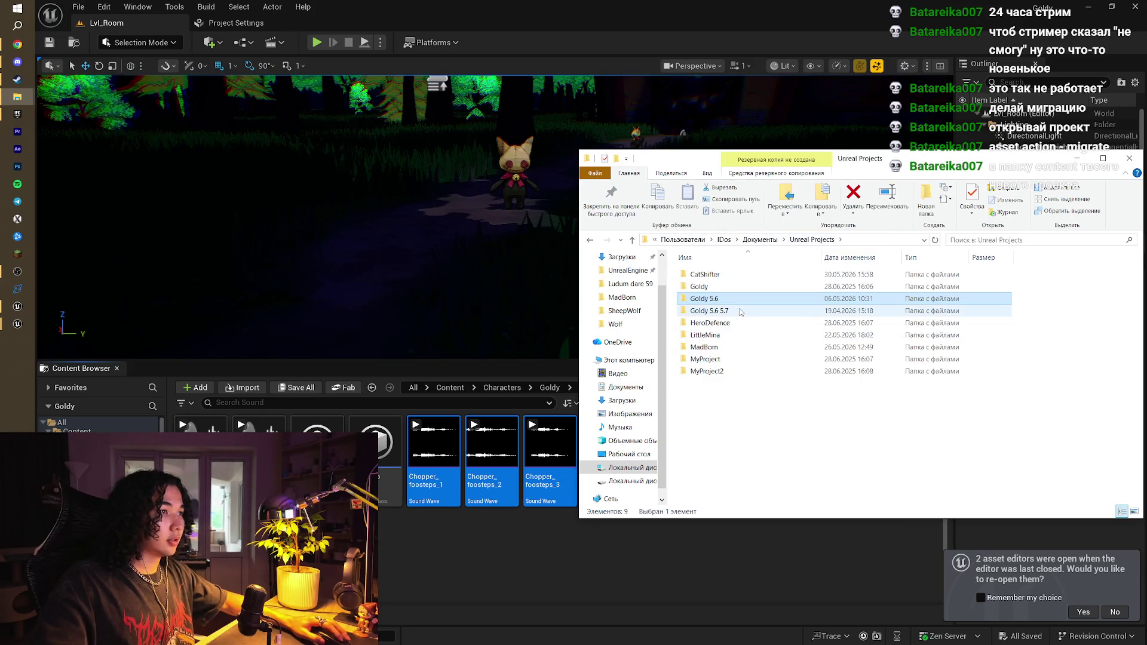
double_click(721, 274)
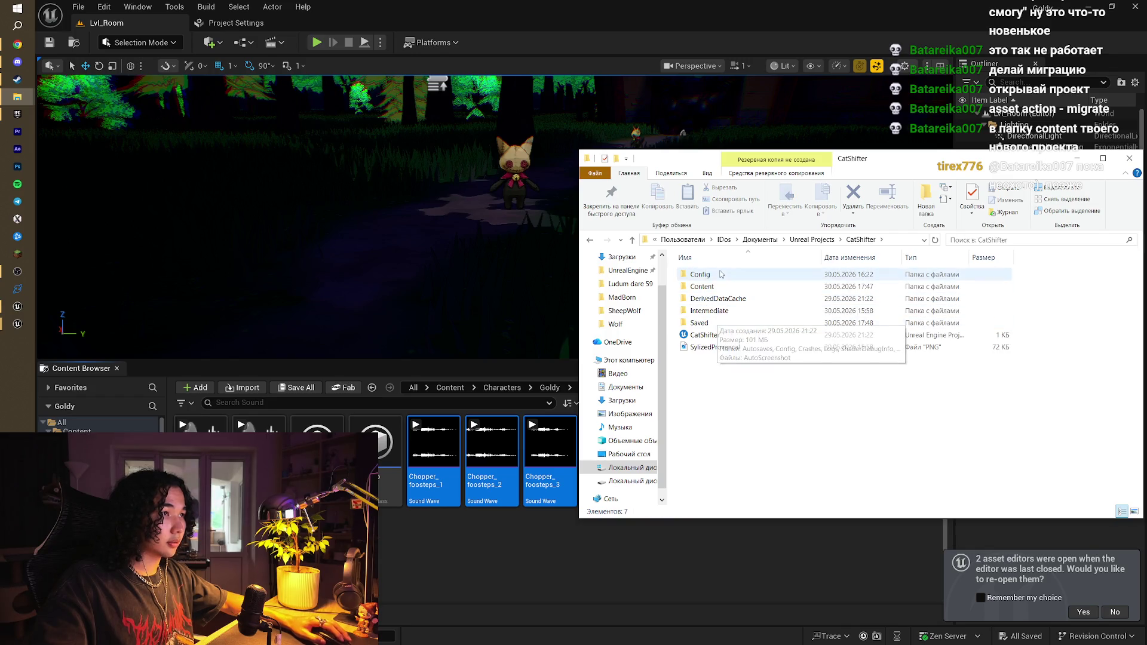
double_click(717, 287)
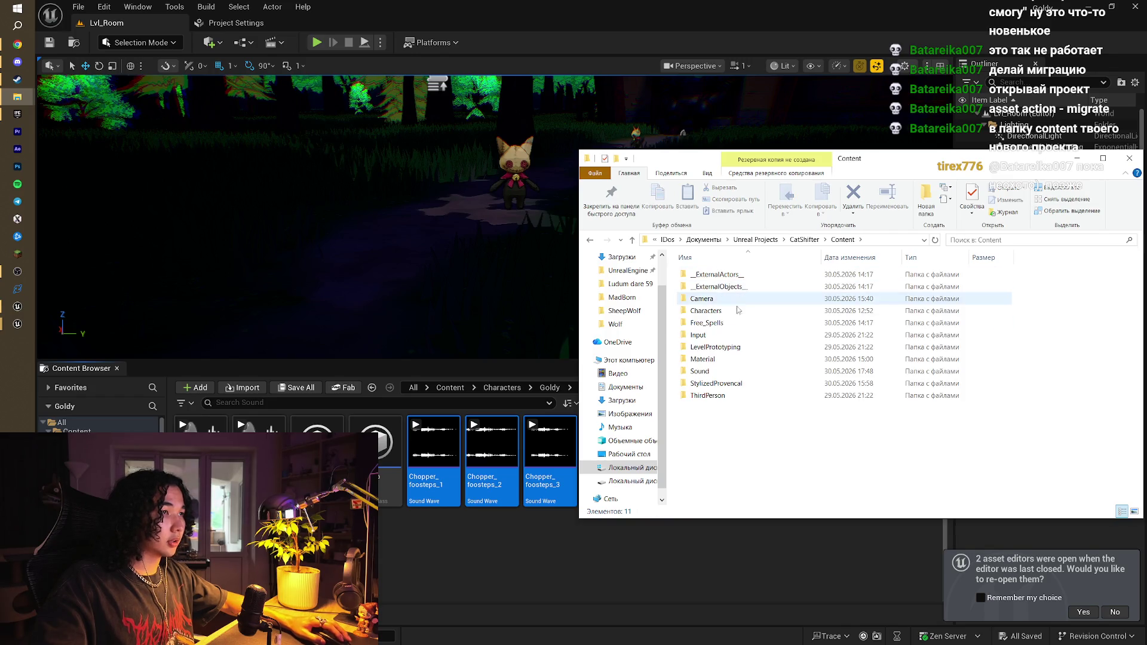
double_click(708, 371)
click(904, 239)
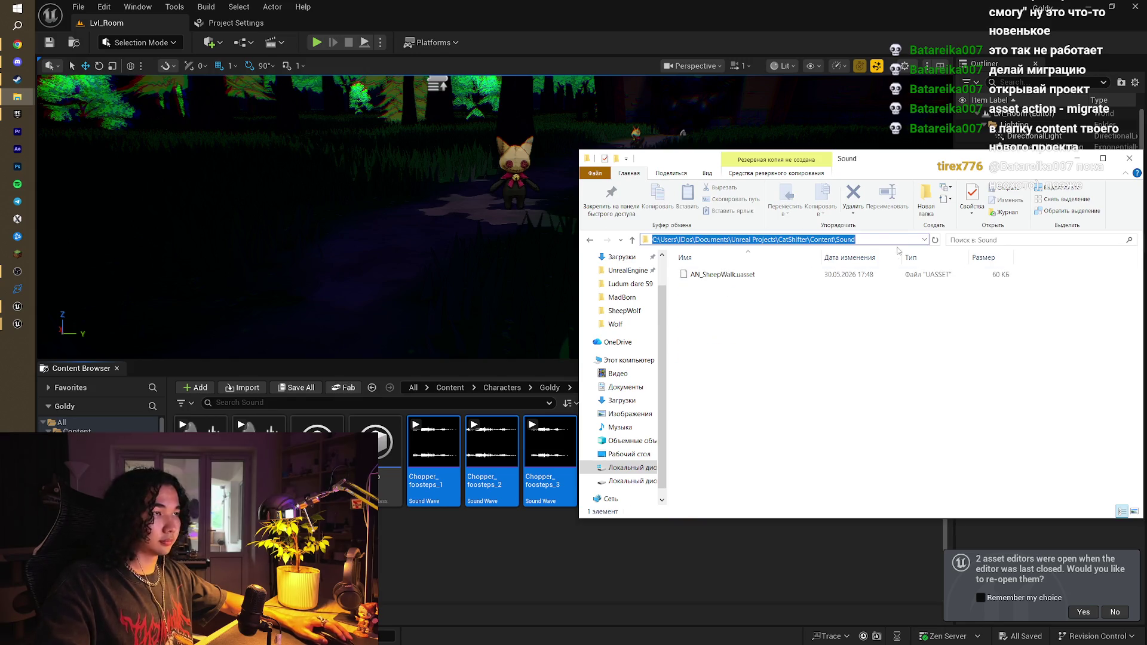
In the Goldy editor, select all the Chopper footstep sounds and bring up their actions menu
click(418, 546)
click(433, 454)
shift+click(661, 481)
right_click(662, 482)
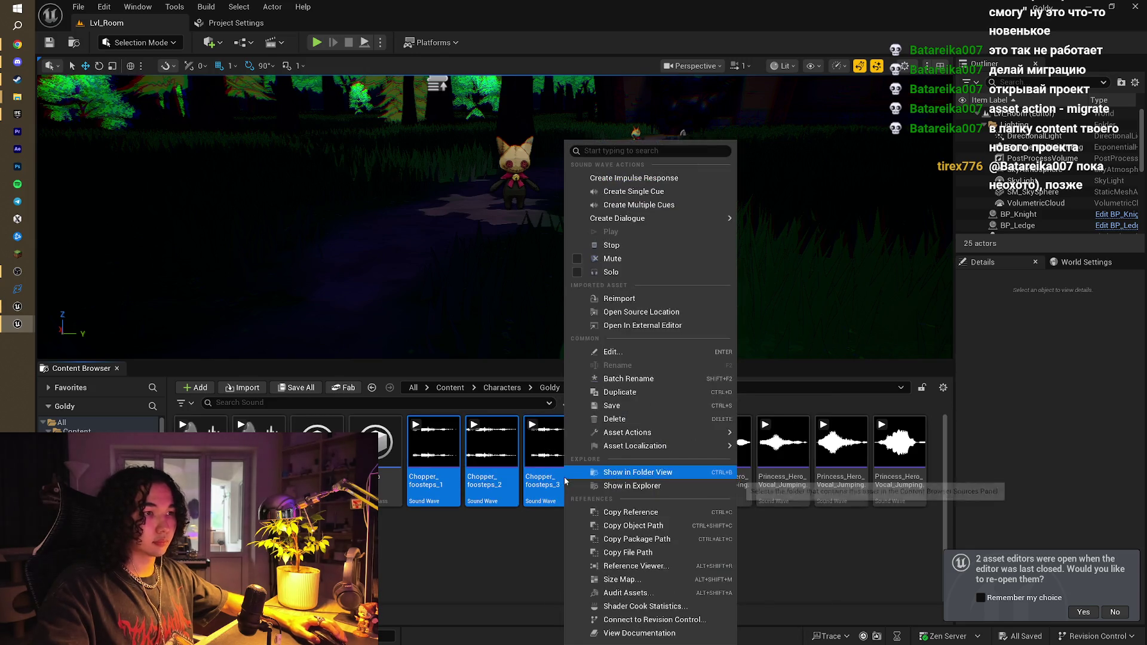
Start migrating the five Chopper_foosteps sound waves and confirm the asset list
mouse_move(721, 434)
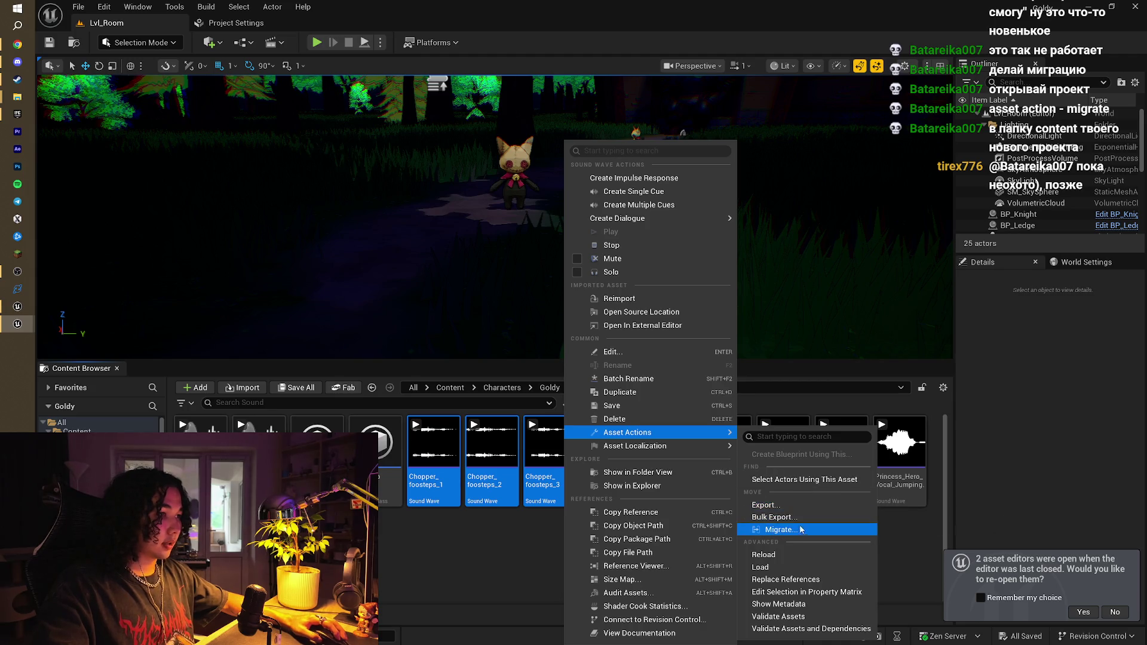
click(778, 529)
click(670, 462)
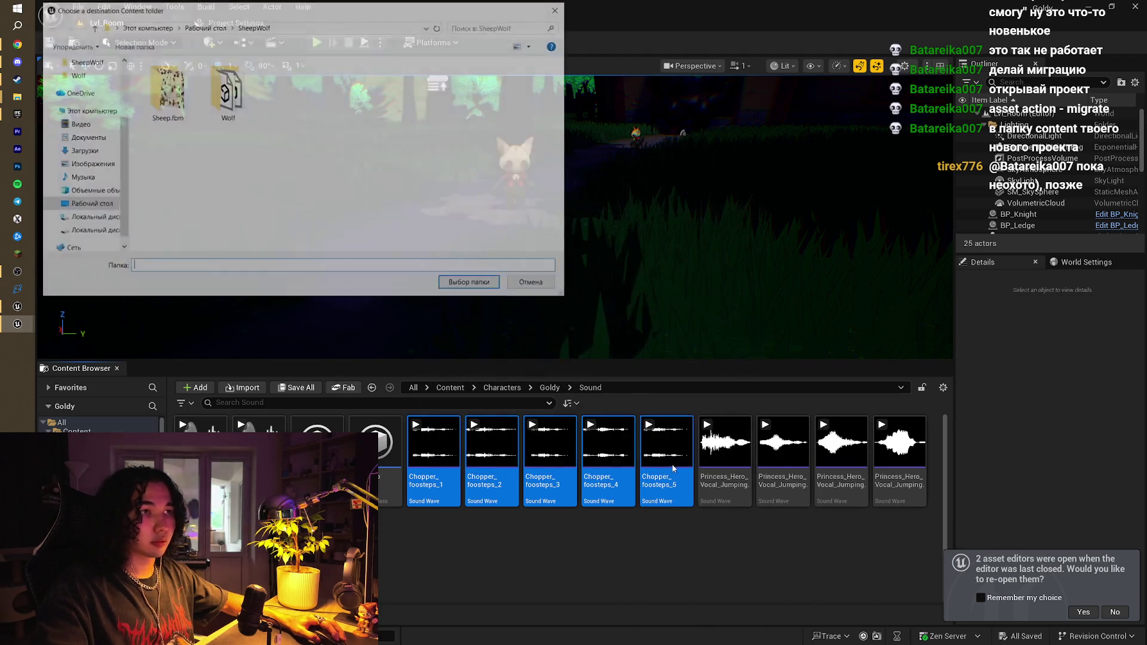
Set CatShifter's Content folder as the migration destination after Content/Sound is rejected
click(281, 20)
text(C:\Users\IDos\Documents\Unreal Projects\CatShifter\Content\Sound)
key(Return)
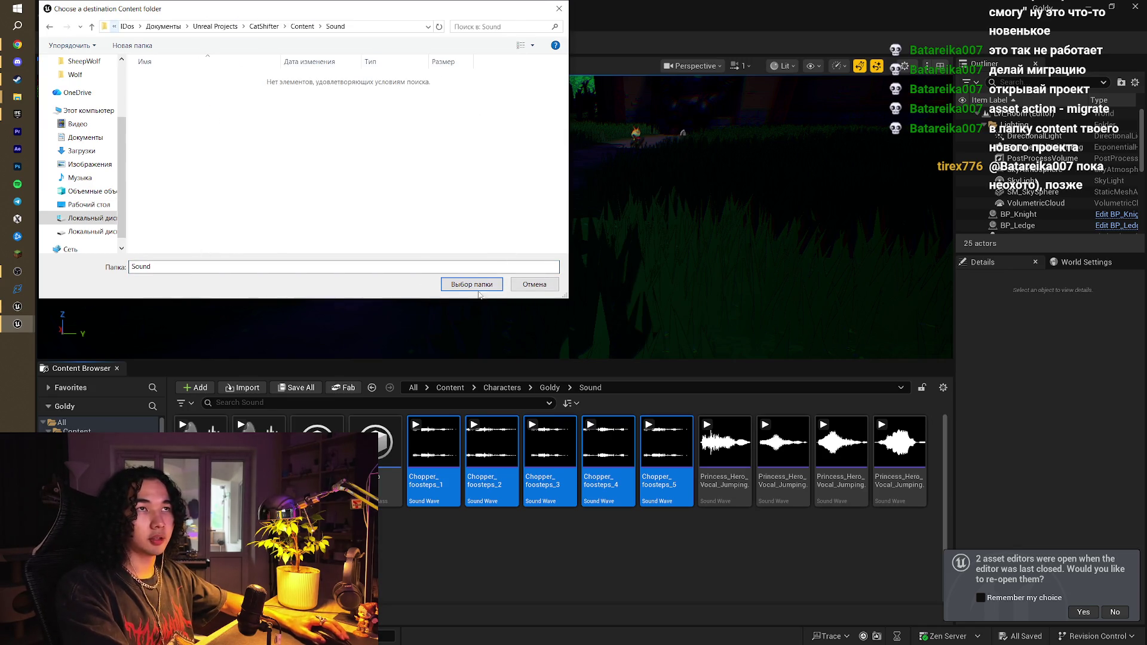
click(491, 284)
click(672, 355)
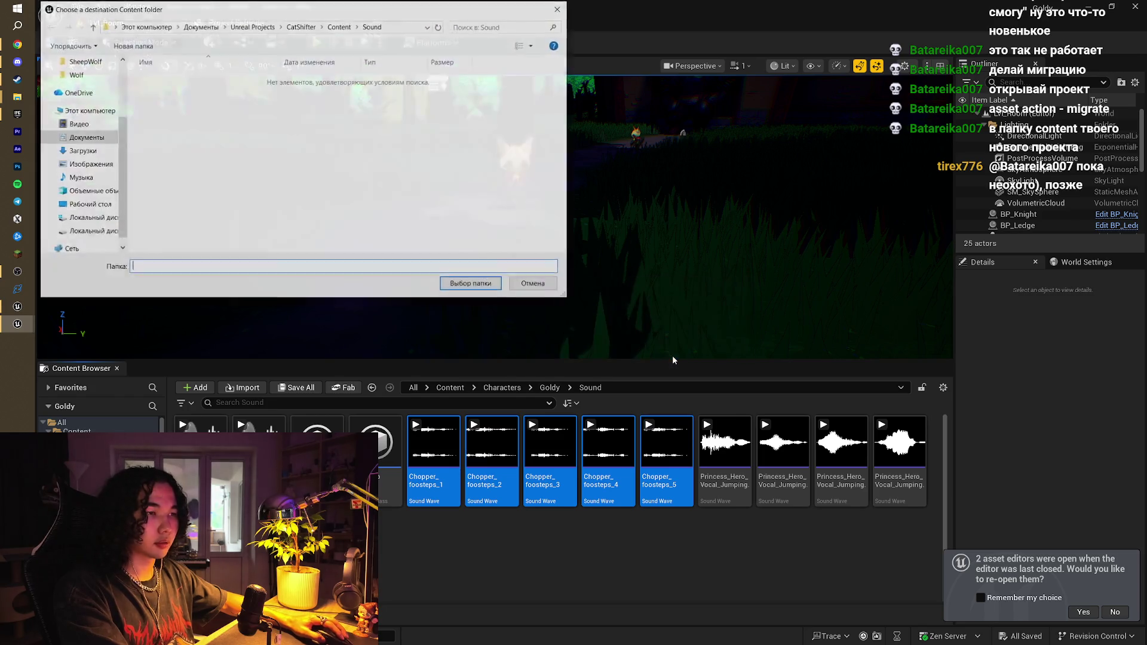
click(484, 285)
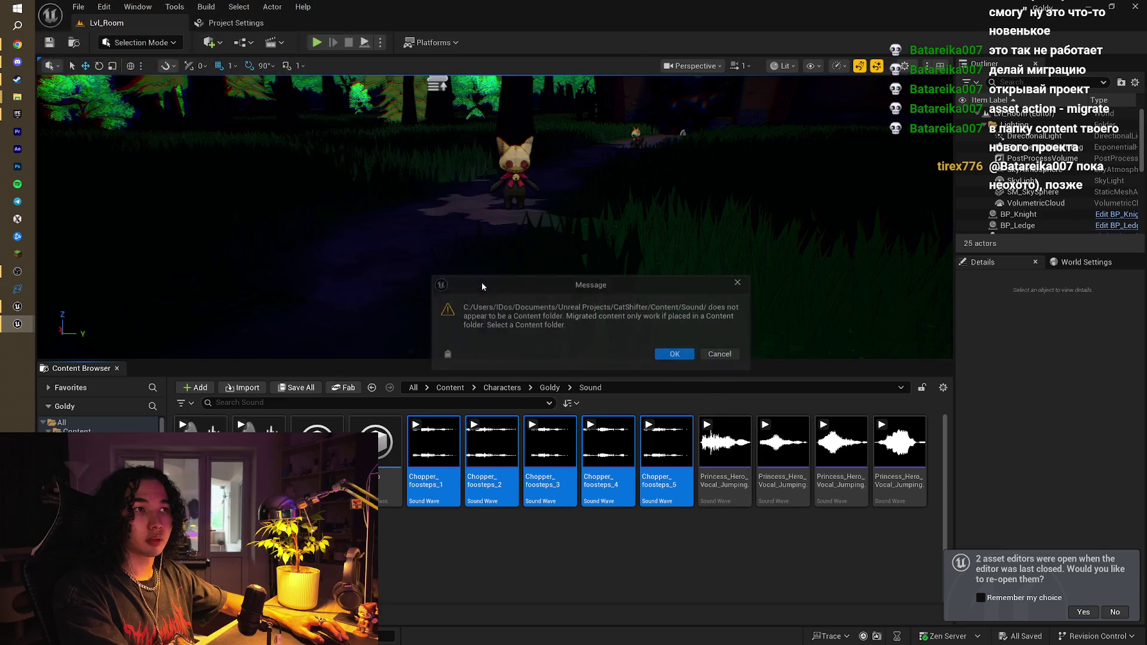
click(681, 352)
click(336, 28)
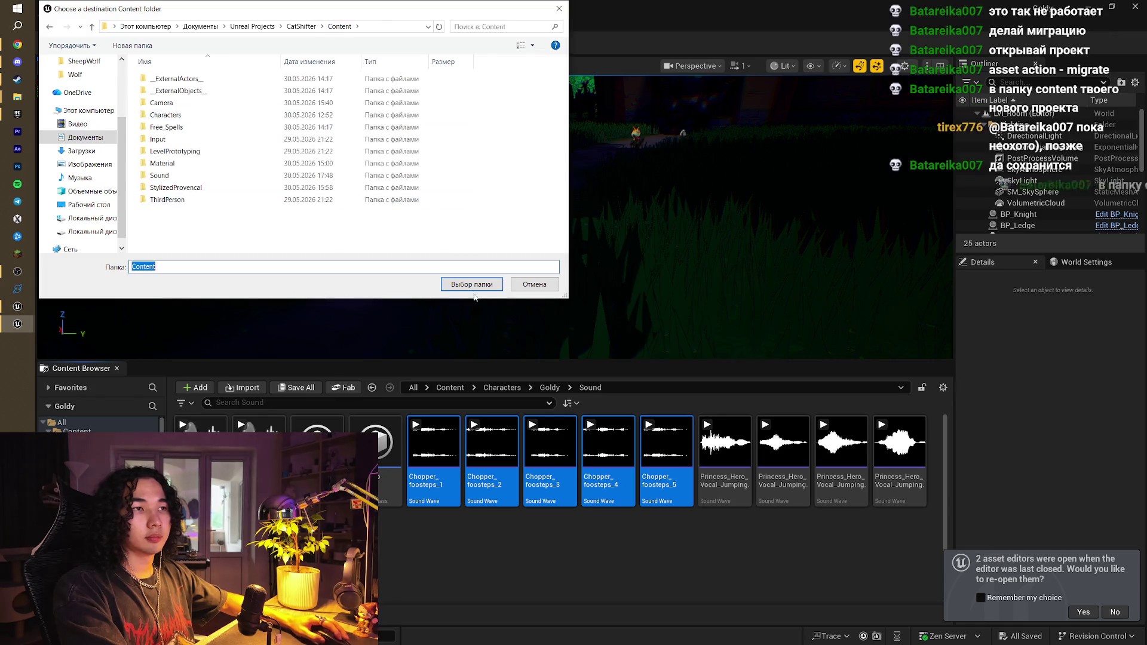
click(471, 284)
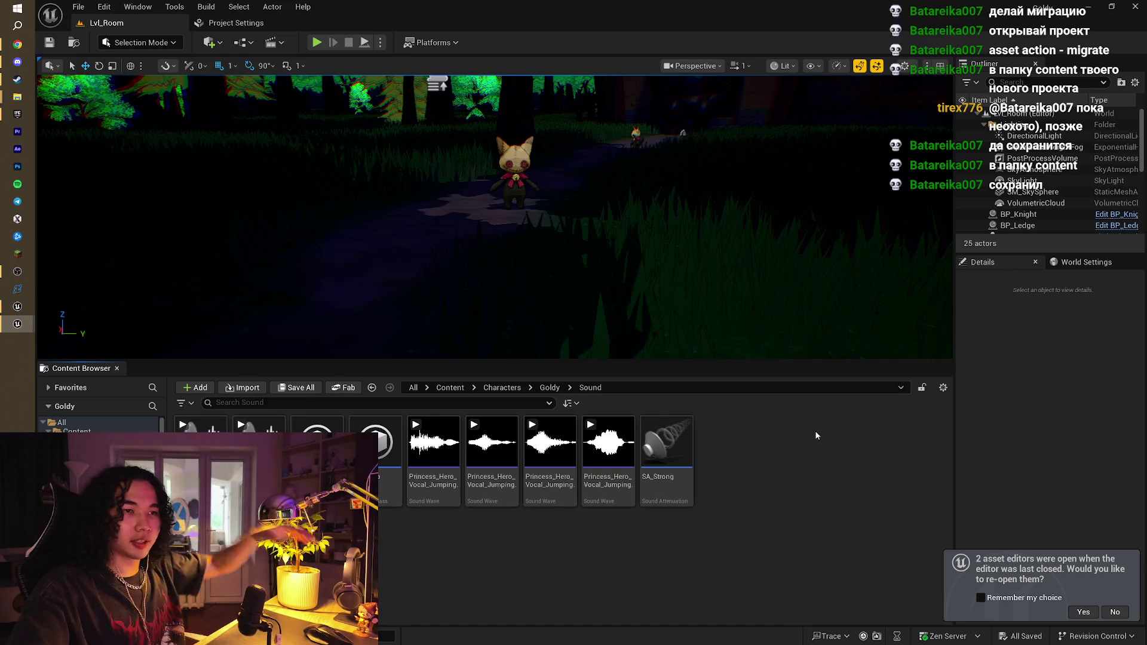
Reopen Goldy's Sound folder in the editor and move the Explorer Sound window aside
click(550, 388)
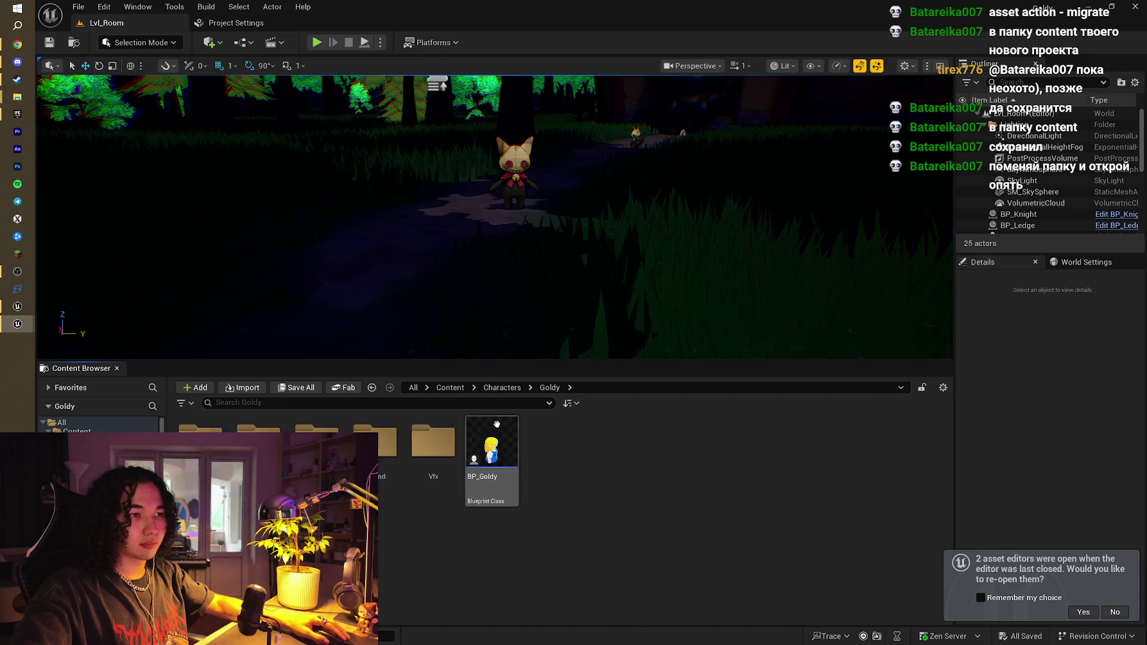
double_click(389, 443)
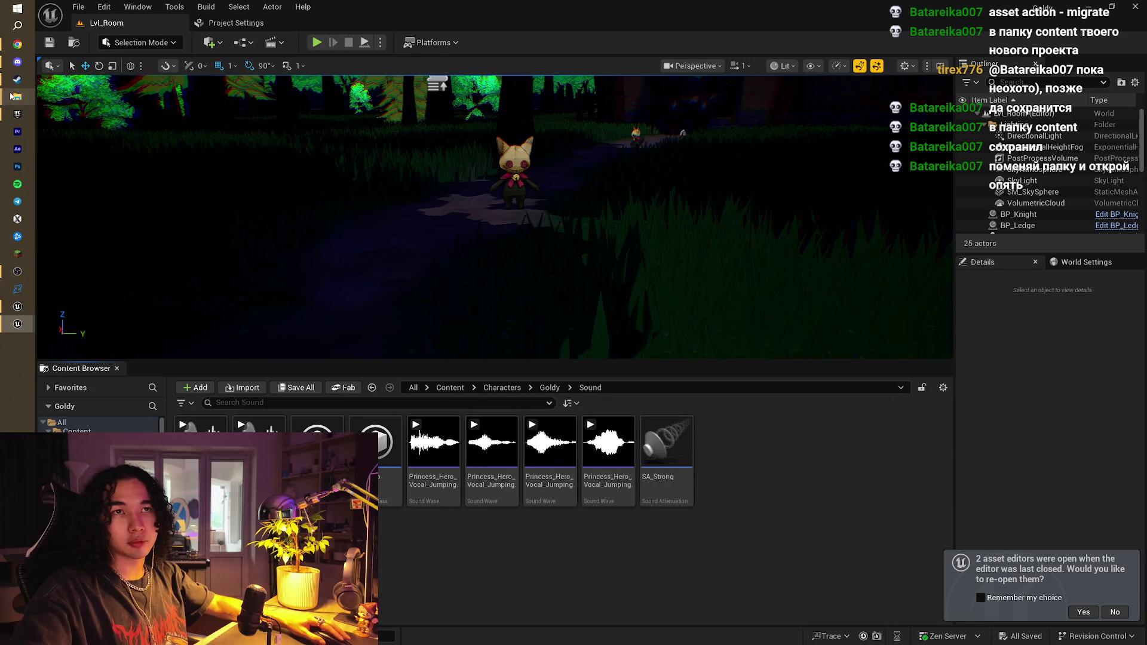
mouse_move(15, 97)
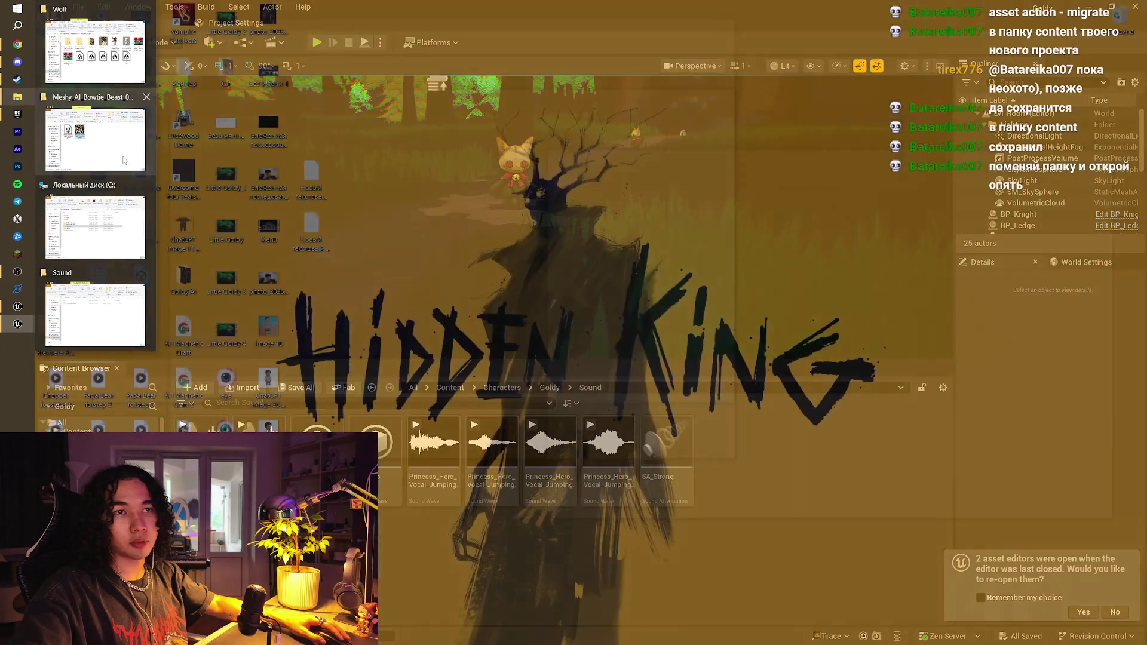
mouse_move(113, 258)
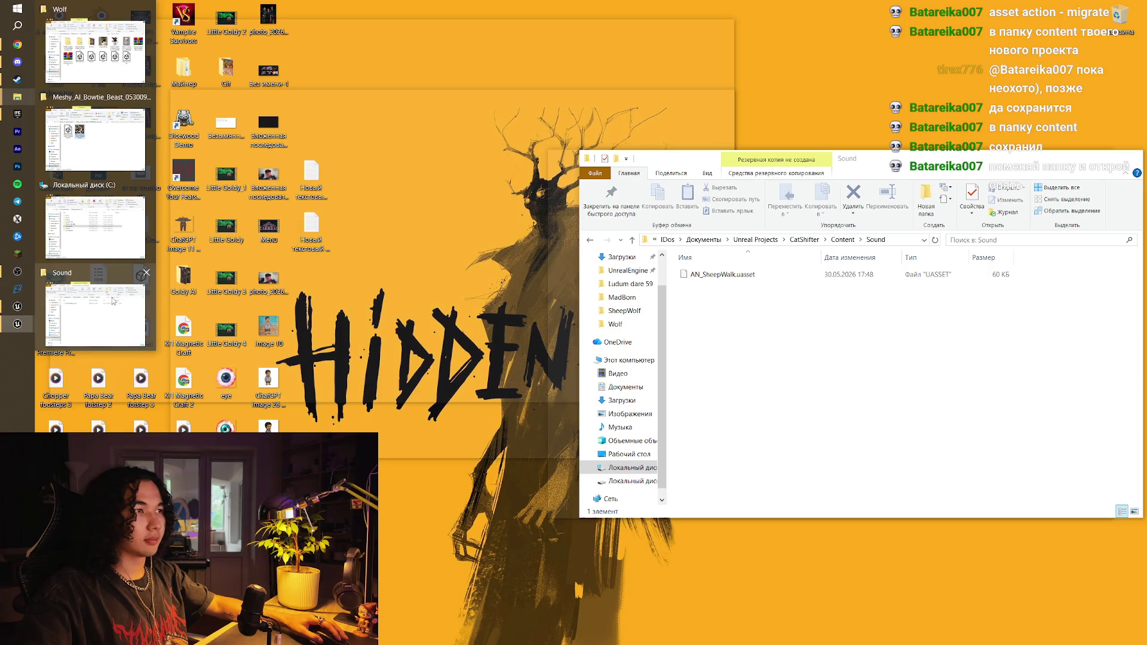
click(112, 300)
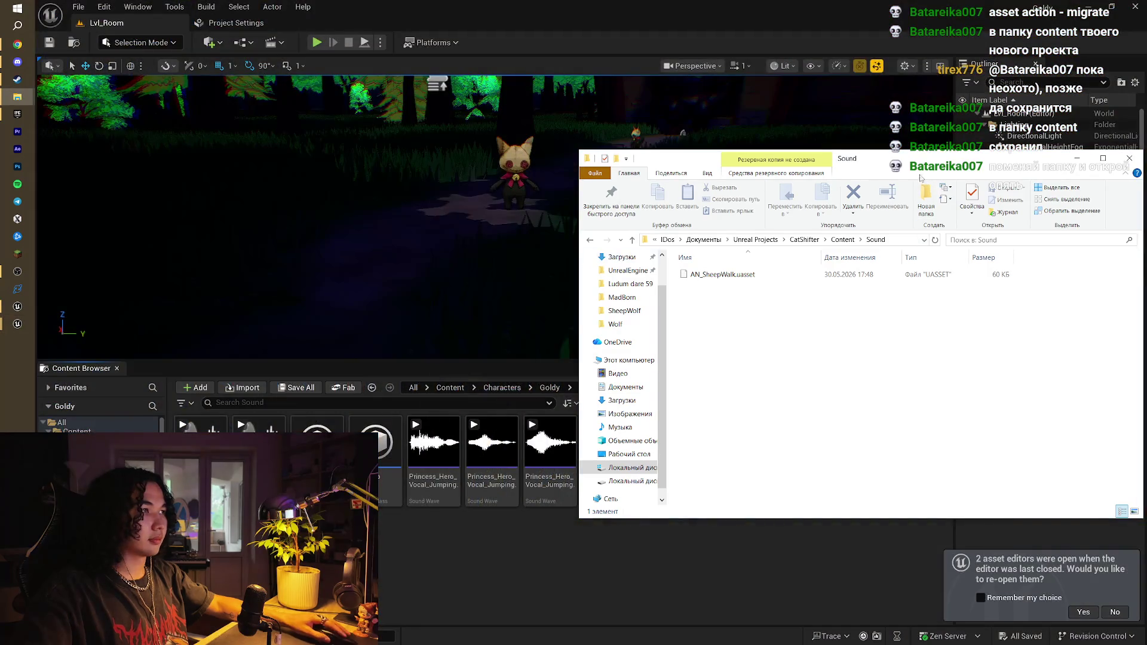
drag(916, 164, 604, 172)
Take Explorer up to CatShifter's Content folder, then switch to the CatShifter editor
click(535, 250)
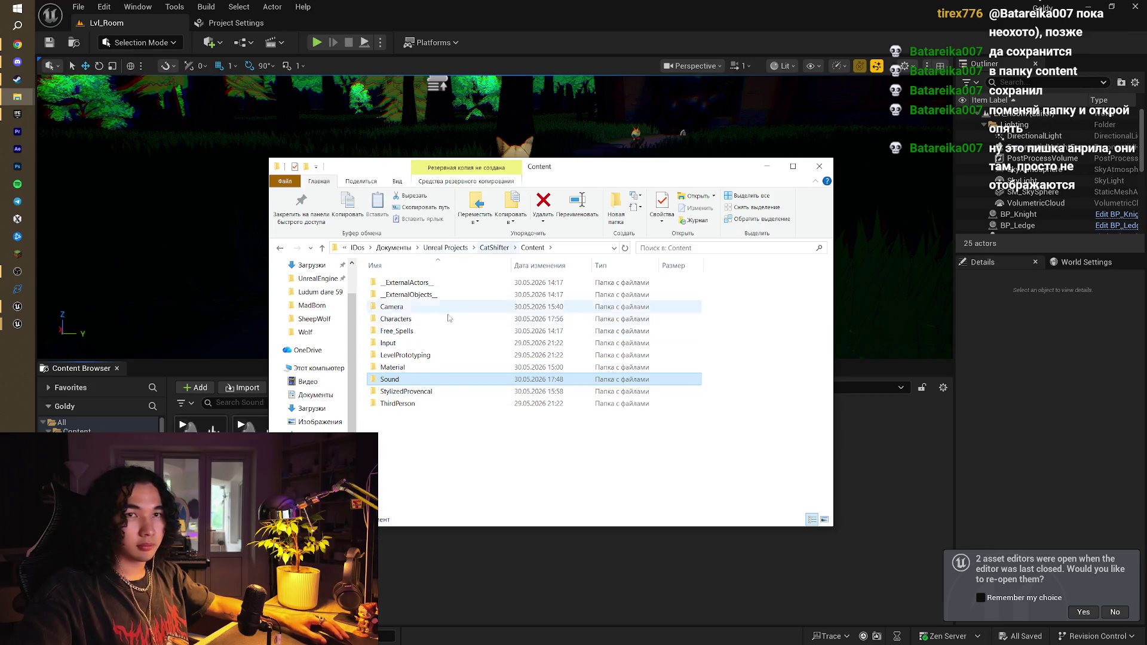
click(461, 476)
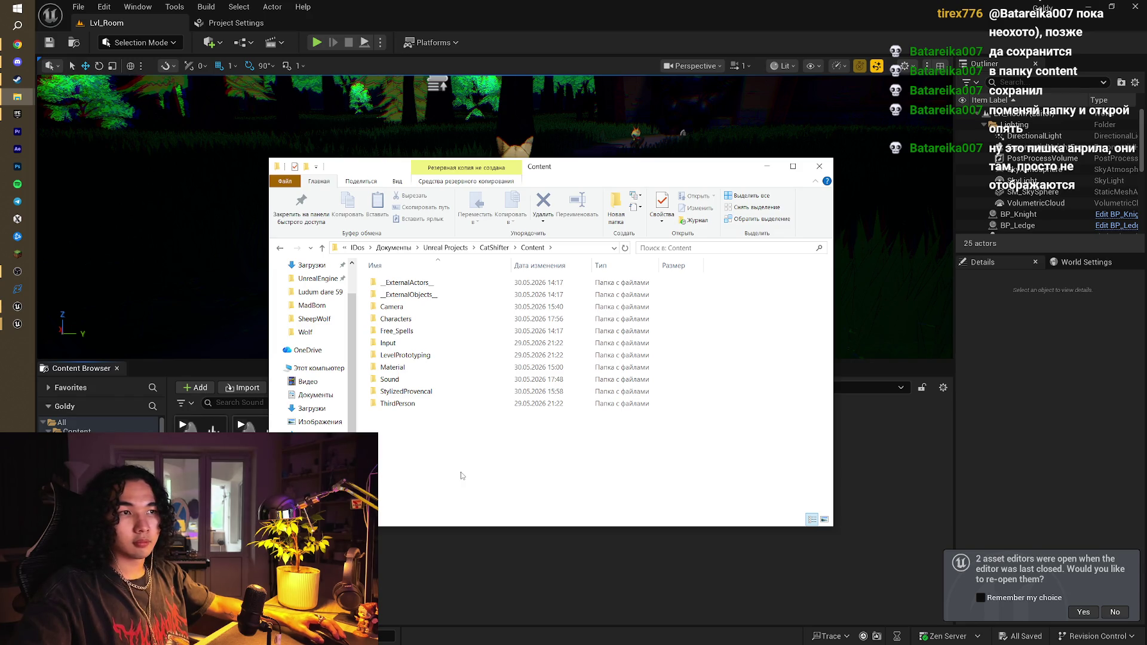
click(404, 560)
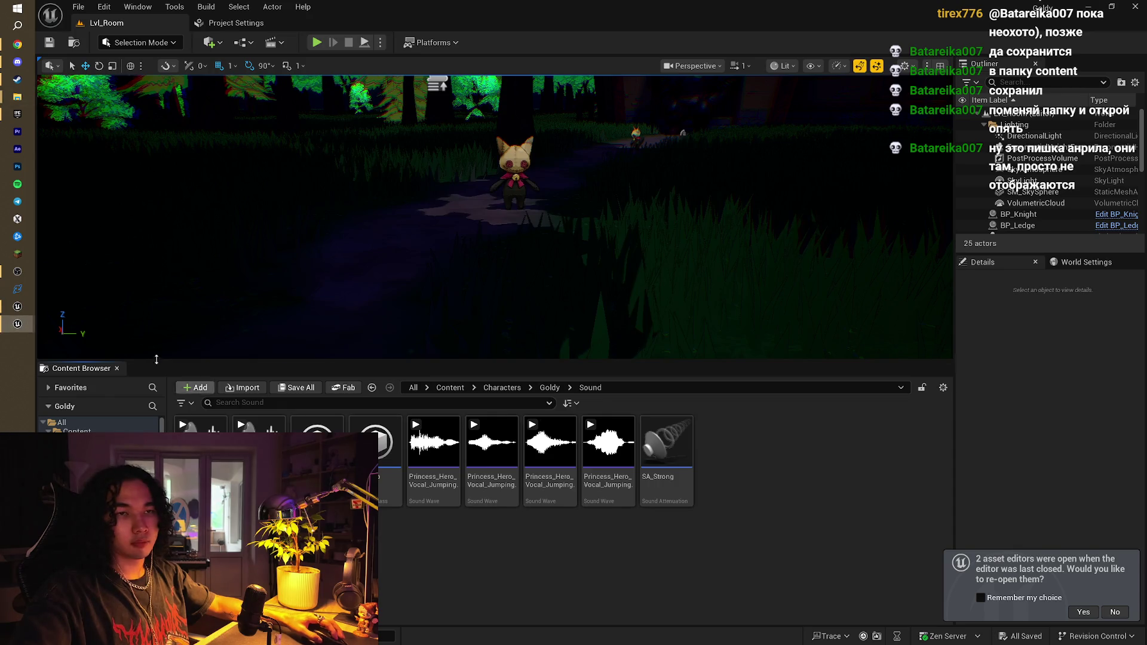
click(21, 308)
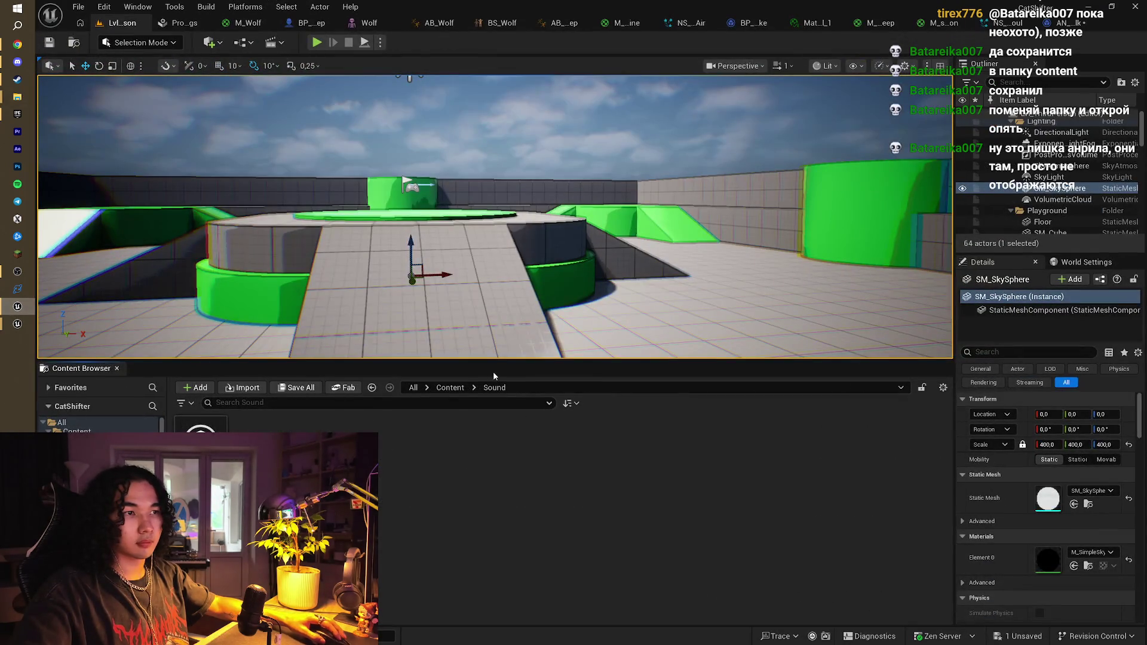
Go up to Content, then open Goldy's Sound folder in the Goldy editor without reopening asset editors
click(444, 388)
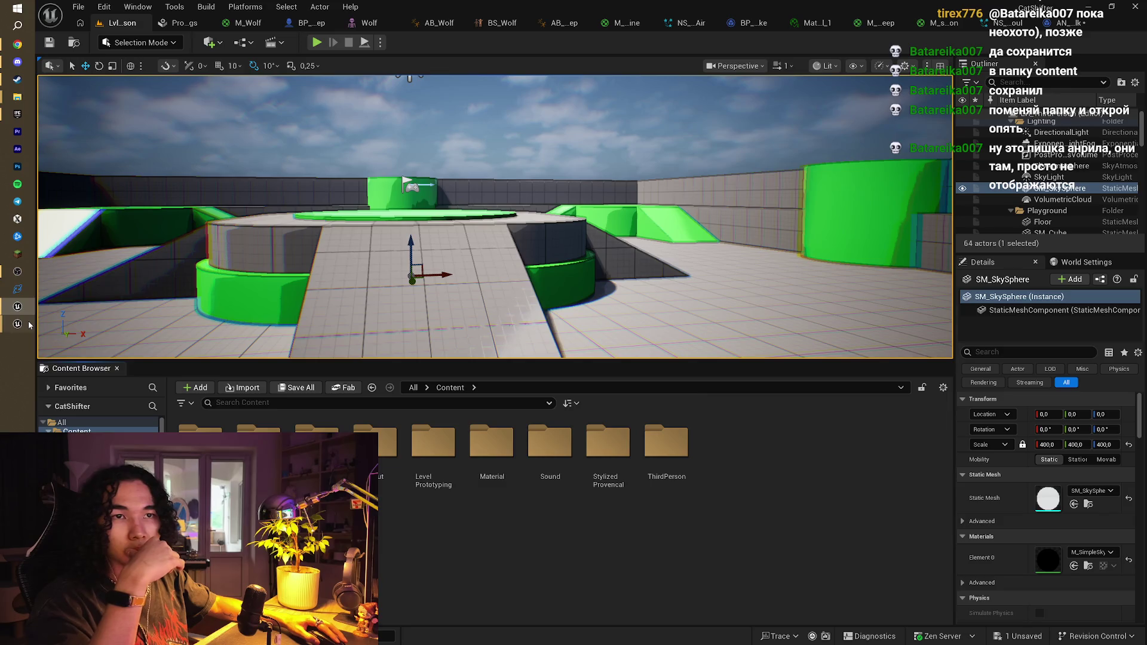
mouse_move(18, 324)
click(83, 344)
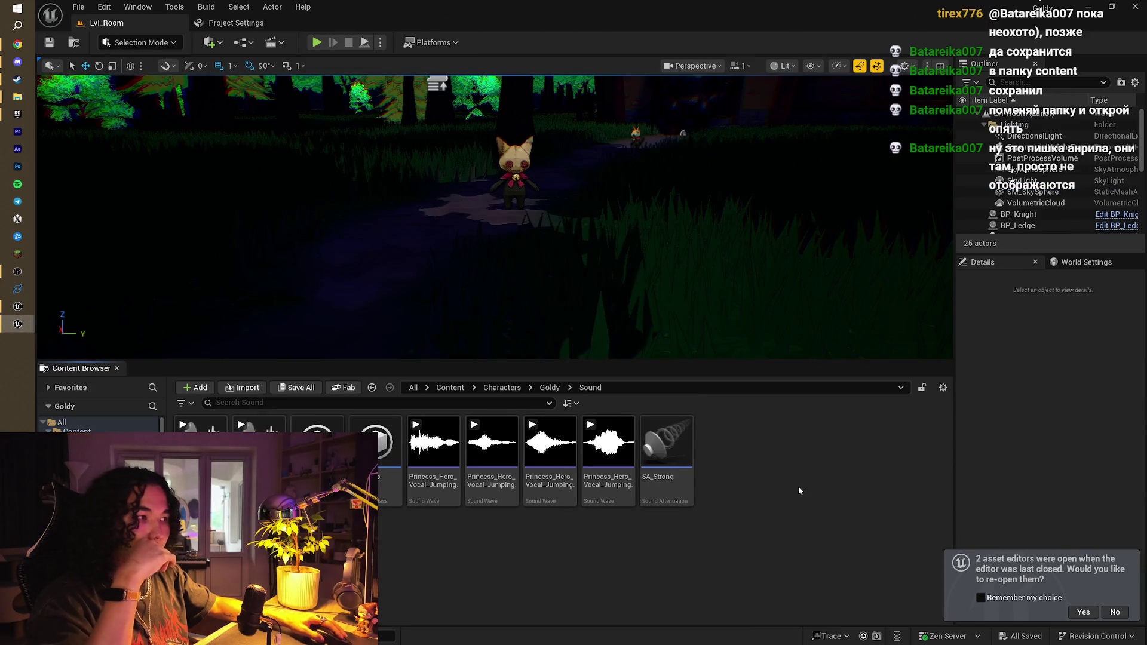
click(1114, 612)
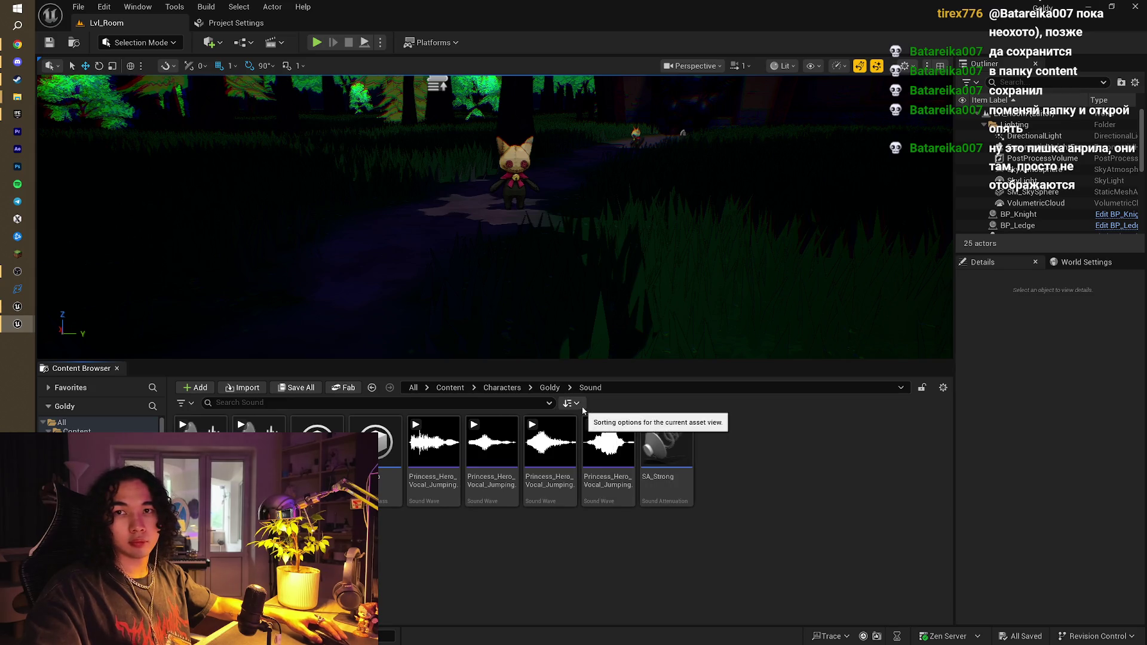
click(549, 387)
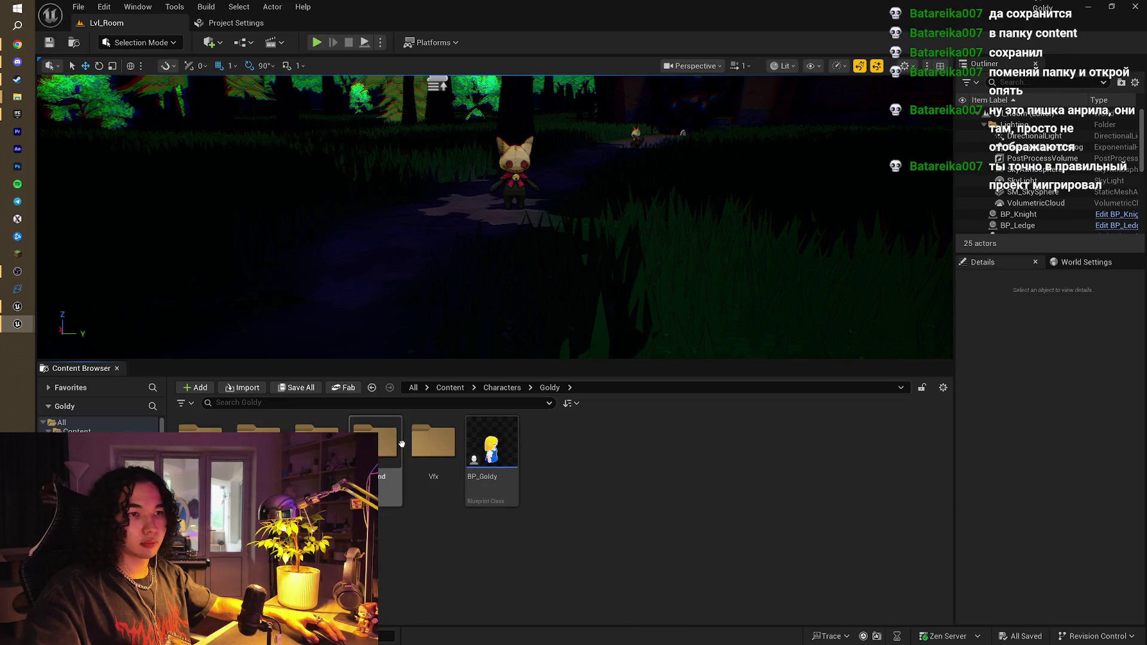
double_click(395, 445)
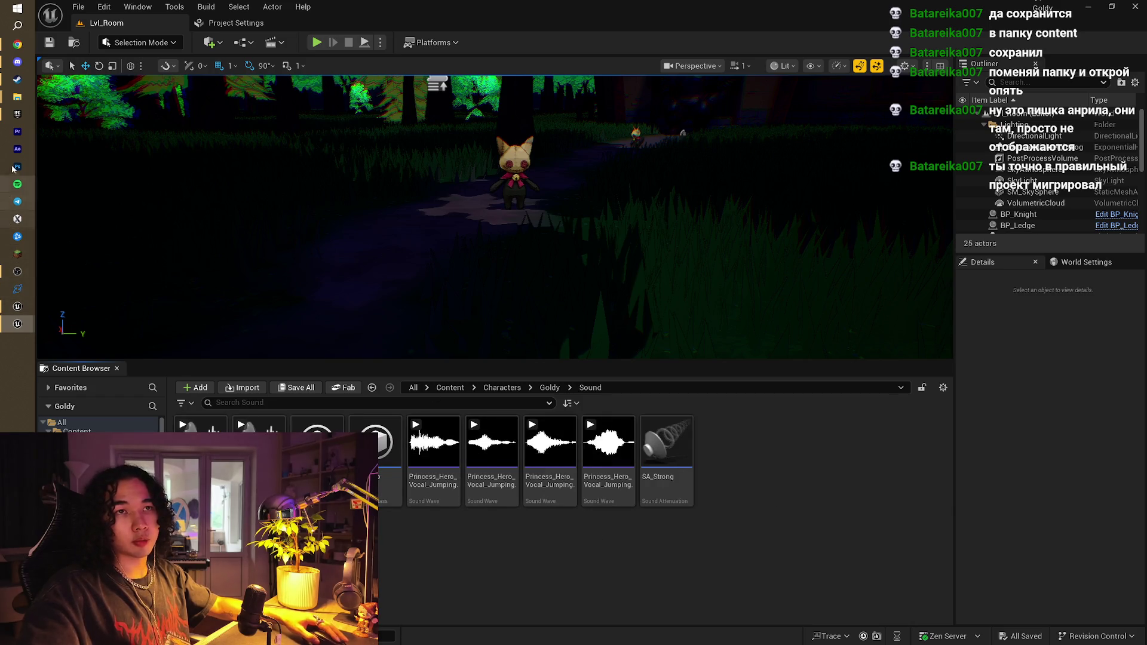
Show the full path of CatShifter's Content folder in File Explorer
mouse_move(17, 97)
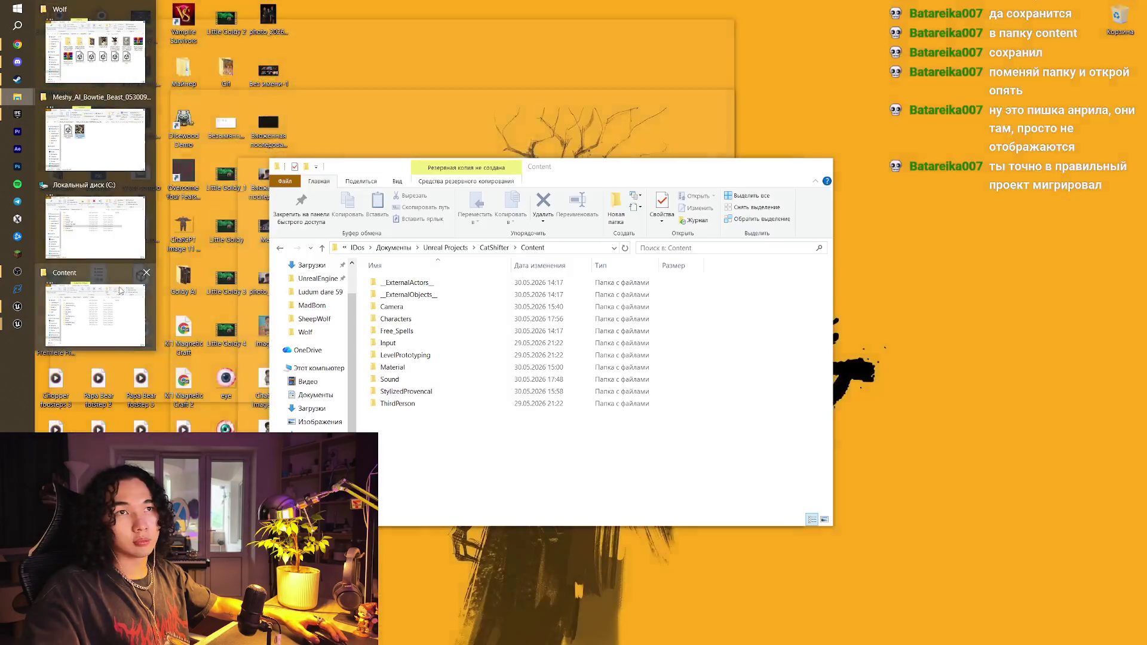
click(94, 302)
click(562, 248)
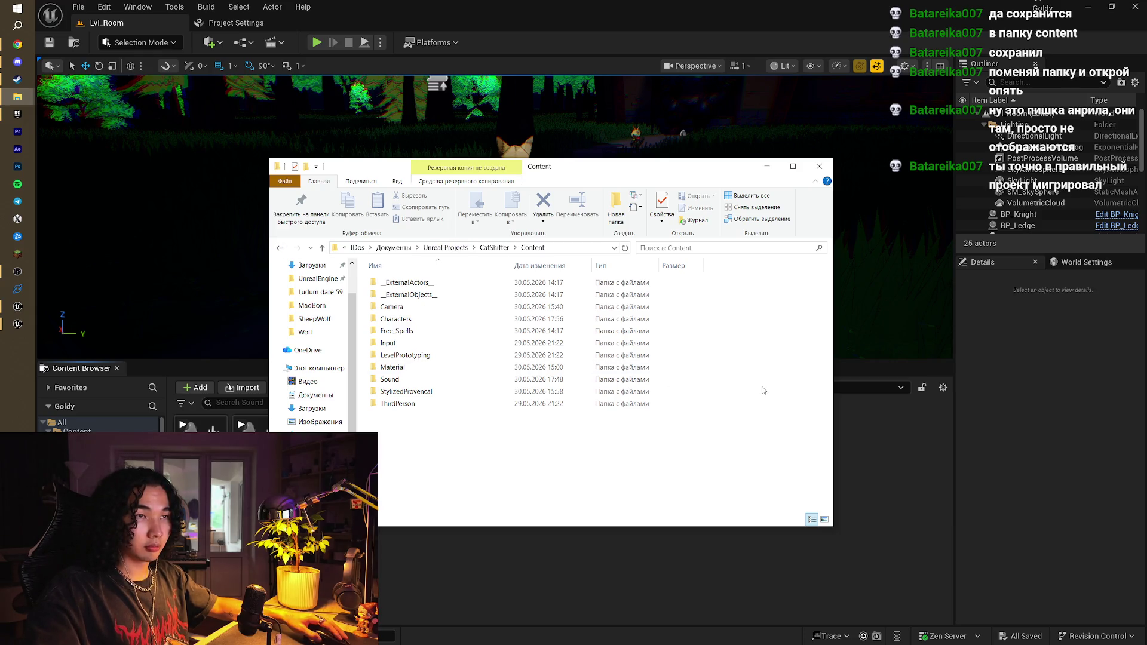
key(alt+Tab)
In the CatShifter editor, peek into Sound and another folder, returning to Content each time
click(3, 308)
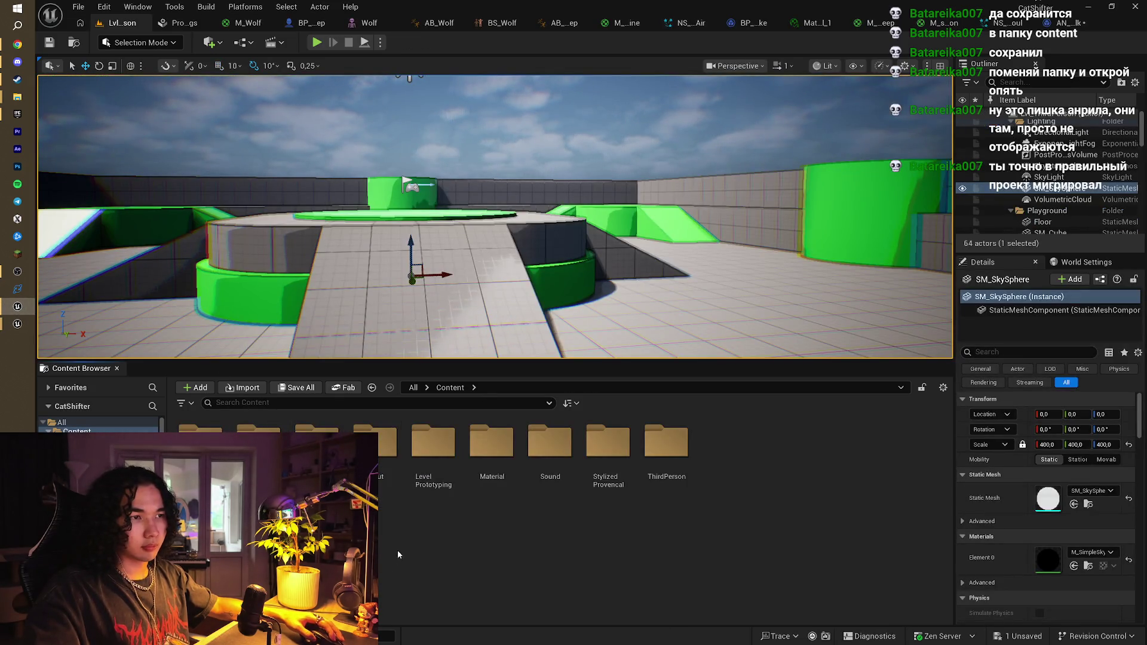
double_click(542, 447)
key(alt+Left)
click(773, 500)
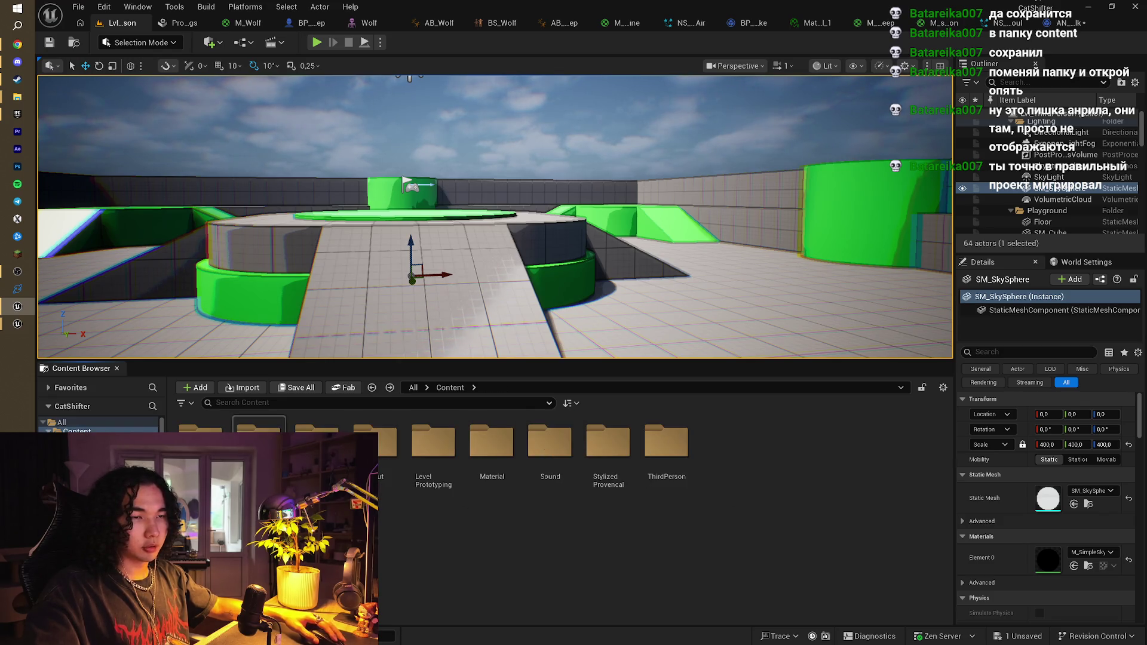
double_click(399, 473)
key(alt+Left)
click(567, 520)
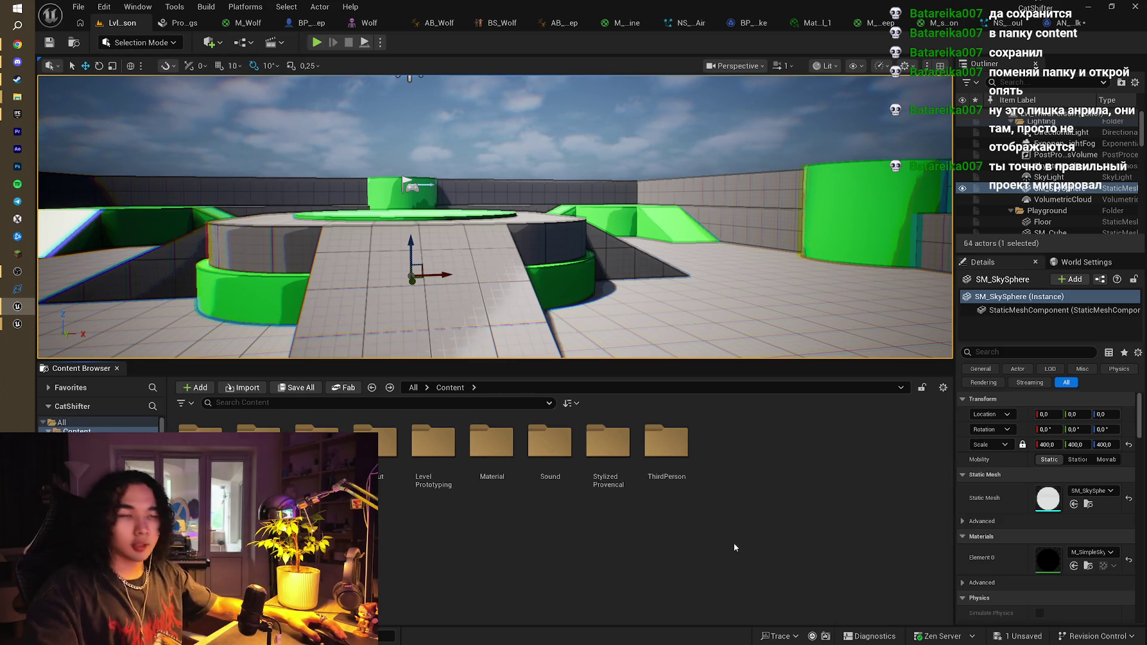
Save all changes with Ctrl+S and bring the CatShifter Content Explorer window forward
key(ctrl+s)
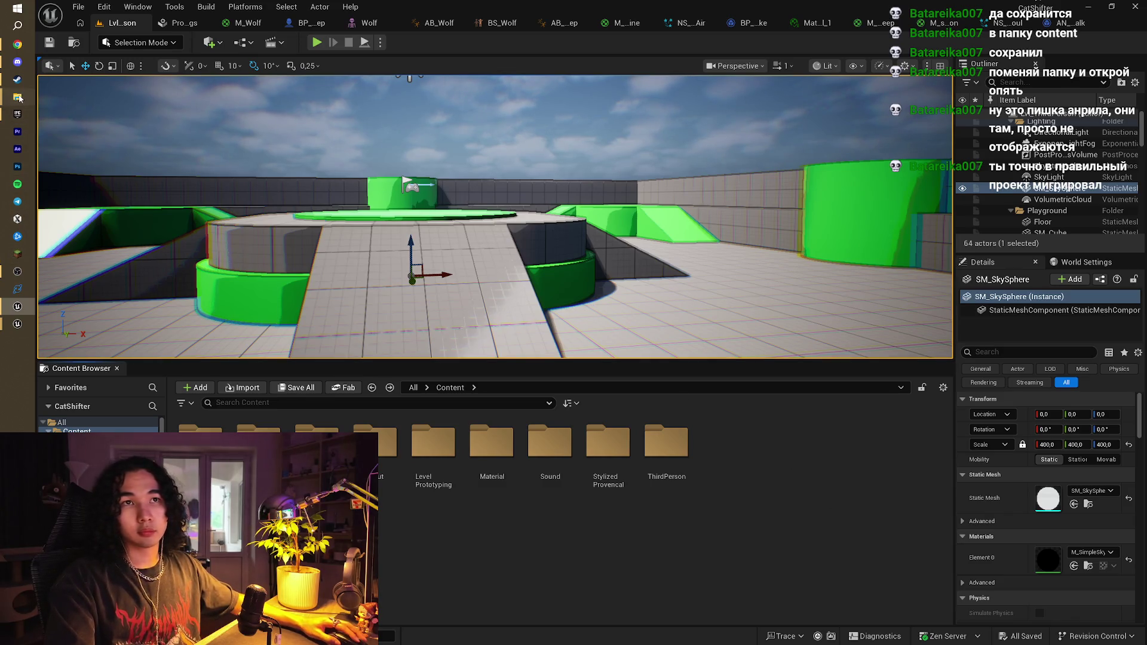
mouse_move(19, 98)
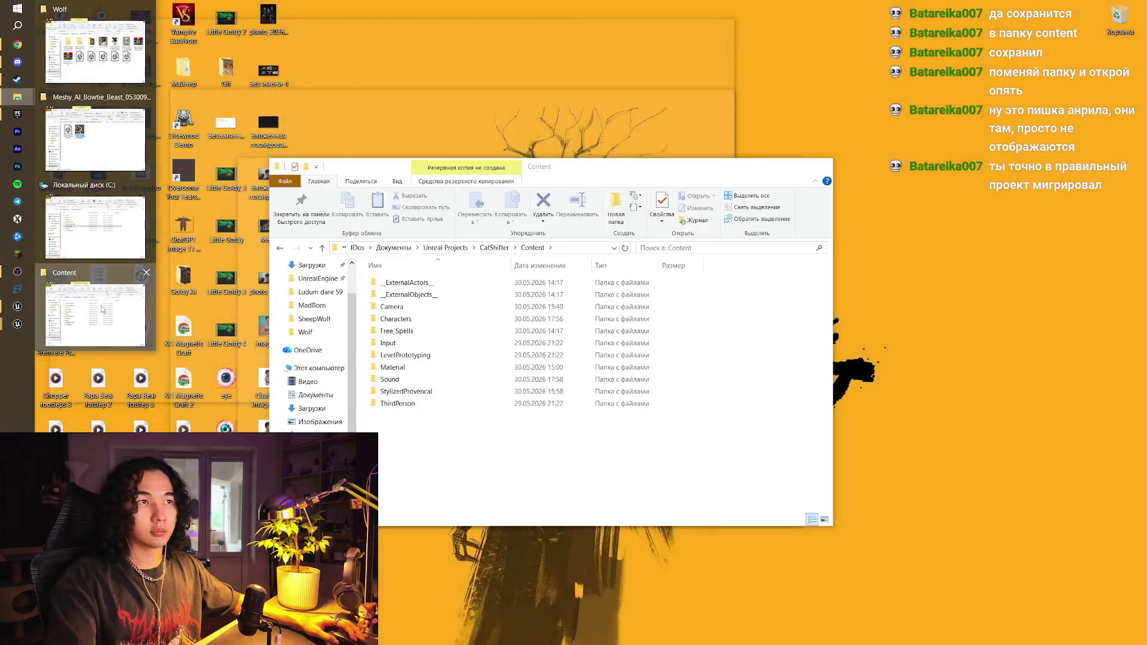
click(95, 315)
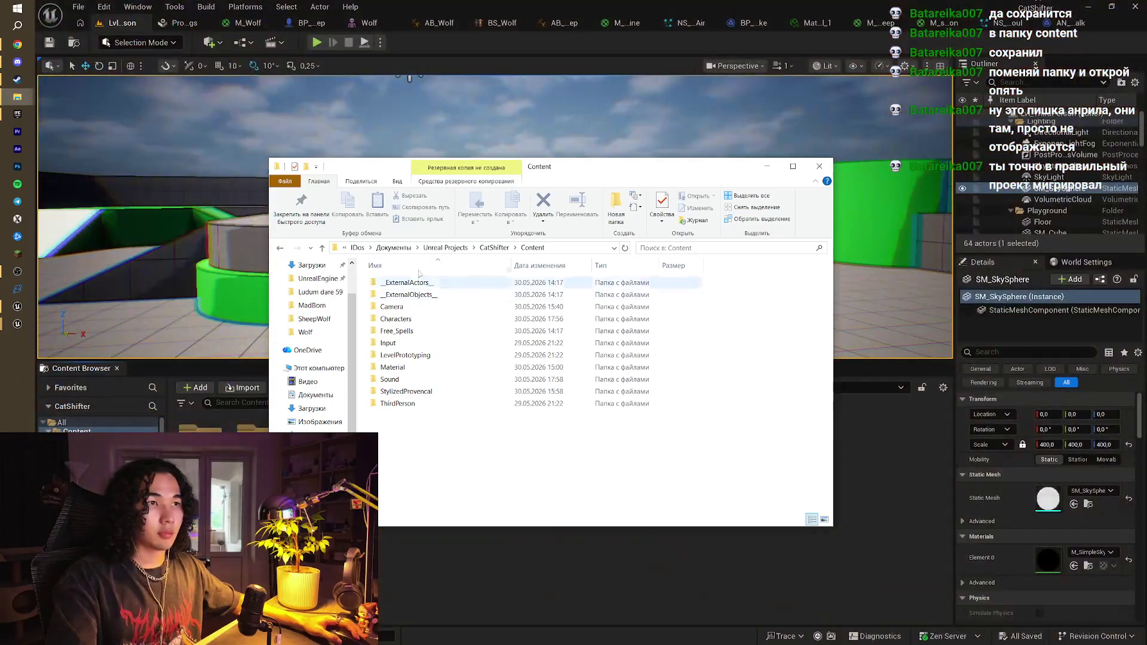
Display the CatShifter Content folder's full path in the address bar, then go back to Unreal
click(561, 248)
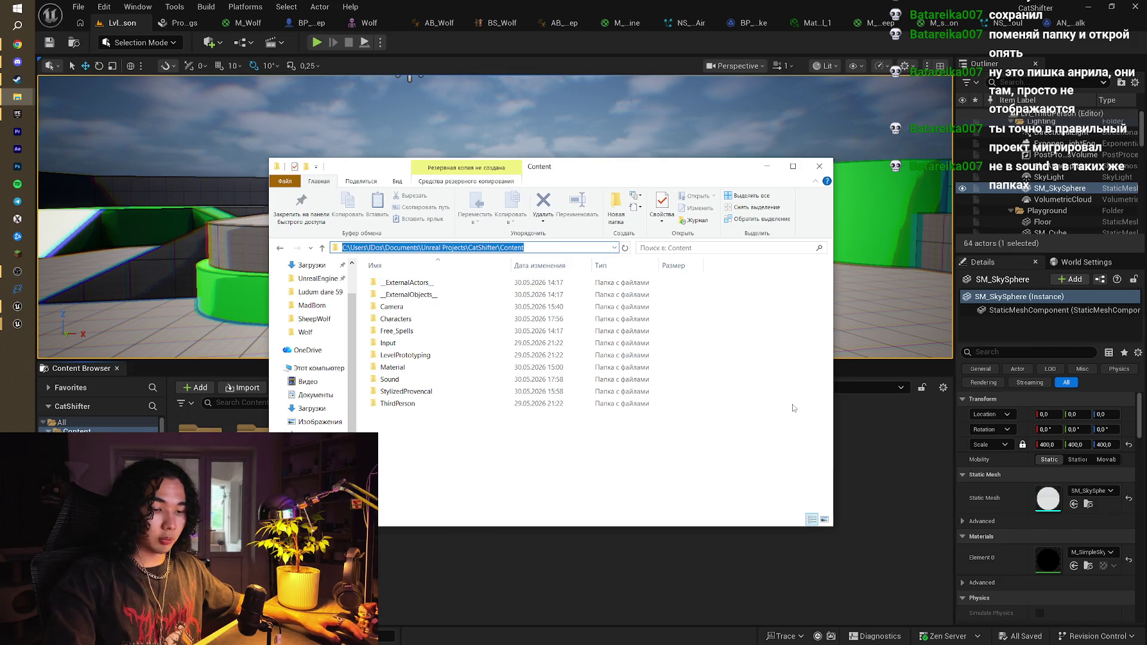
click(877, 464)
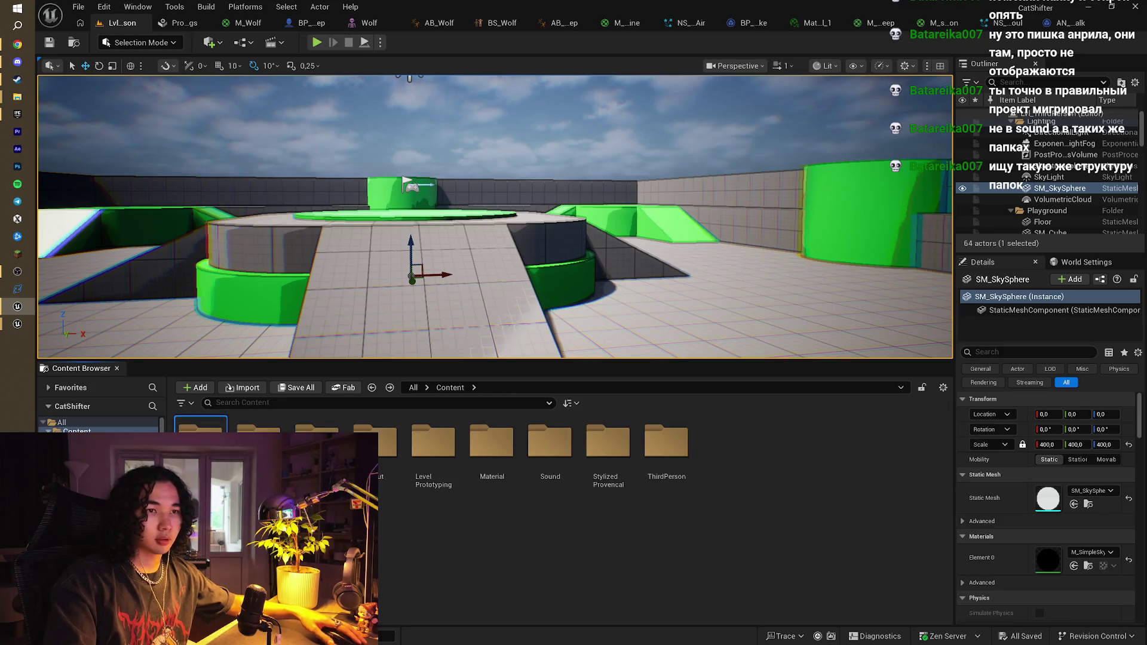
Browse the Free_Spells, Input, Level Prototyping, Material and ThirdPerson folders under Content
key(alt+Right)
key(alt+Left)
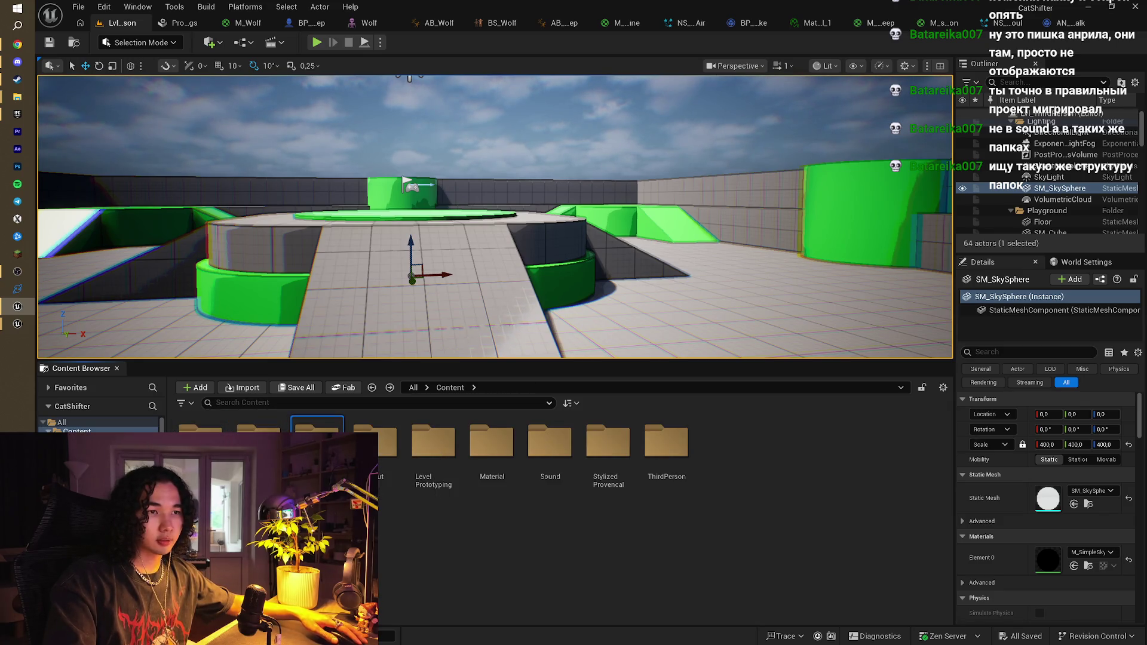
double_click(316, 445)
key(alt+Left)
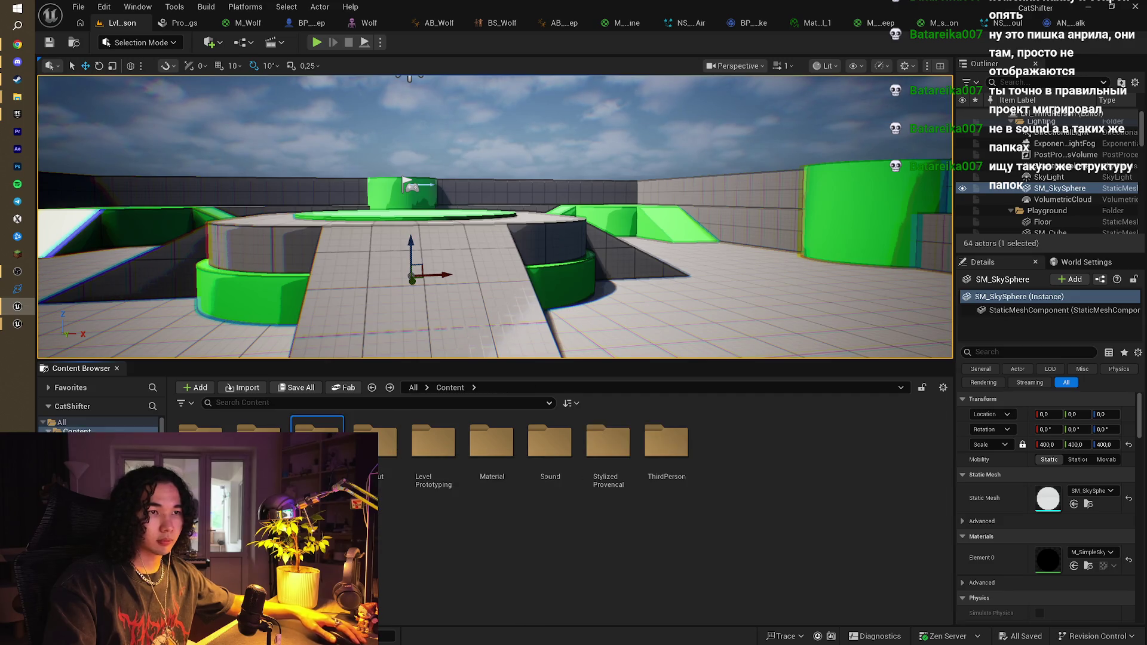
double_click(383, 445)
key(alt+Left)
double_click(433, 448)
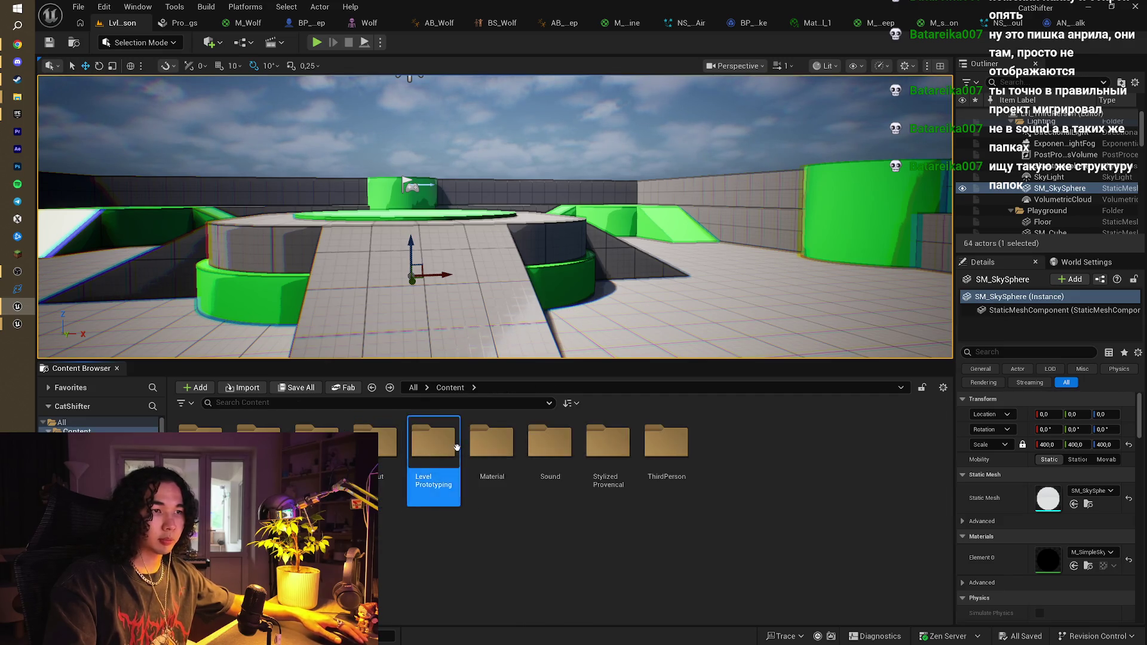
key(alt+Left)
click(482, 454)
double_click(482, 454)
key(alt+Left)
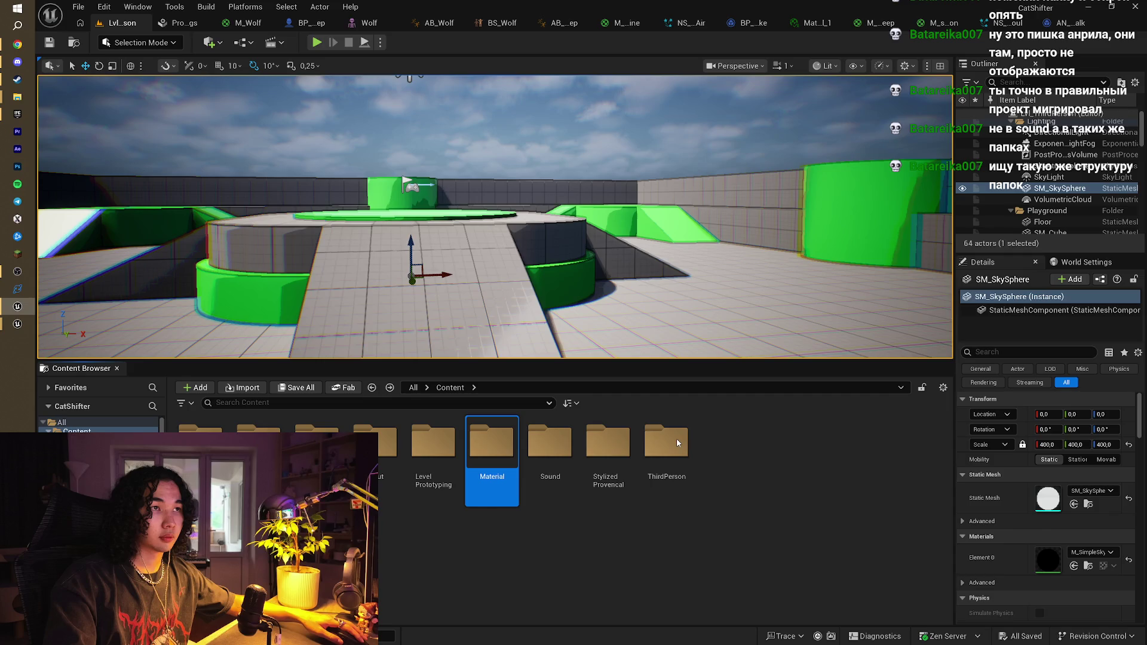
double_click(676, 442)
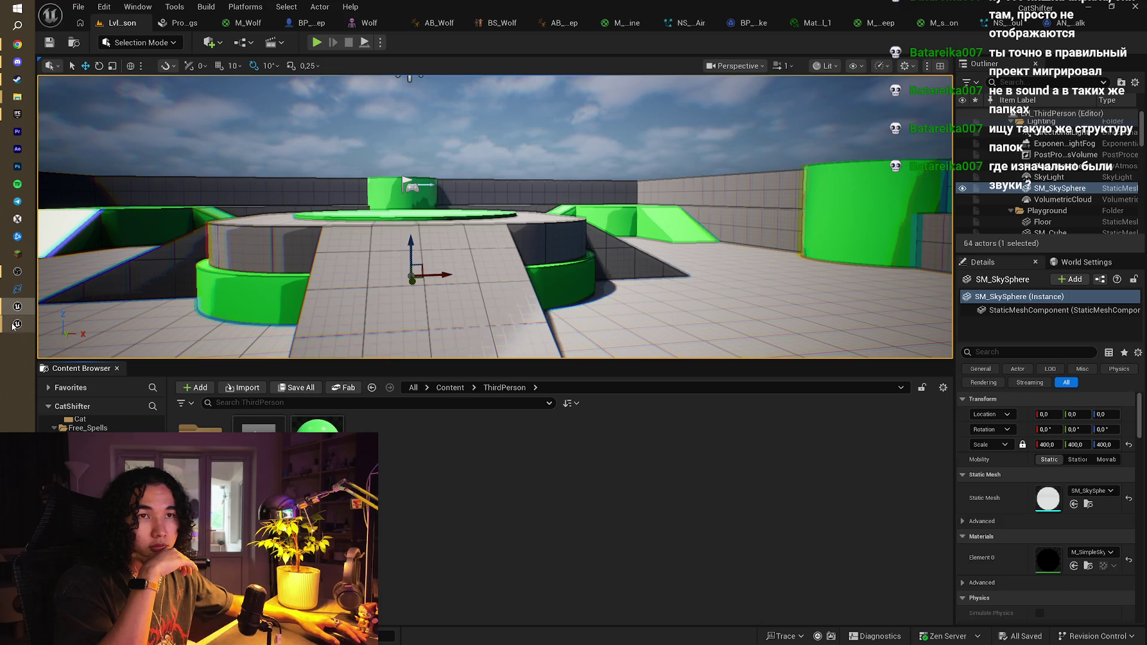
Close the Goldy editor, then in CatShifter go up to Content and open Characters
mouse_move(12, 325)
mouse_move(87, 345)
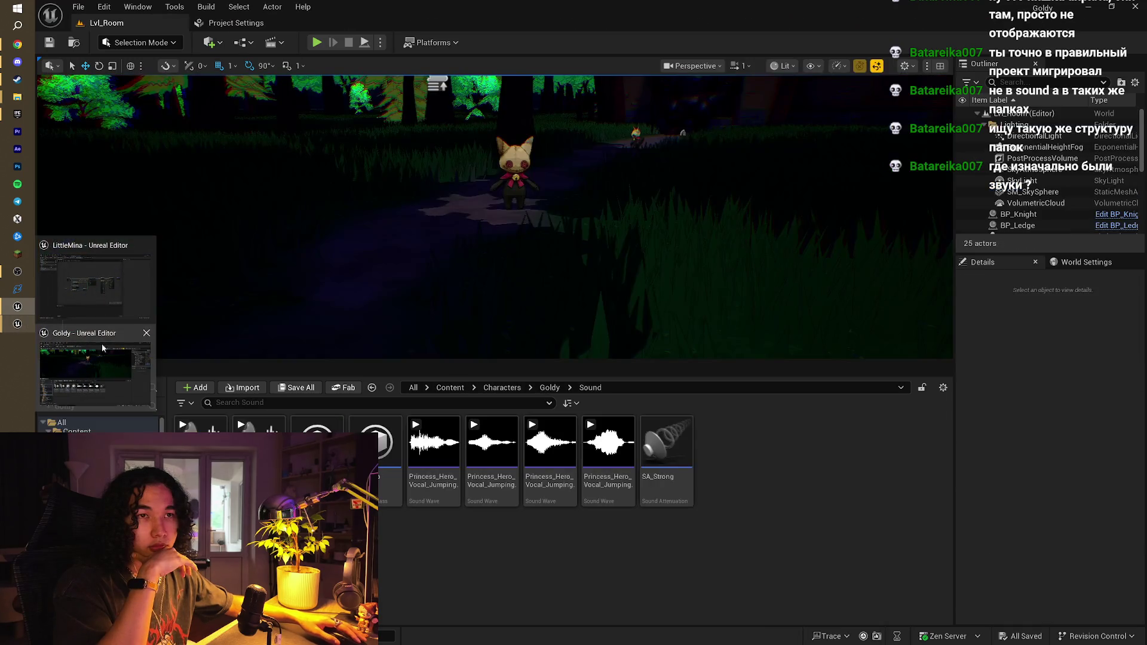
click(147, 335)
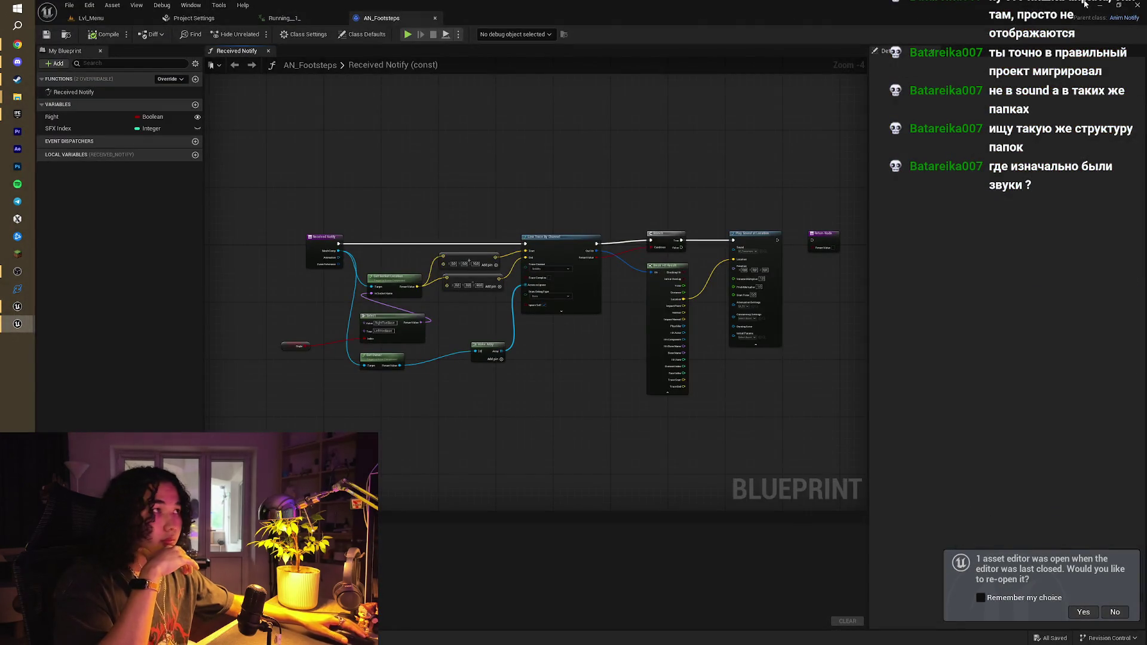
click(1098, 5)
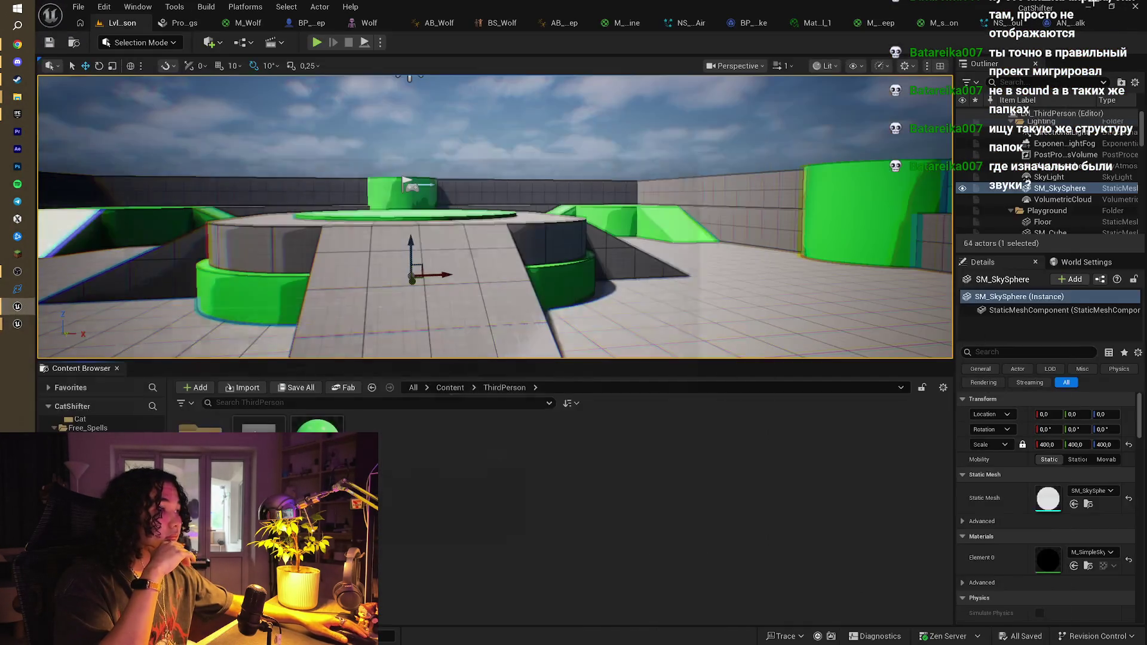
click(449, 388)
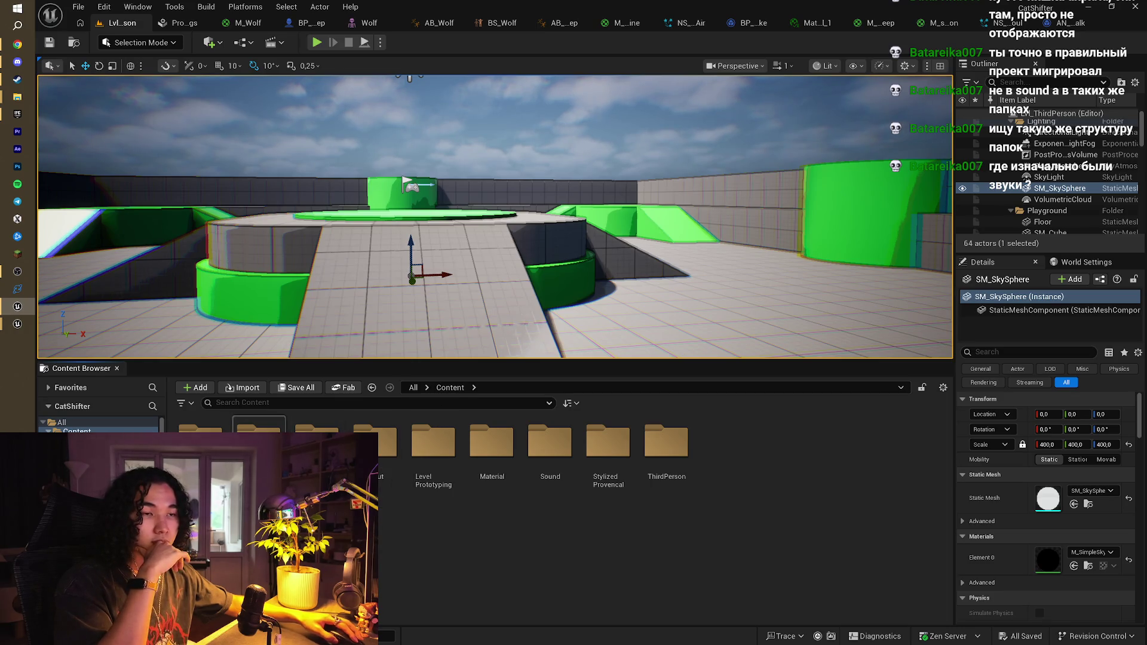
double_click(259, 442)
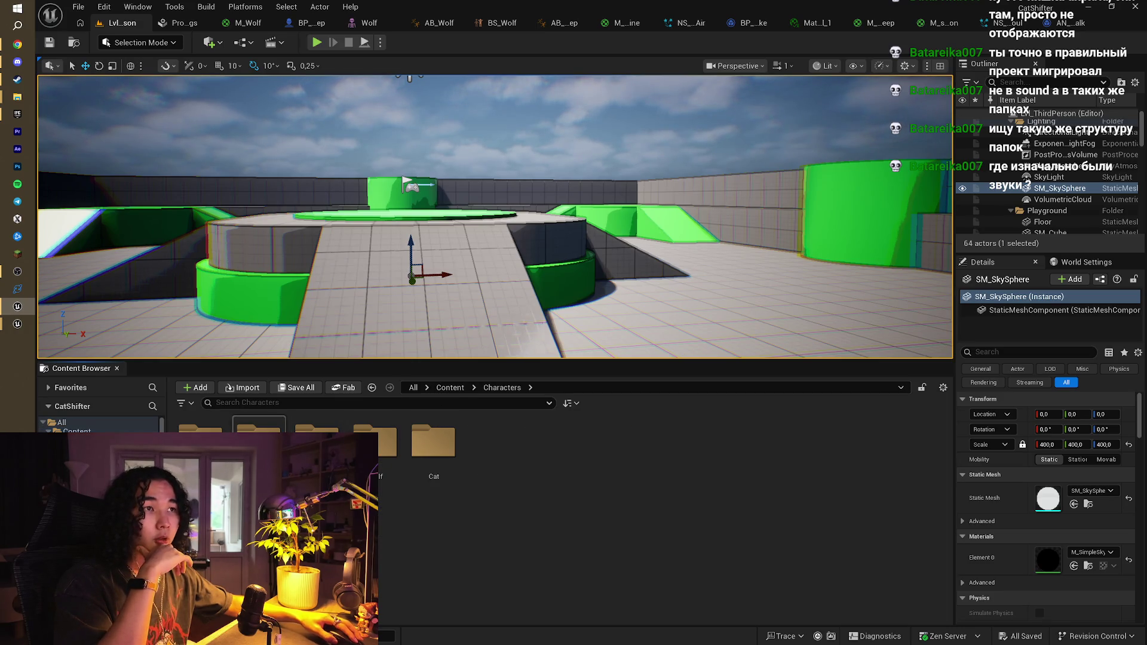
Open Goldy > Sound, select all five Chopper_foosteps sound waves, then step back with Alt+Left
double_click(200, 427)
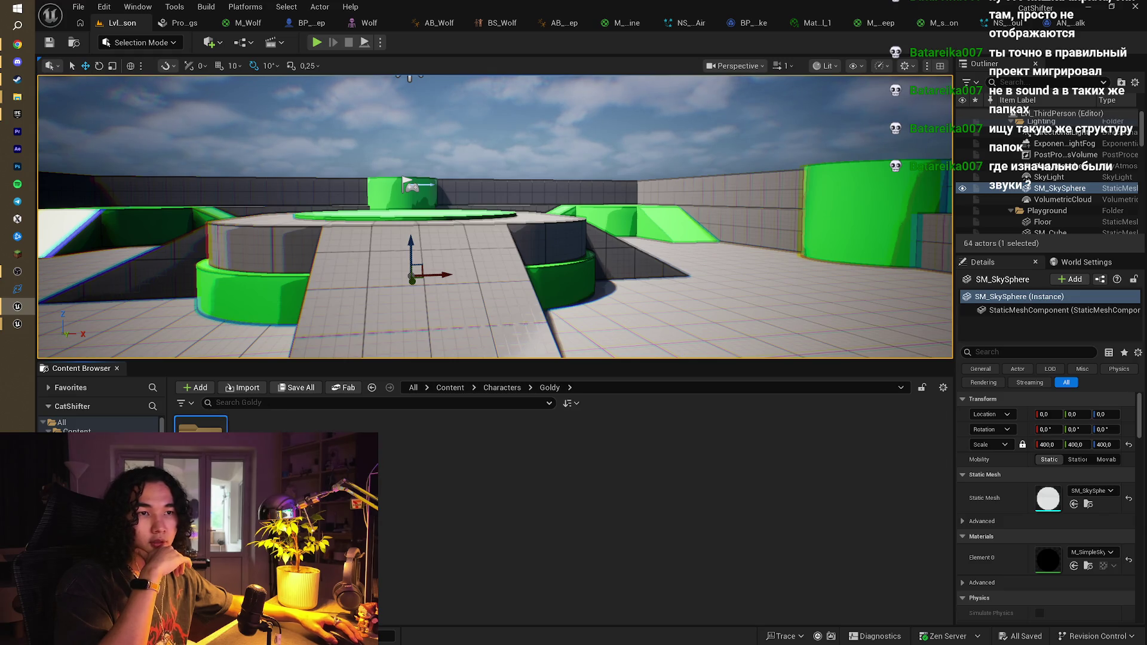
double_click(201, 427)
click(433, 454)
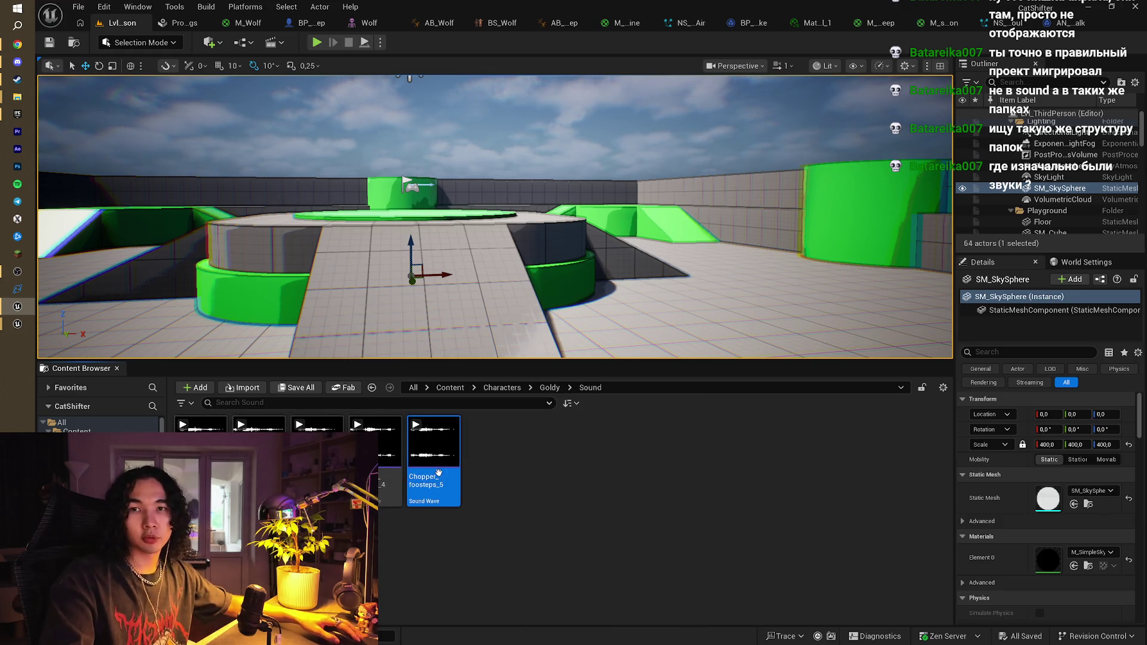
key(ctrl+a)
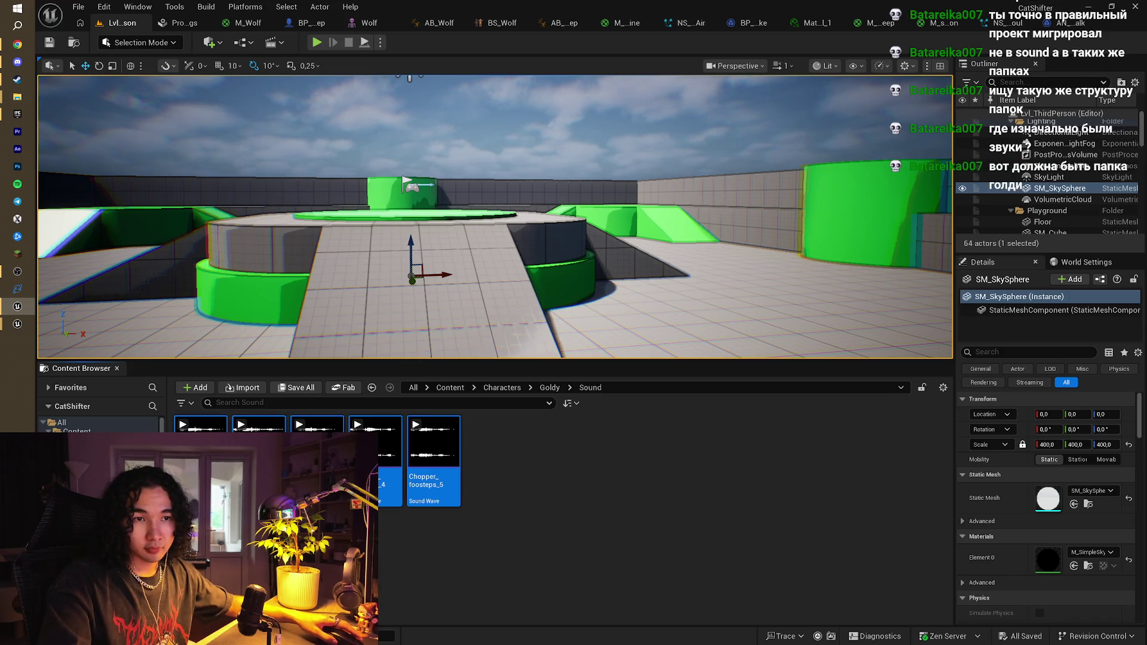
scroll(101, 424, down, 3)
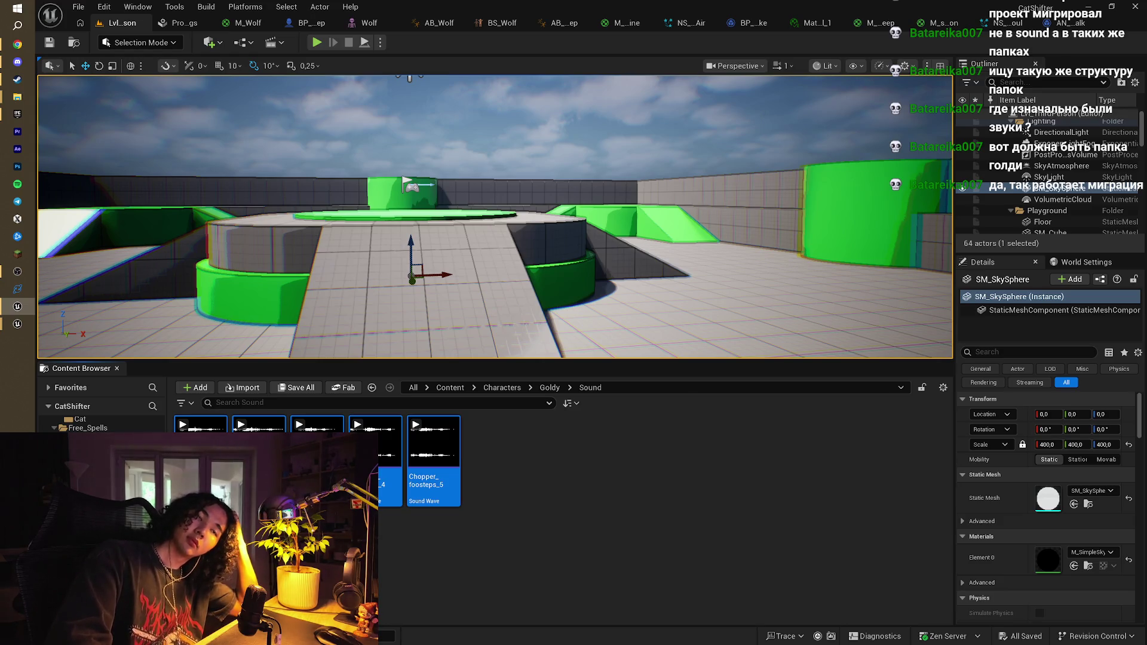
key(alt+Left)
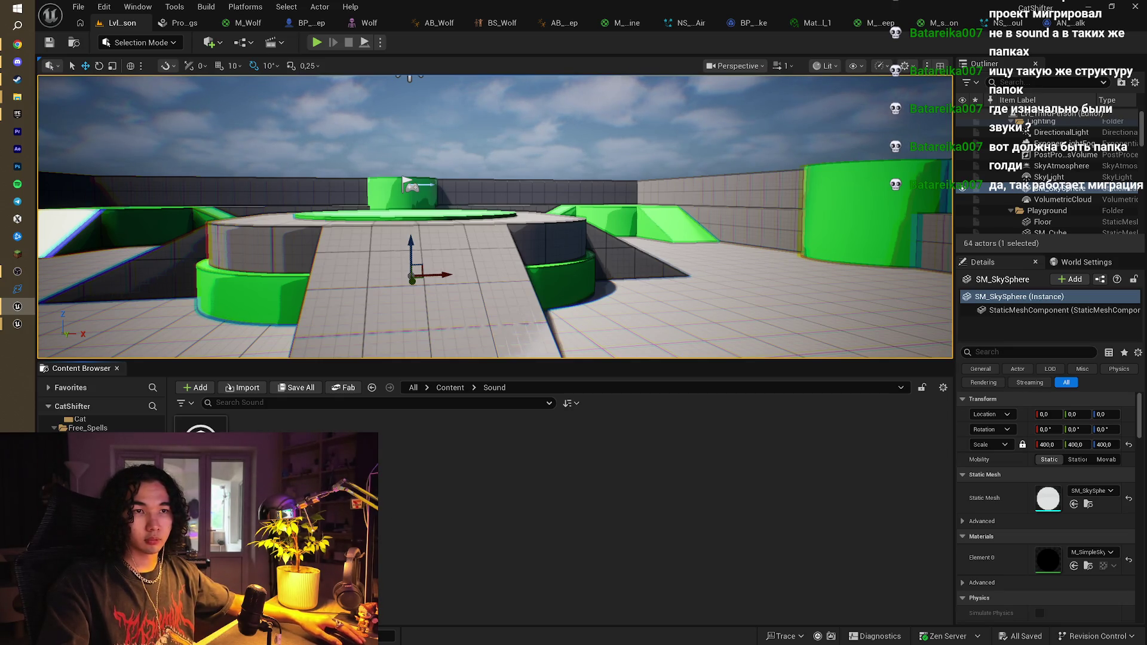
Open Goldy's Sound folder in the Goldy project's editor for comparison
mouse_move(26, 327)
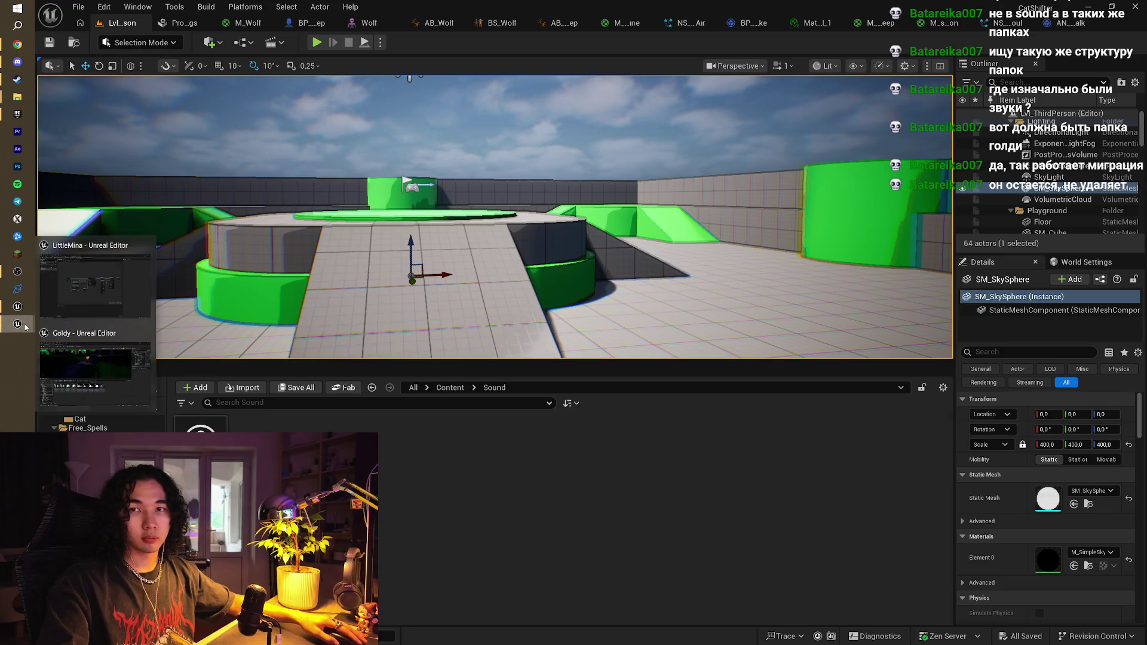
click(64, 372)
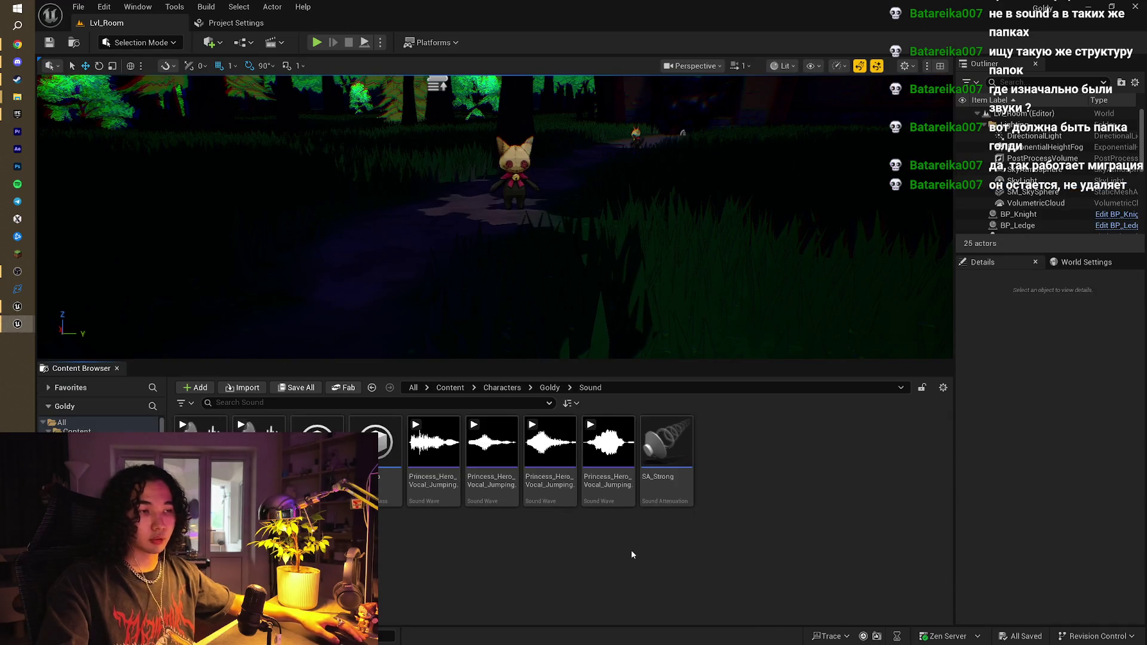
click(550, 387)
double_click(385, 445)
click(492, 387)
click(880, 474)
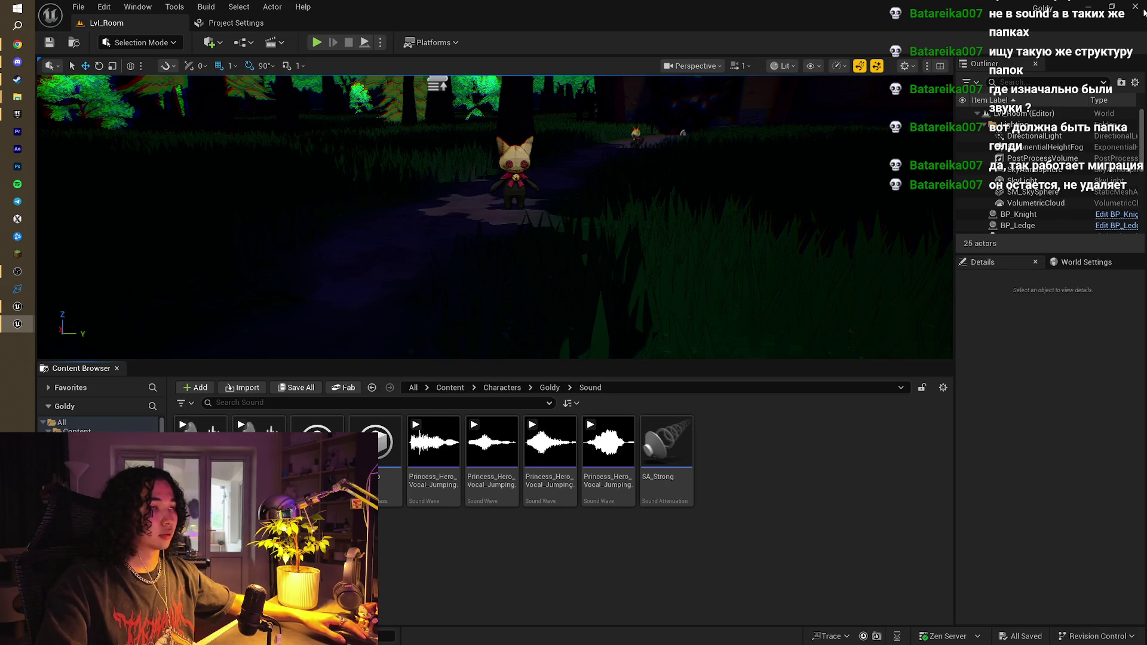
Switch back to CatShifter and go up to its Content folder
key(alt+Tab)
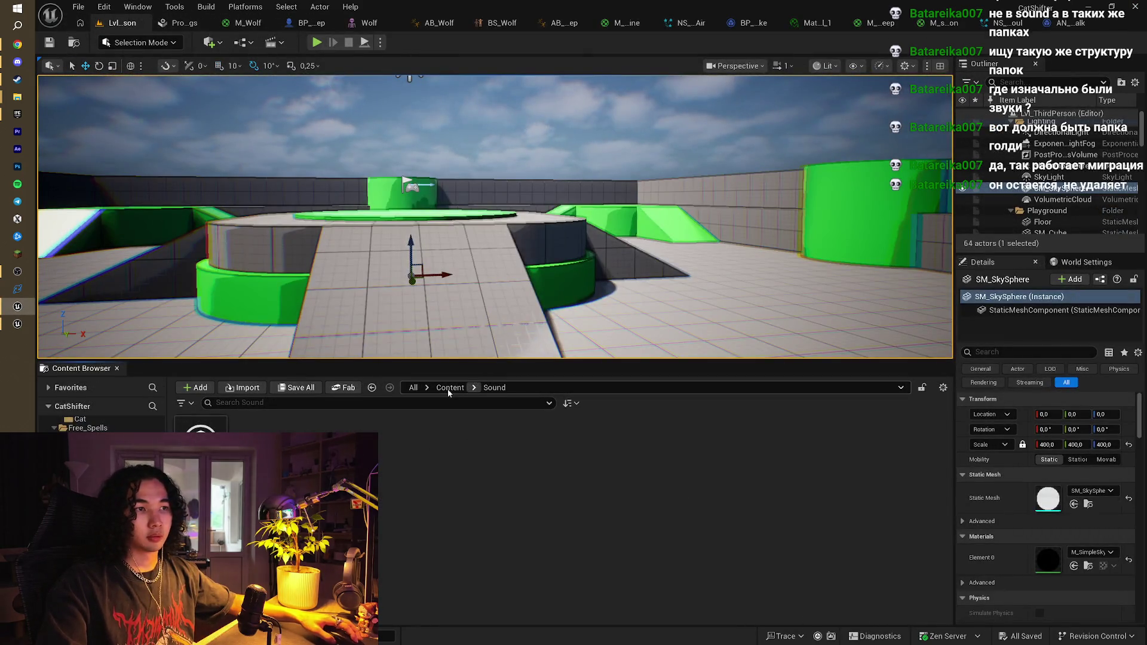
click(448, 388)
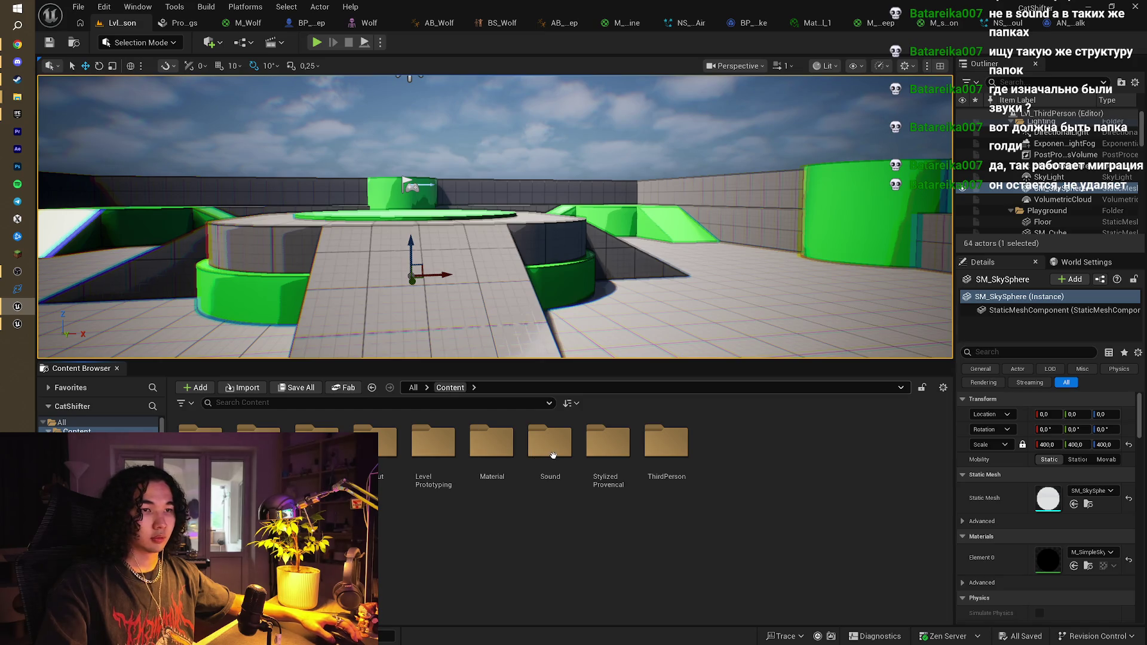
click(267, 428)
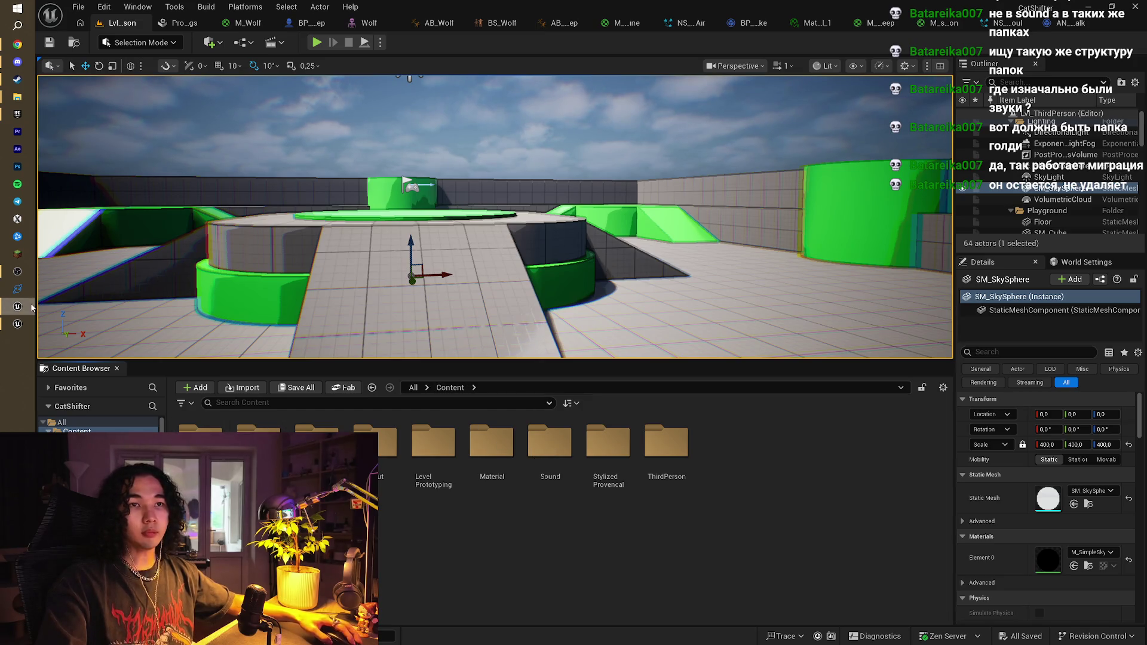
Glance at LittleMina's footsteps notify graph, then select Characters in CatShifter's Content
mouse_move(17, 325)
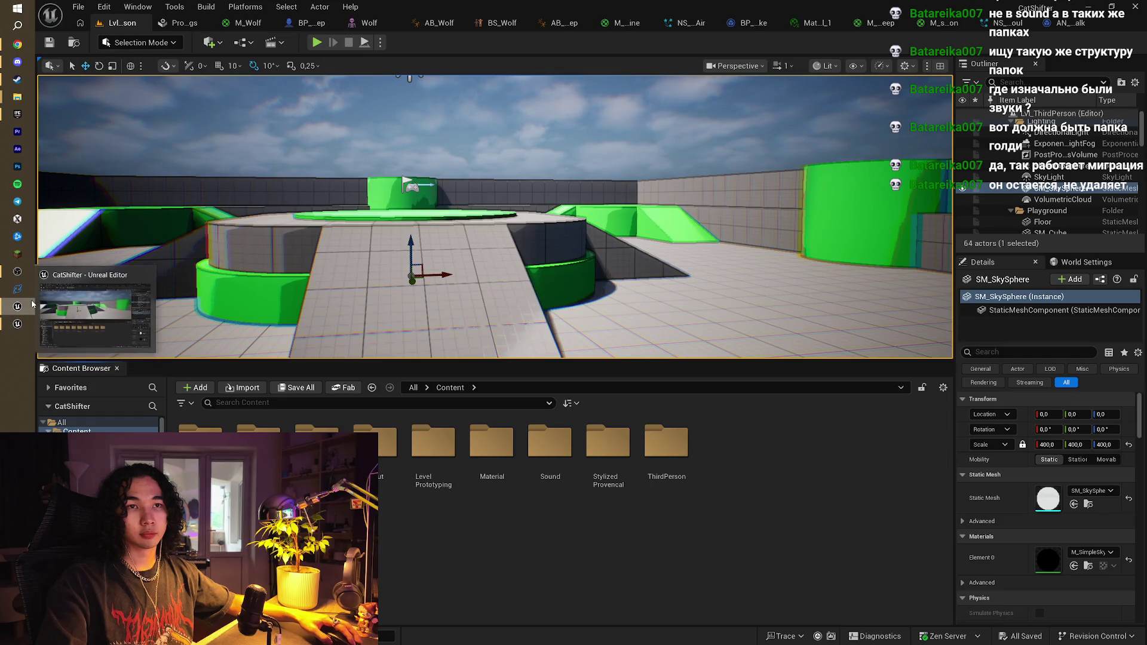
click(14, 325)
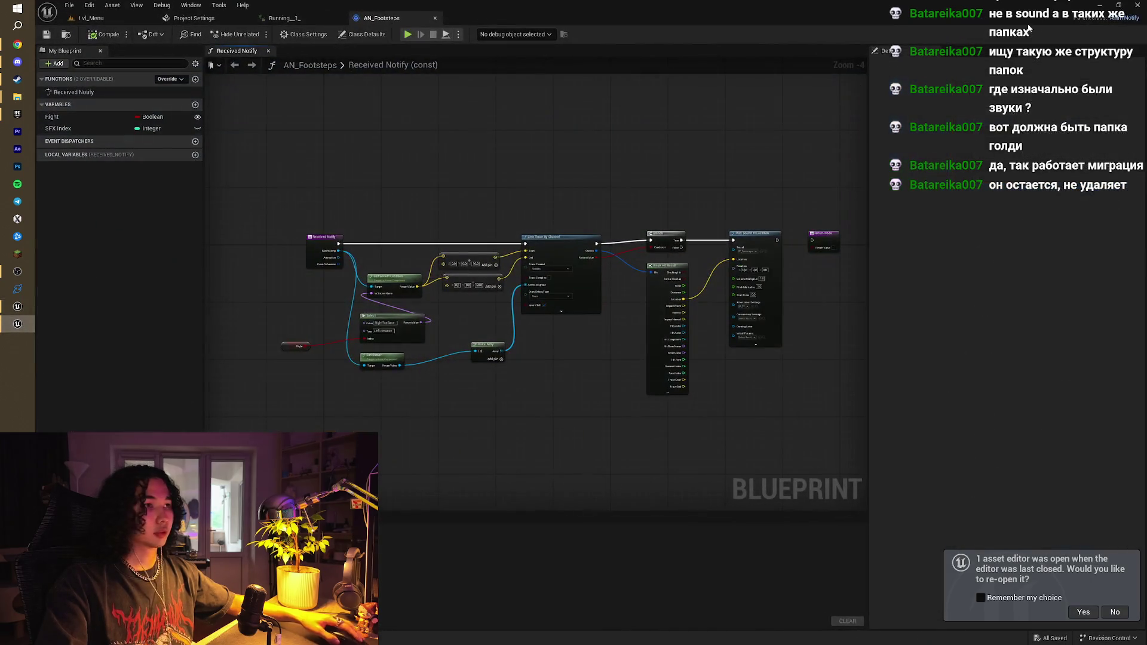
drag(652, 171, 578, 202)
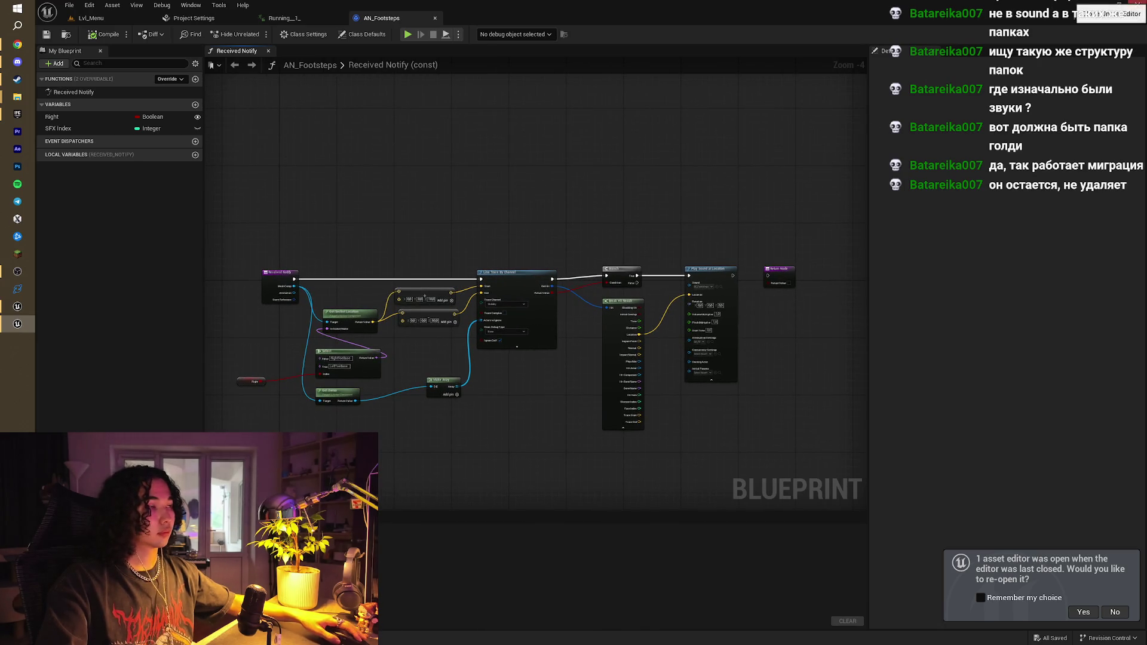
click(20, 307)
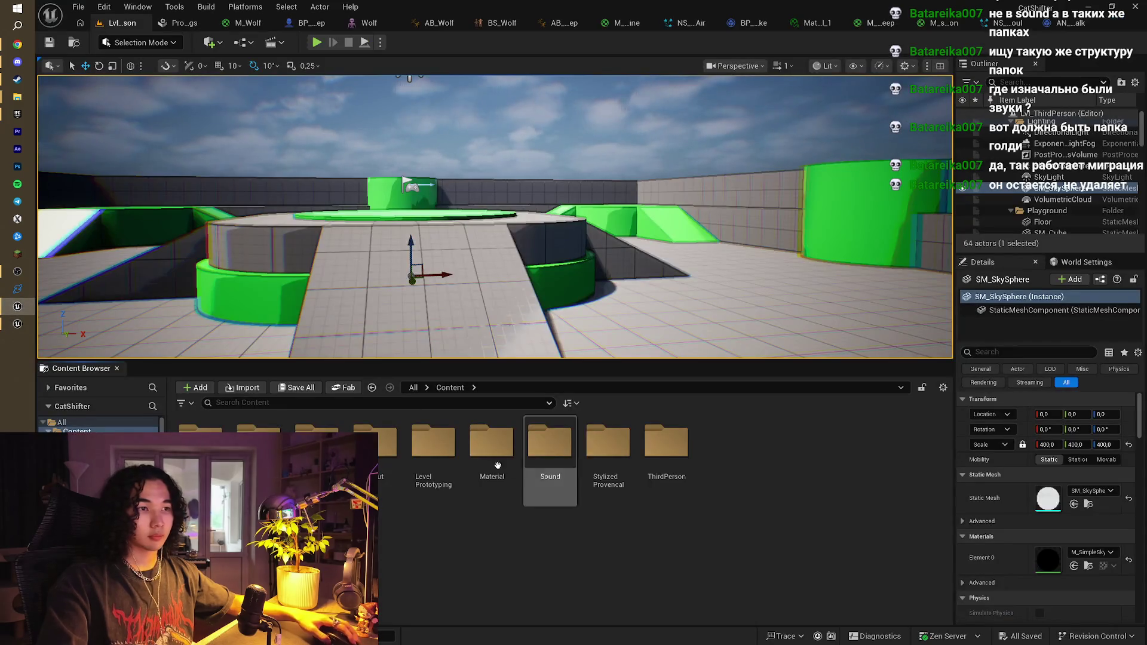
click(608, 454)
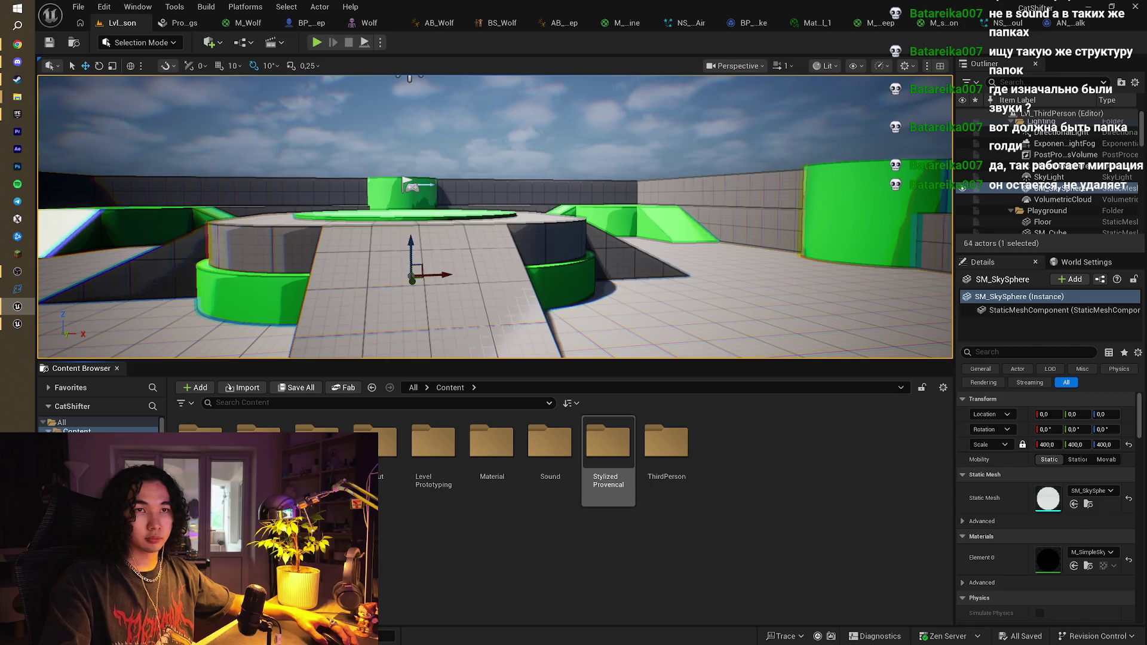
click(259, 445)
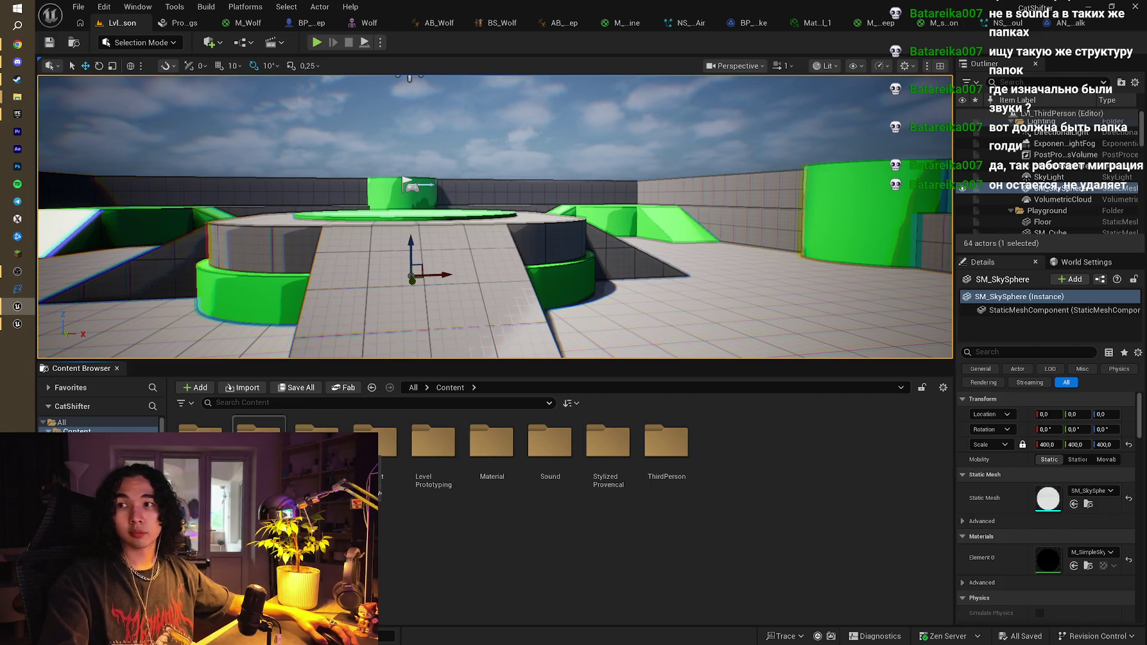
Open Characters > Goldy > Sound, closing the other Unreal Editor window along the way
double_click(258, 445)
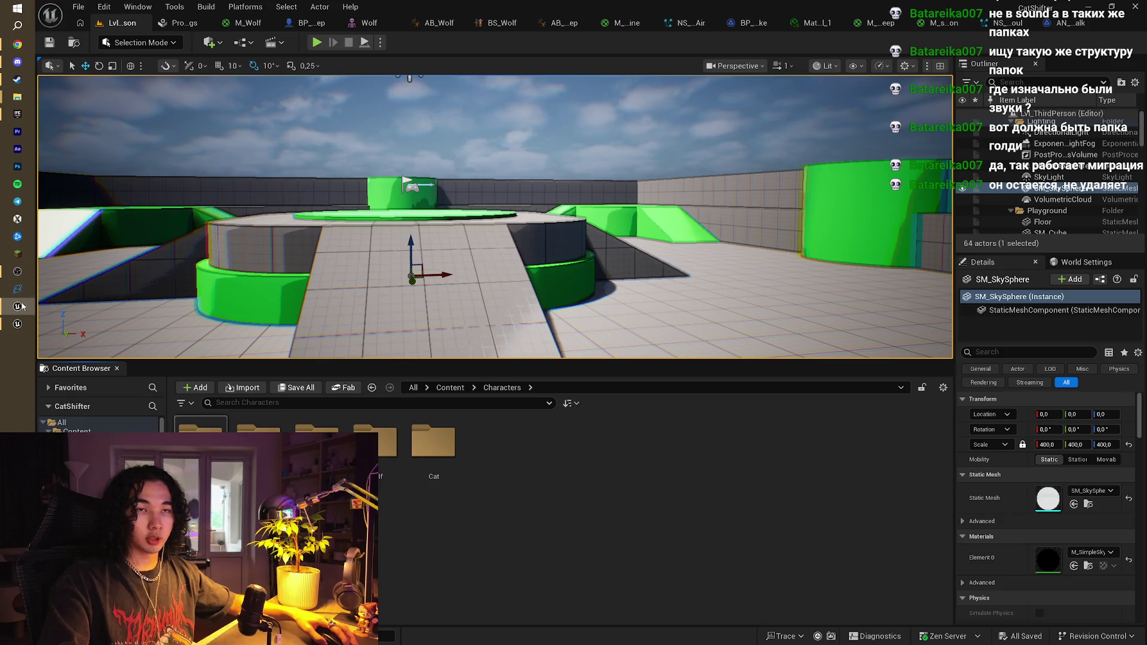
click(153, 289)
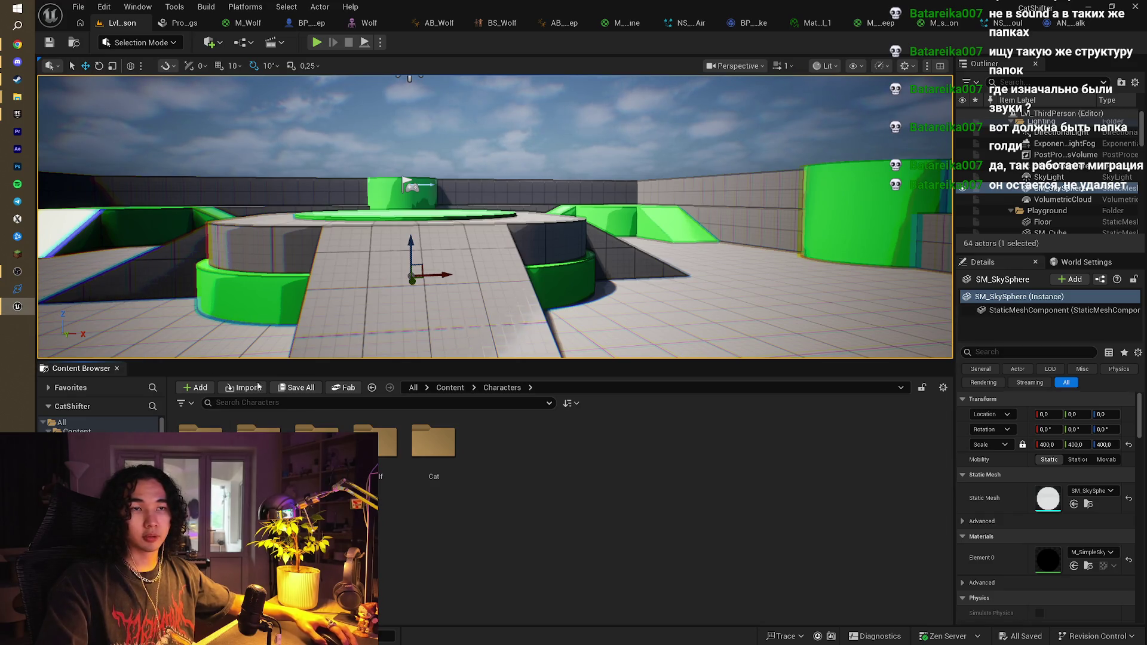
double_click(200, 442)
double_click(200, 442)
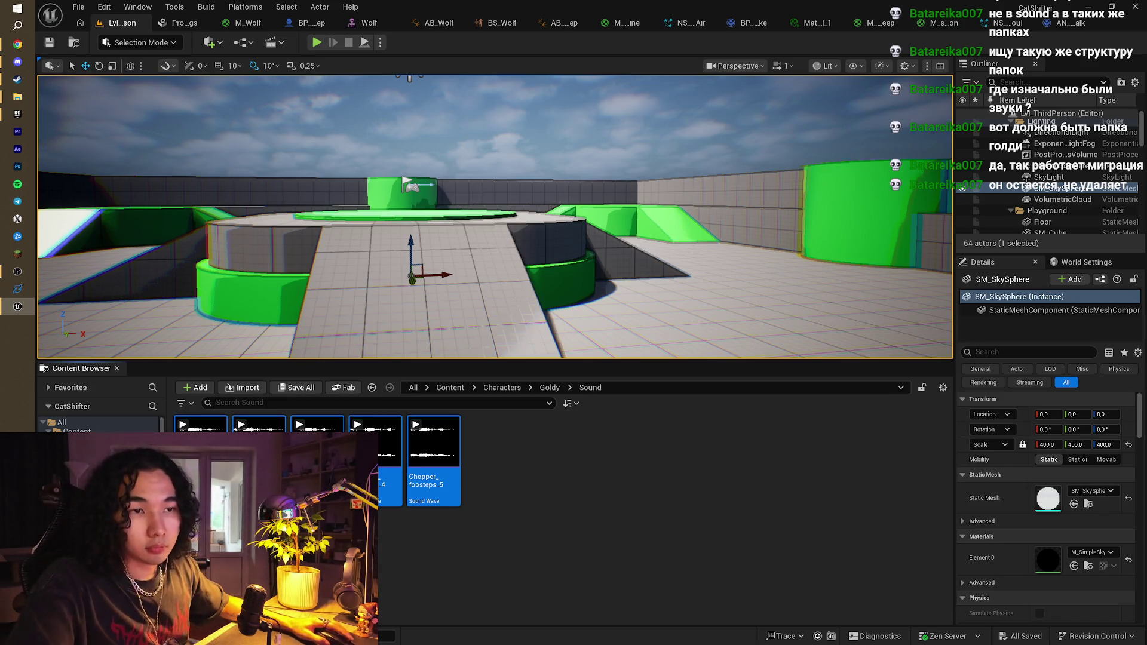
Briefly bring up the Epic Games Launcher, then return and deselect the sound assets
click(18, 113)
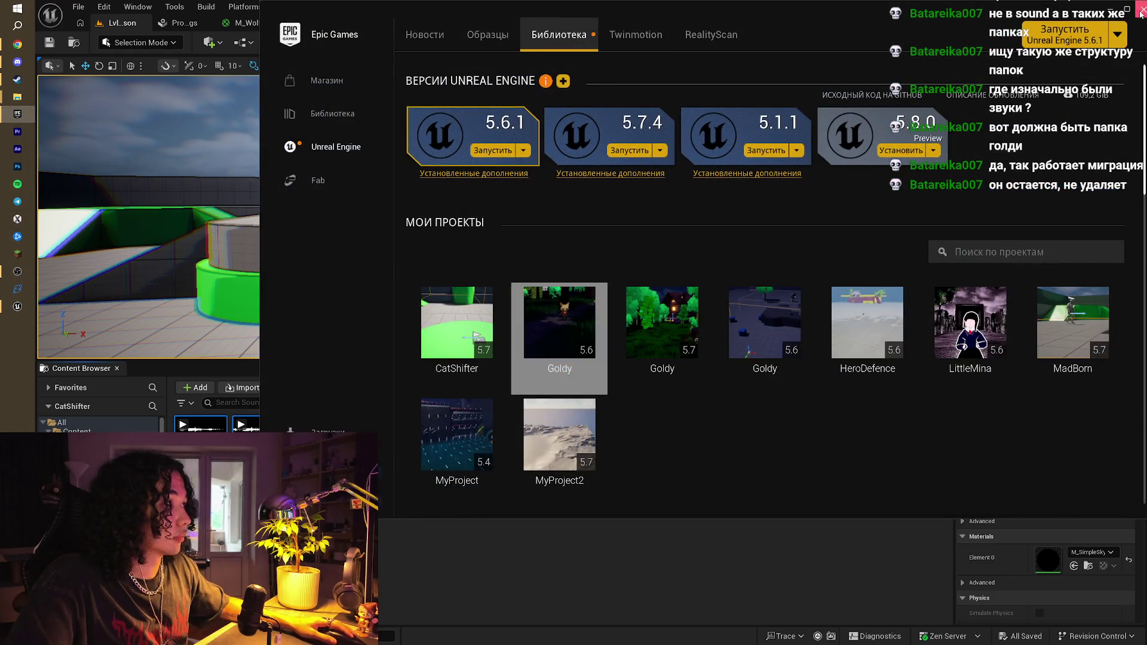
click(568, 503)
click(568, 502)
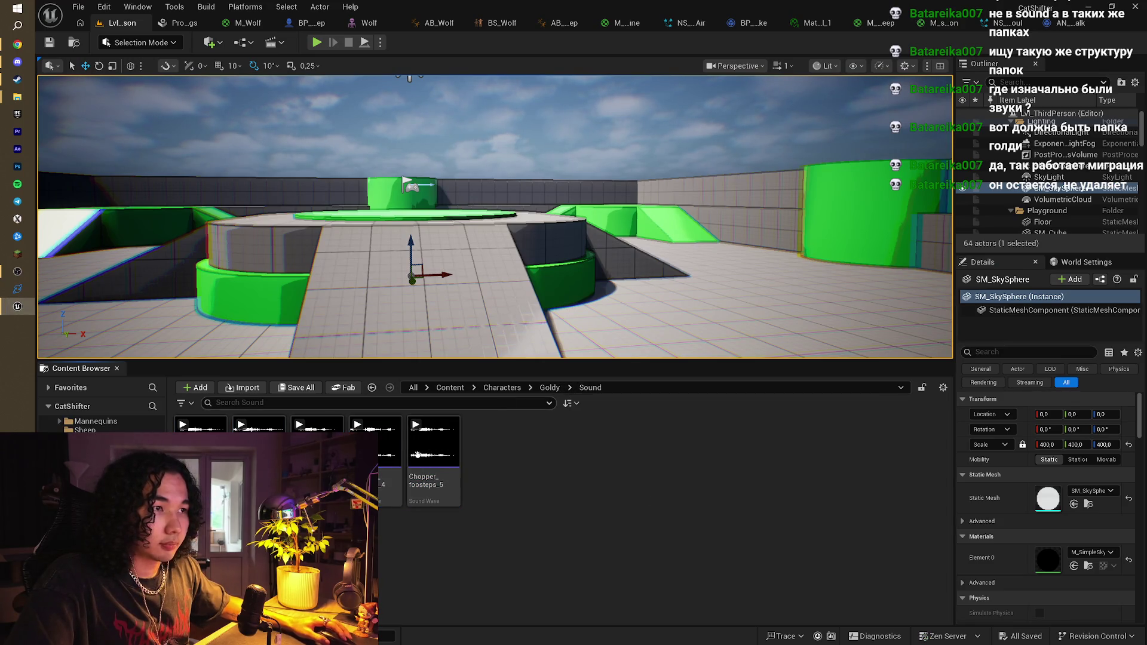
Select Chopper_foosteps_5, then select all the Goldy sound waves in the Content Browser
scroll(89, 424, up, 3)
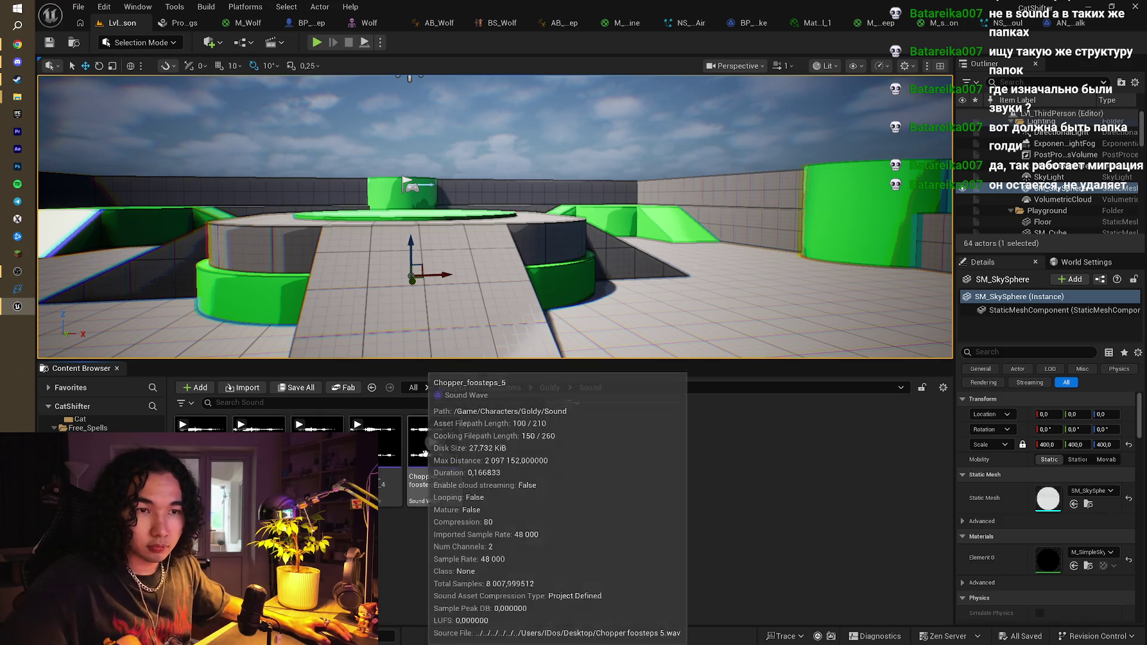
click(431, 465)
key(ctrl+a)
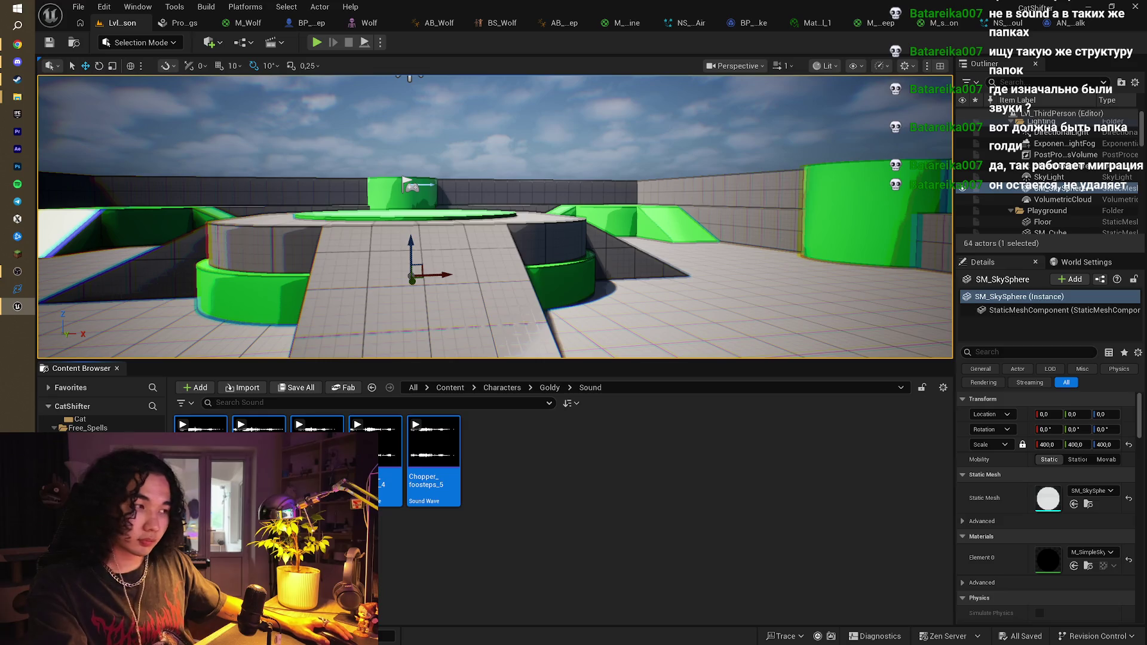
right_click(574, 257)
click(545, 533)
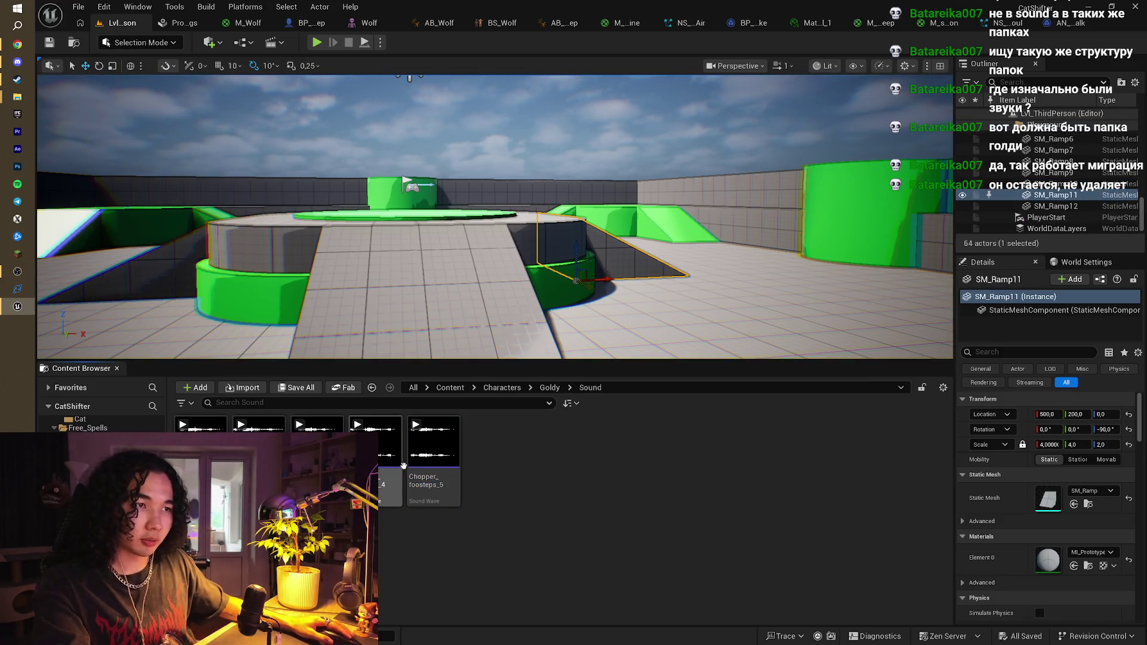
click(432, 460)
Bring Chrome to the front, switch to the Twitch tab, and open a new tab
mouse_move(17, 79)
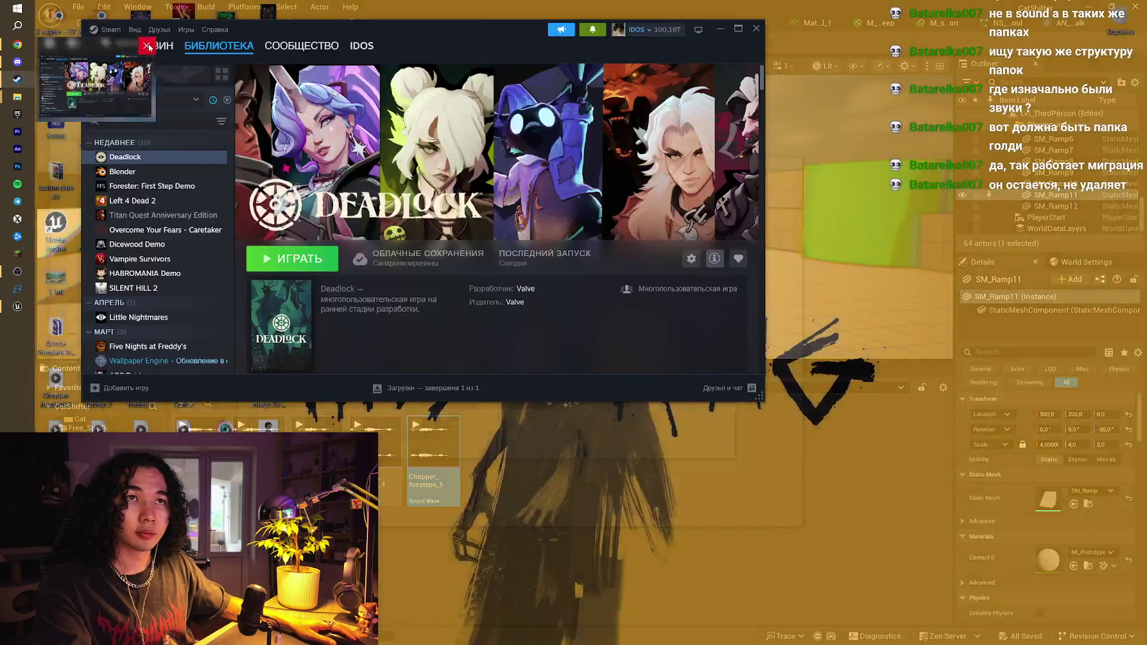
click(149, 47)
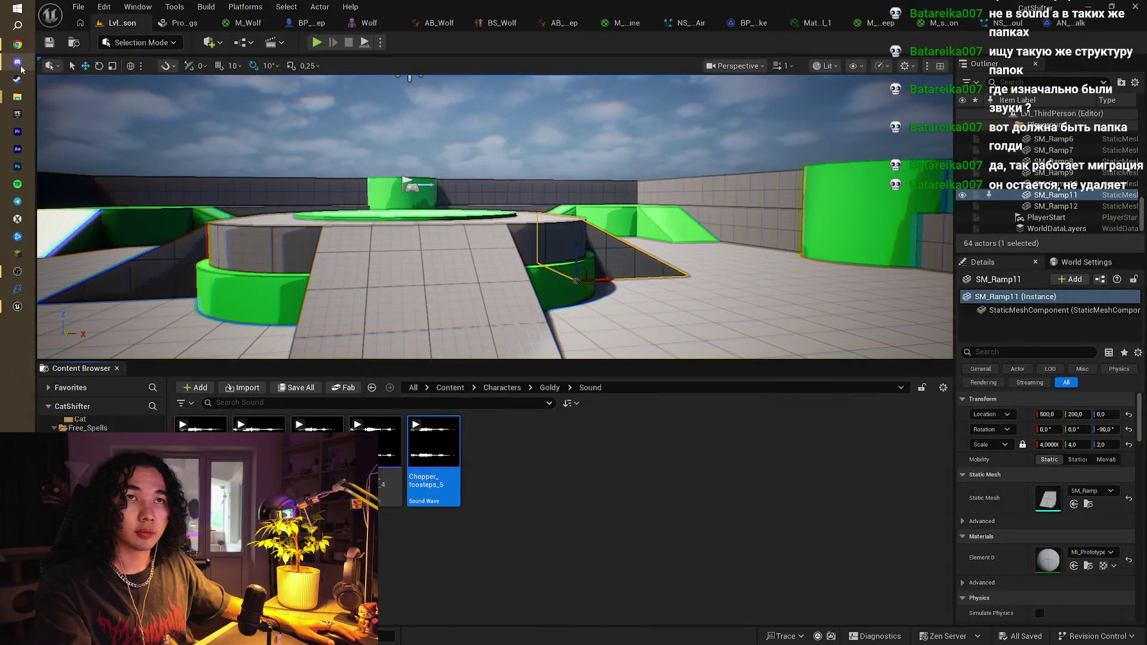
click(146, 28)
click(18, 44)
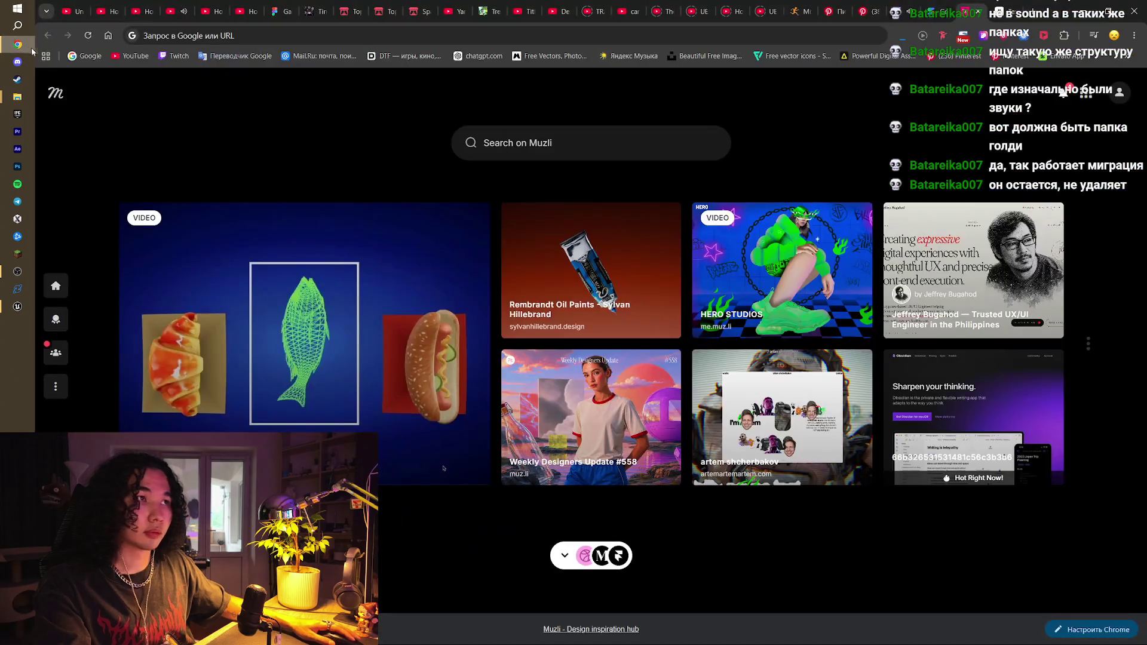
click(900, 11)
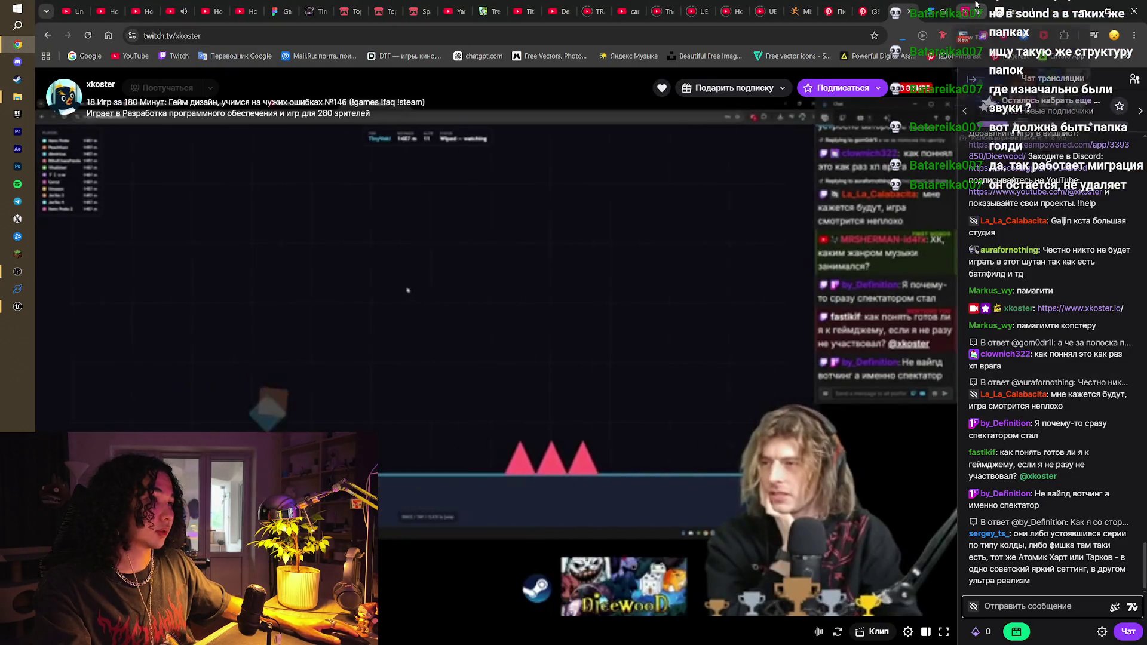
click(975, 3)
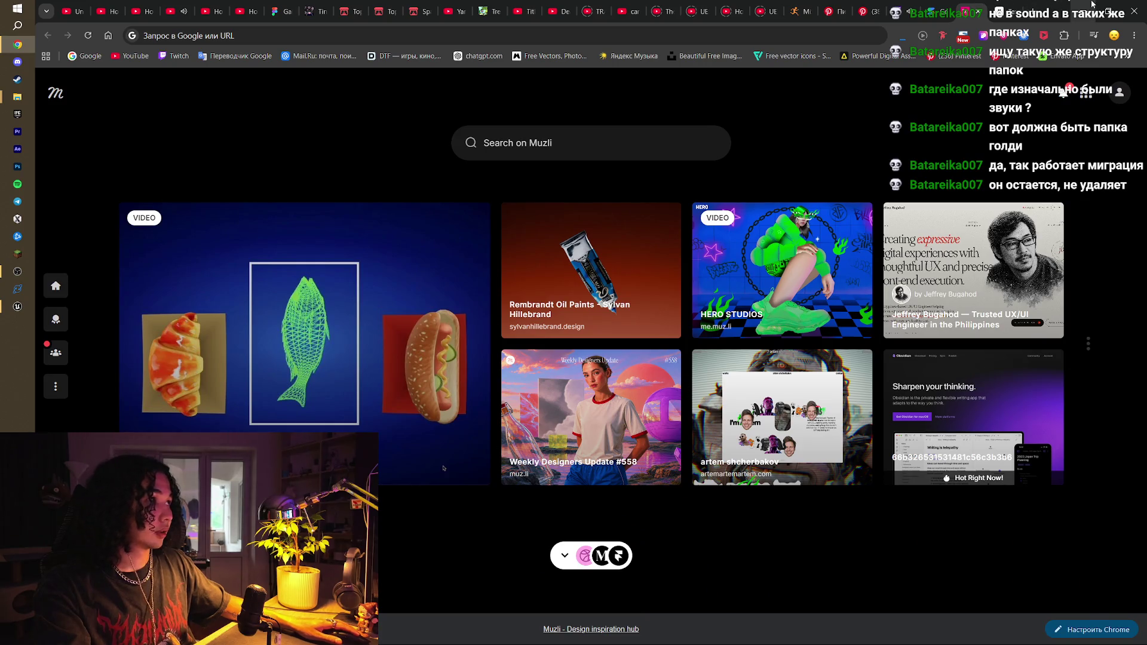
Back in the editor, select then deselect the five sound assets and bring up Task Manager
click(1083, 10)
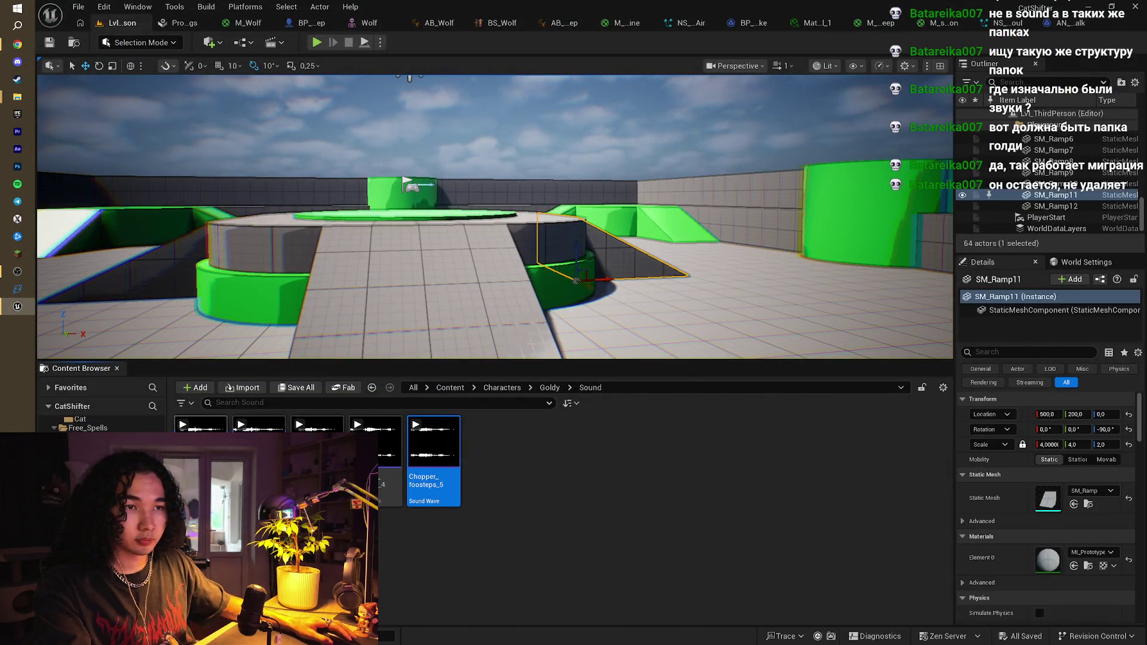
key(ctrl+a)
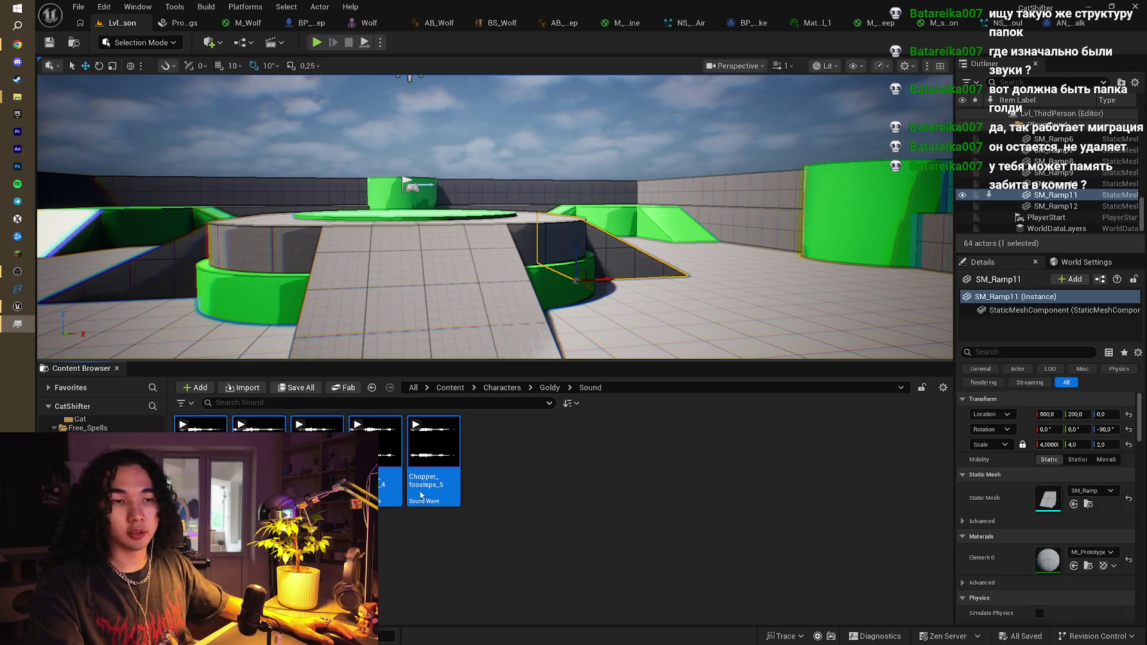
click(598, 507)
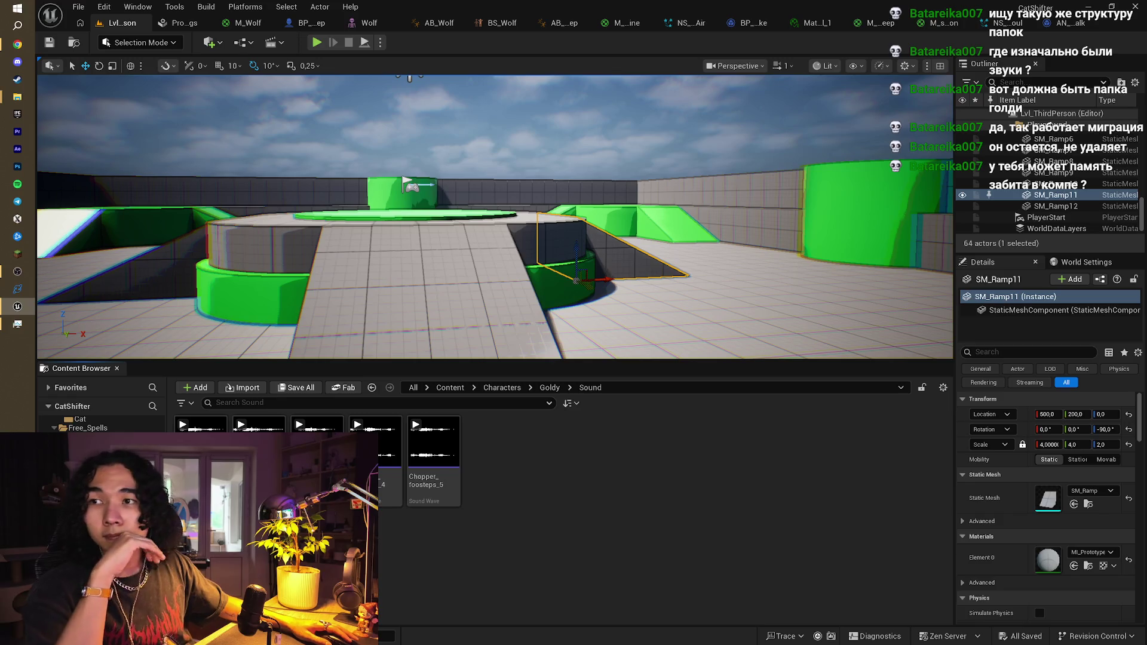
key(alt+Tab)
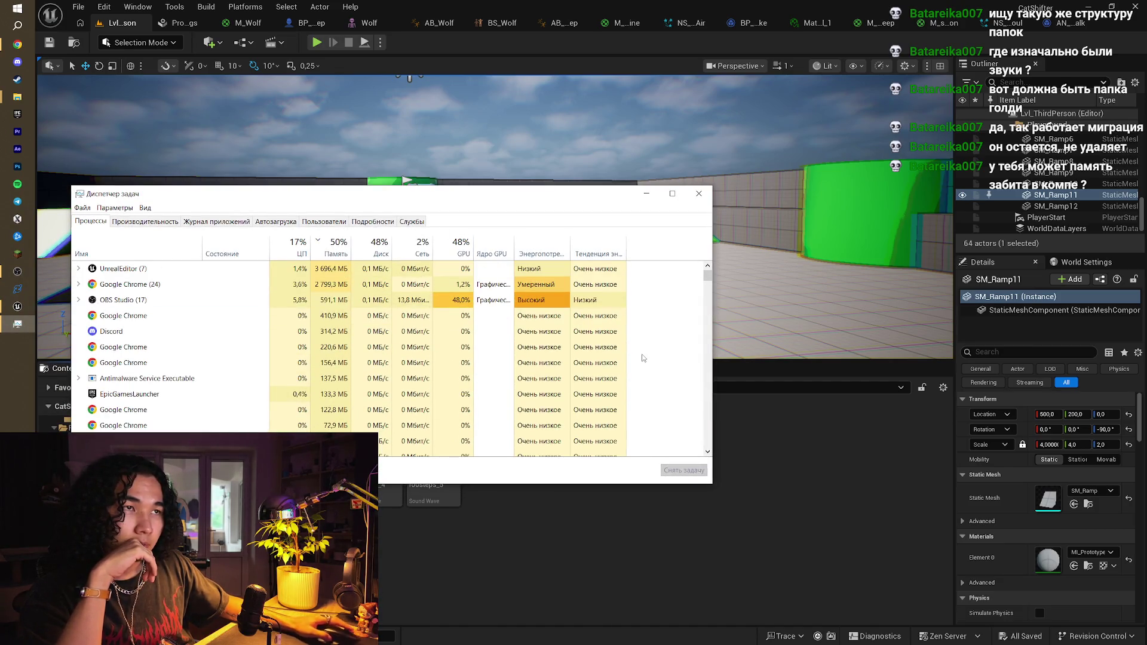
Bring the Local Disk (C:) folder window forward, switch it to This PC, and minimize it
scroll(647, 356, down, 3)
scroll(682, 323, up, 3)
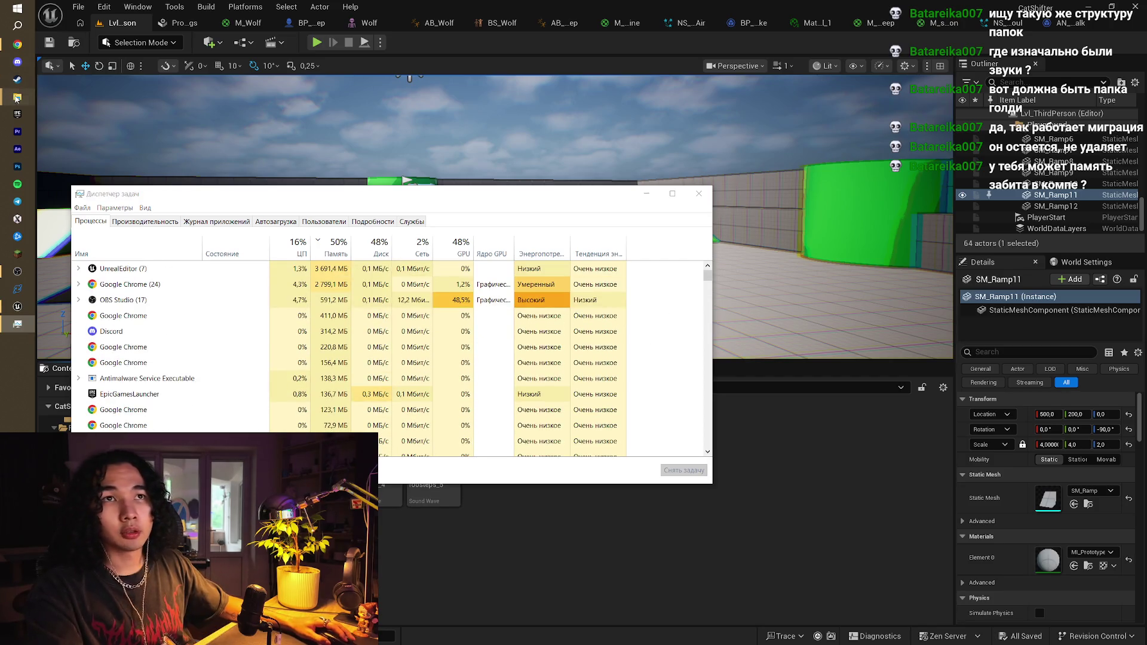
mouse_move(17, 98)
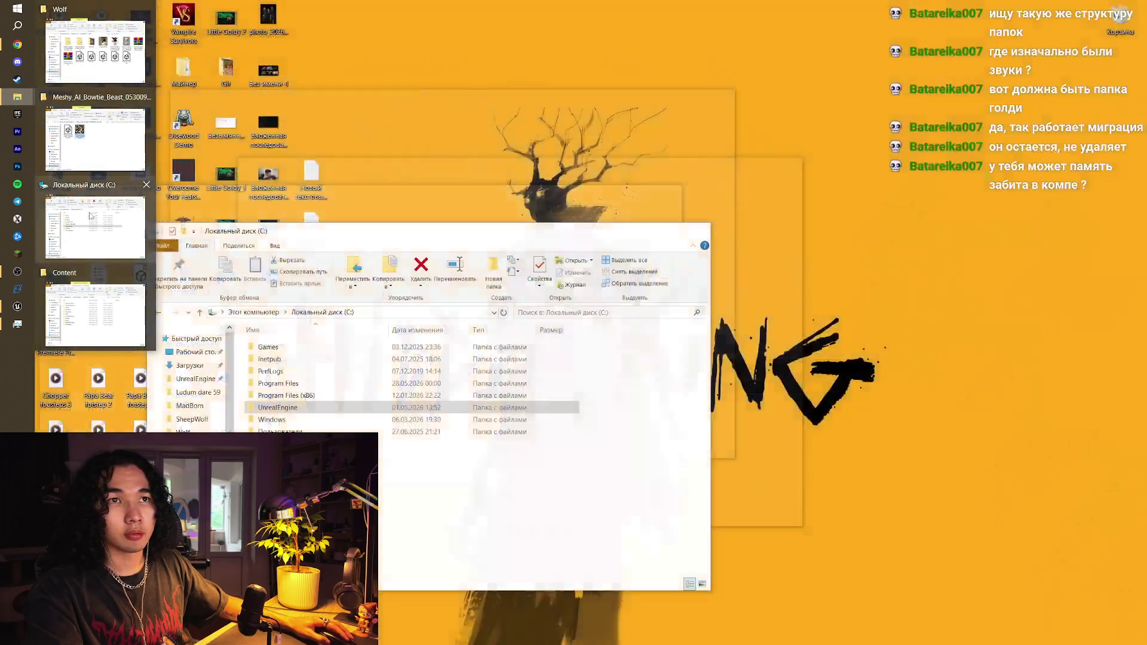
click(88, 218)
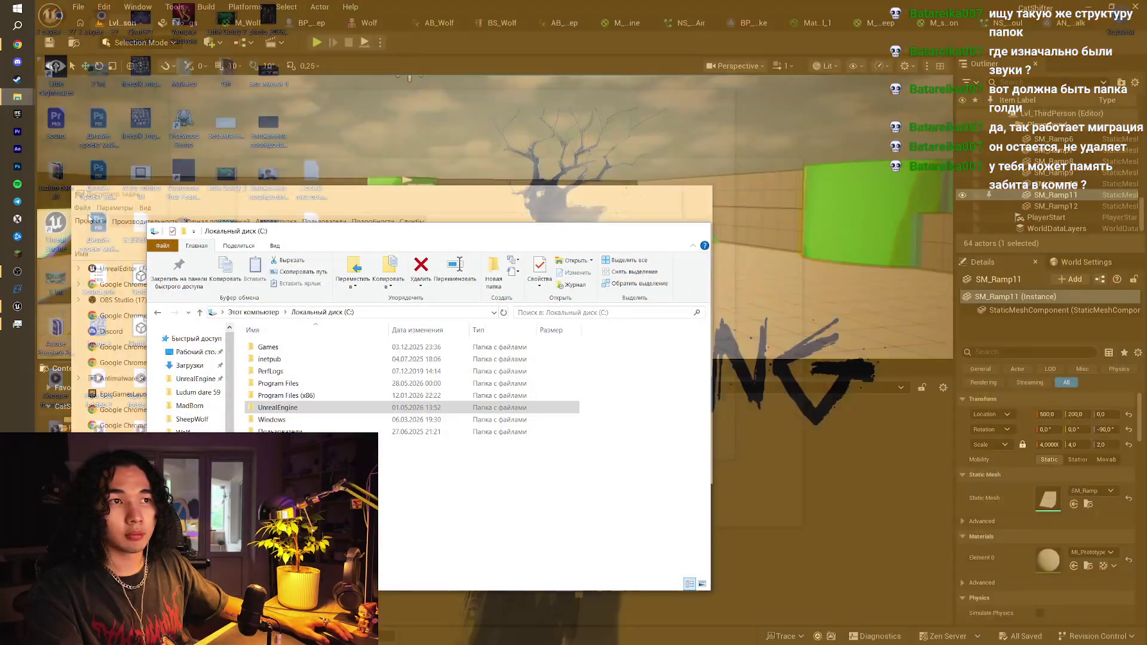
click(245, 312)
drag(313, 235, 297, 243)
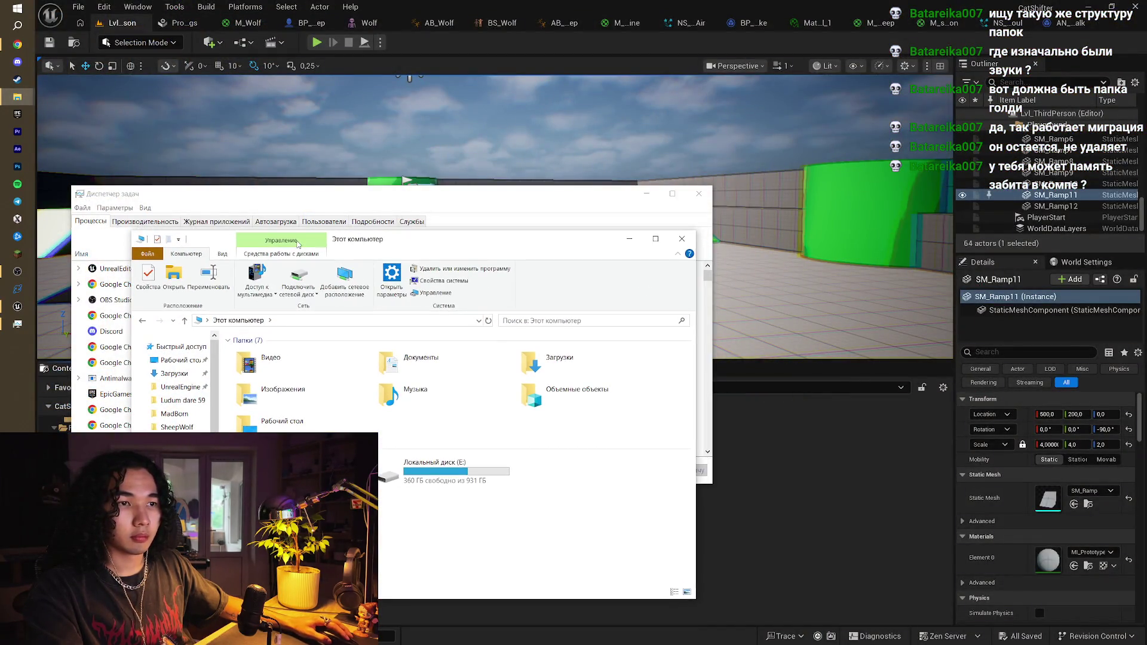
click(629, 238)
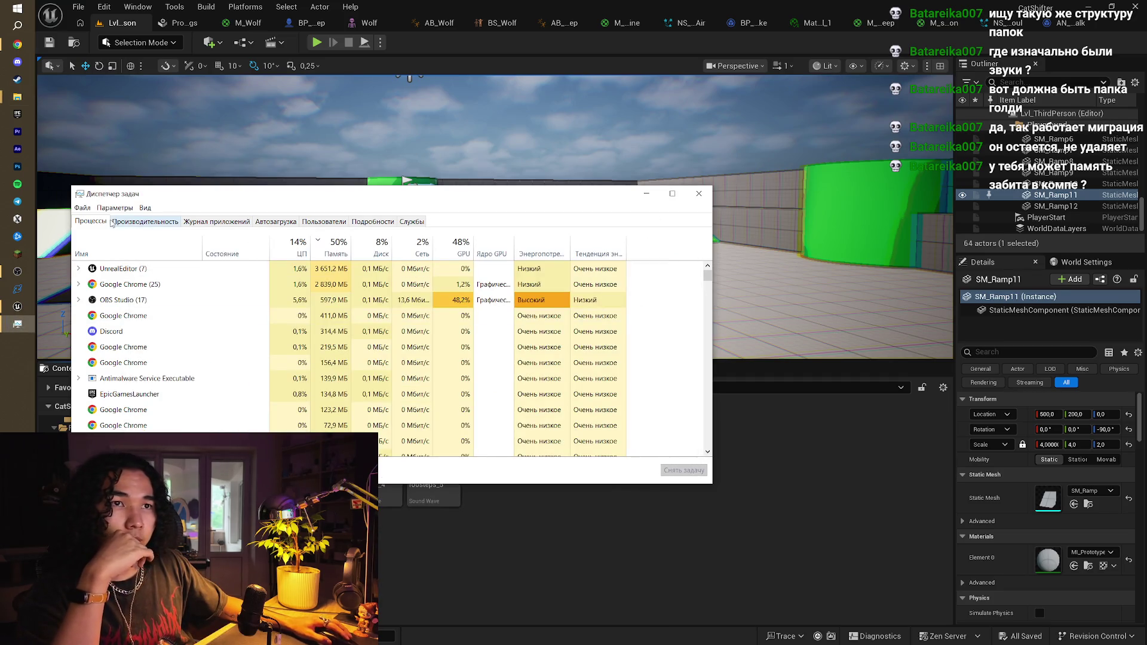
View memory usage on the Performance tab, return to Processes, and minimize Task Manager
click(148, 223)
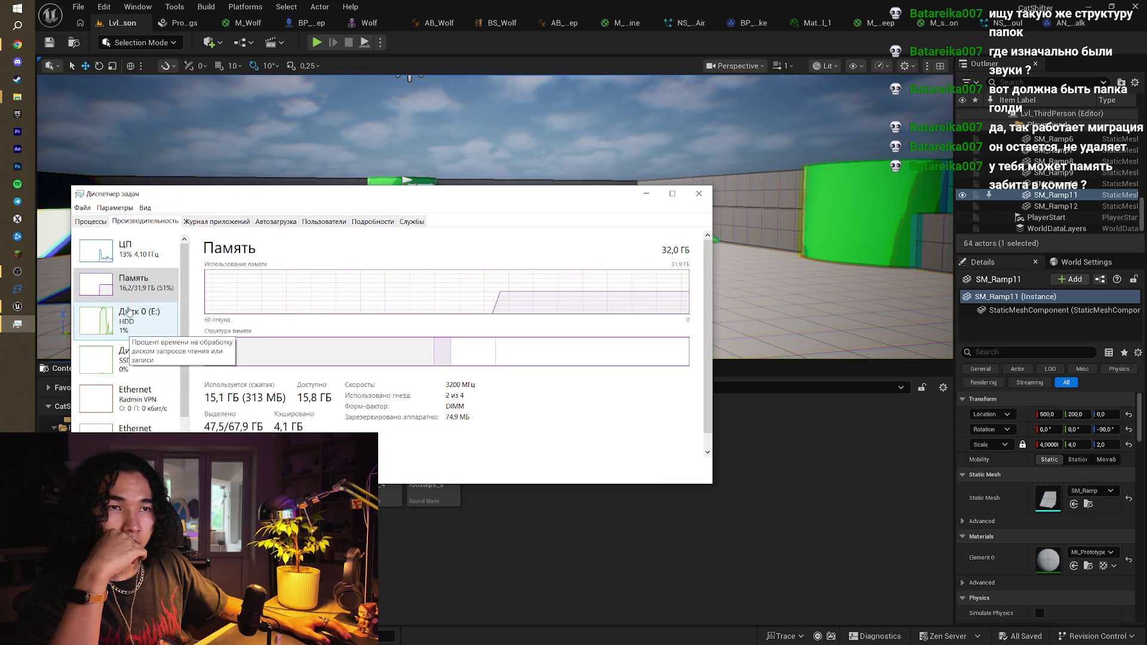
click(99, 220)
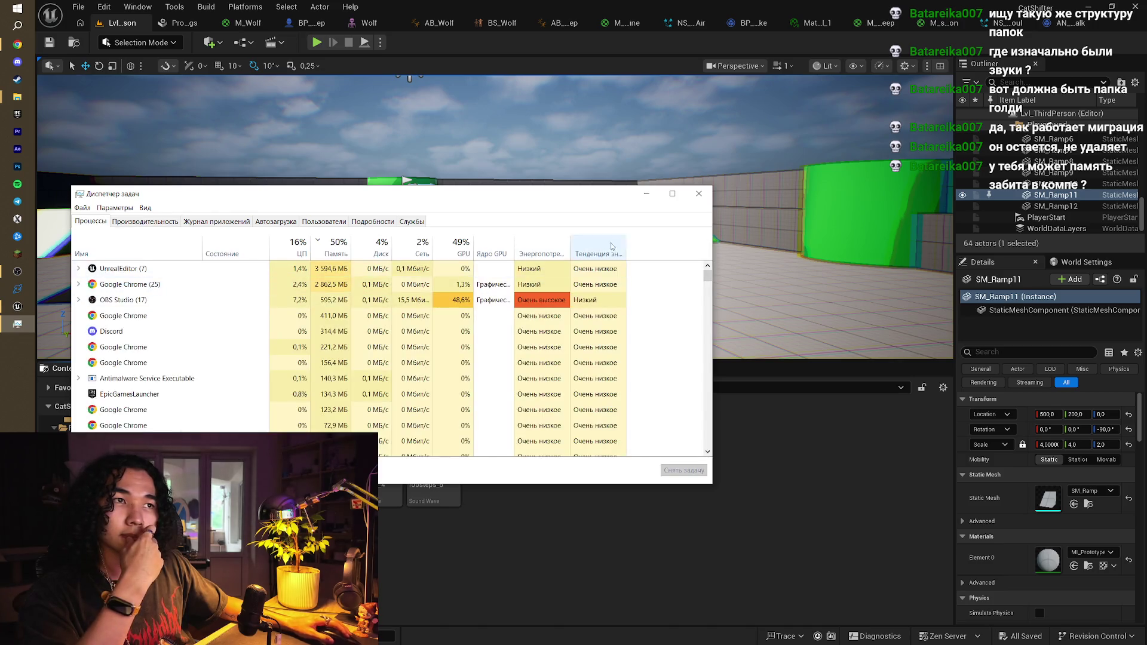
click(646, 194)
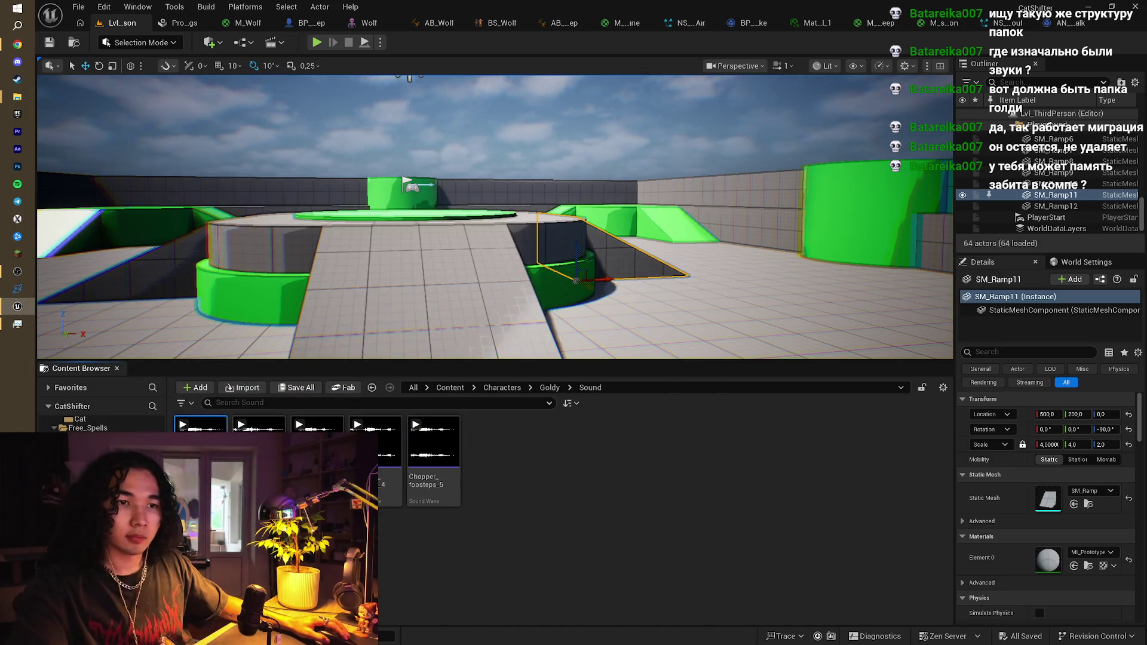
key(ctrl+a)
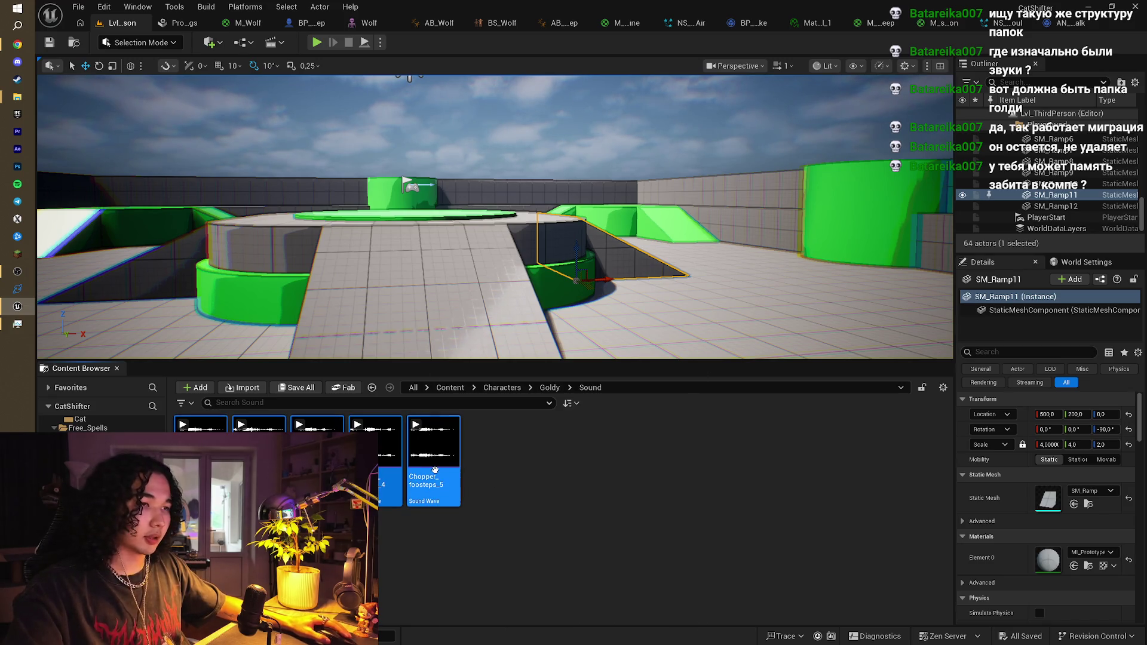
Create an Audio > Sound Cue named SC_SheepWalk beside the Chopper_foosteps waves and save all
right_click(434, 470)
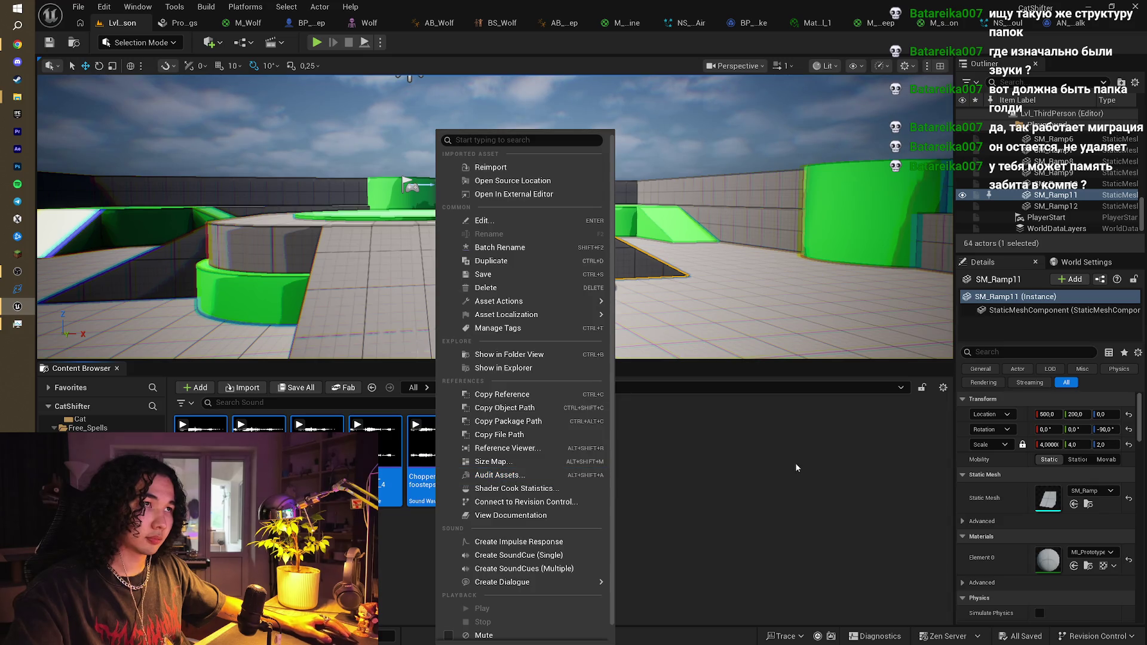
click(552, 465)
right_click(540, 464)
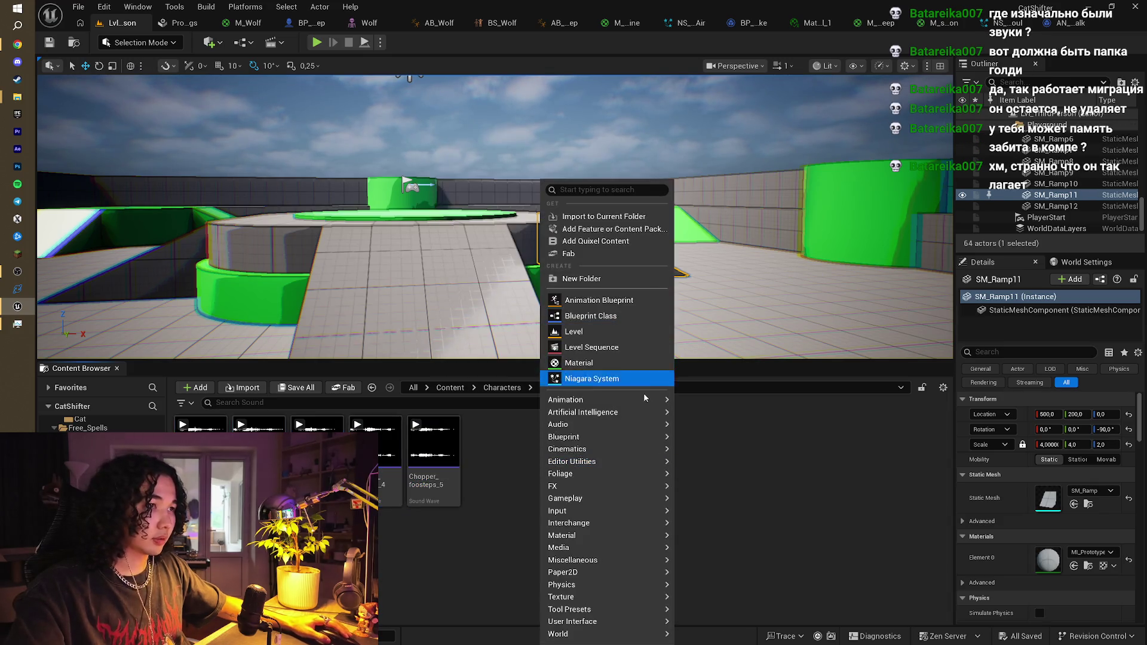
mouse_move(659, 428)
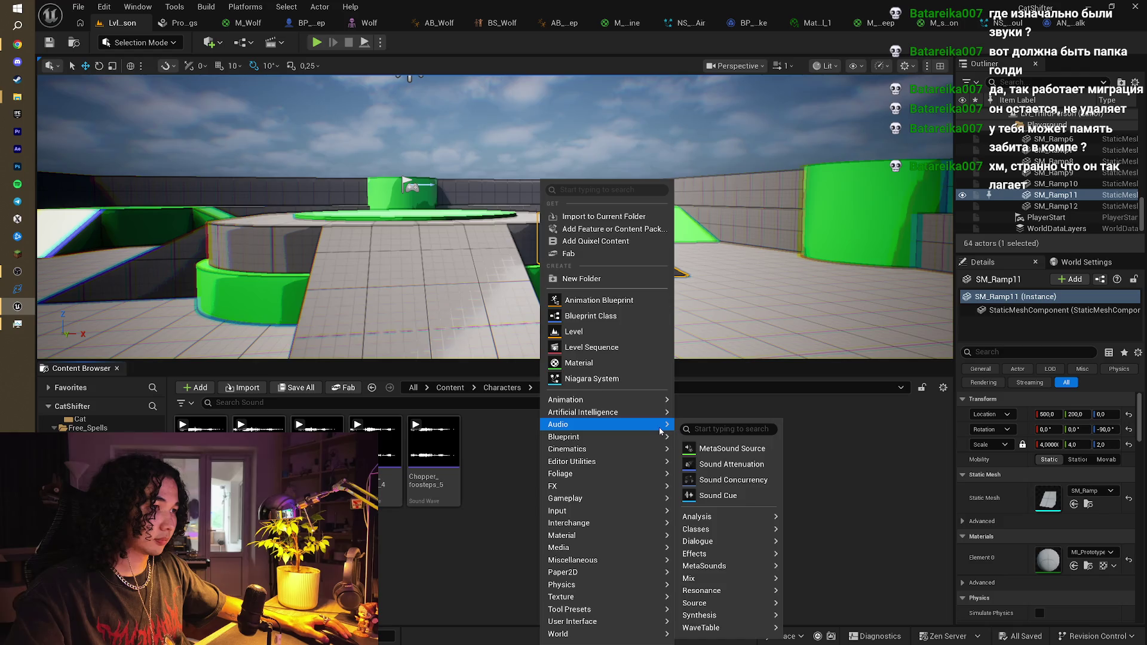
click(723, 497)
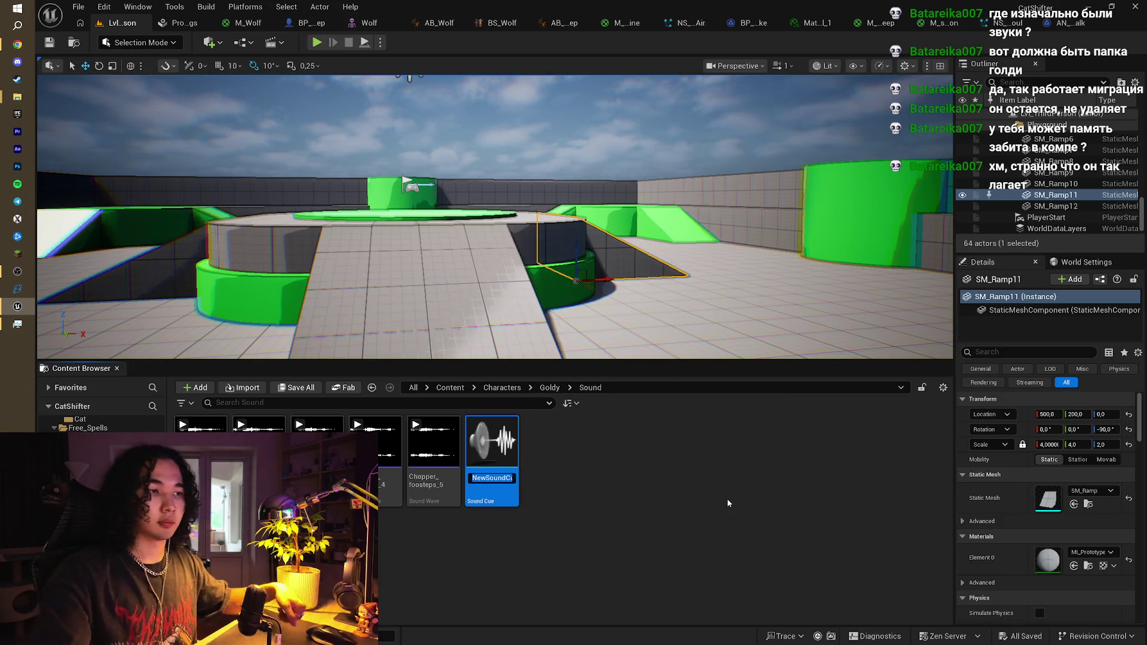
text(SC_)
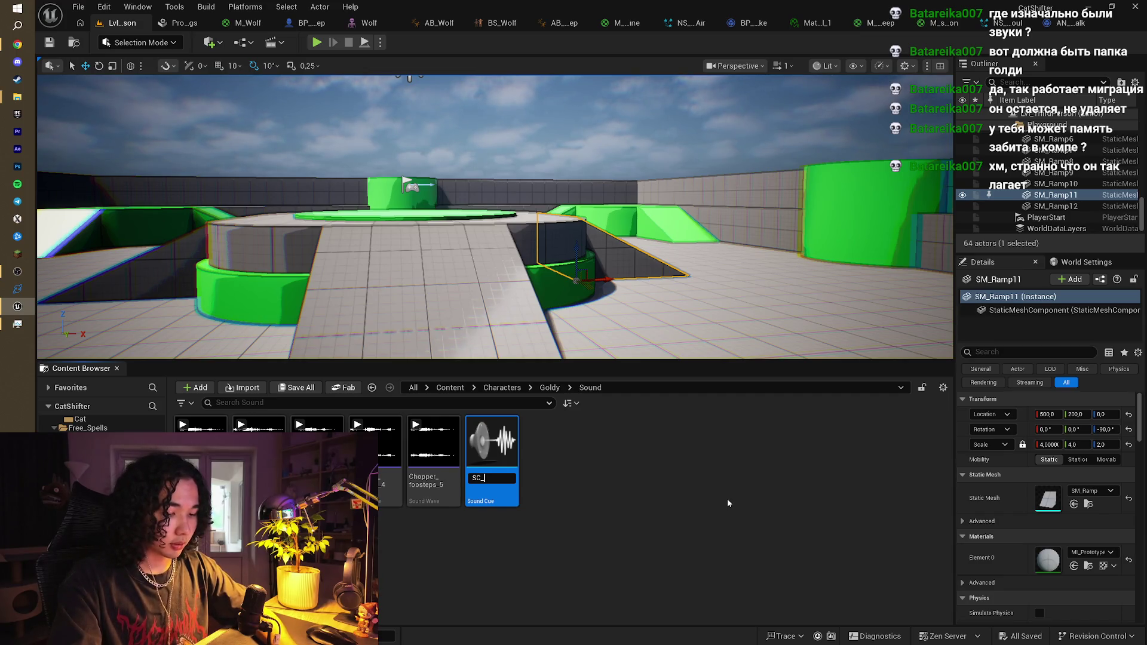
text(H)
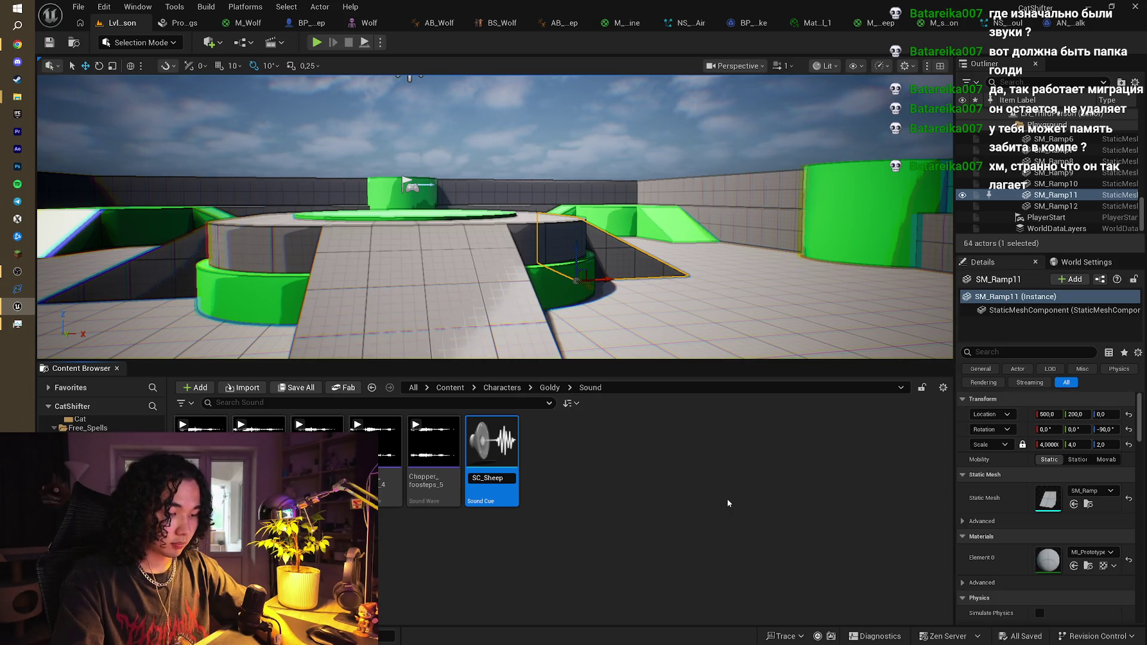
text(k)
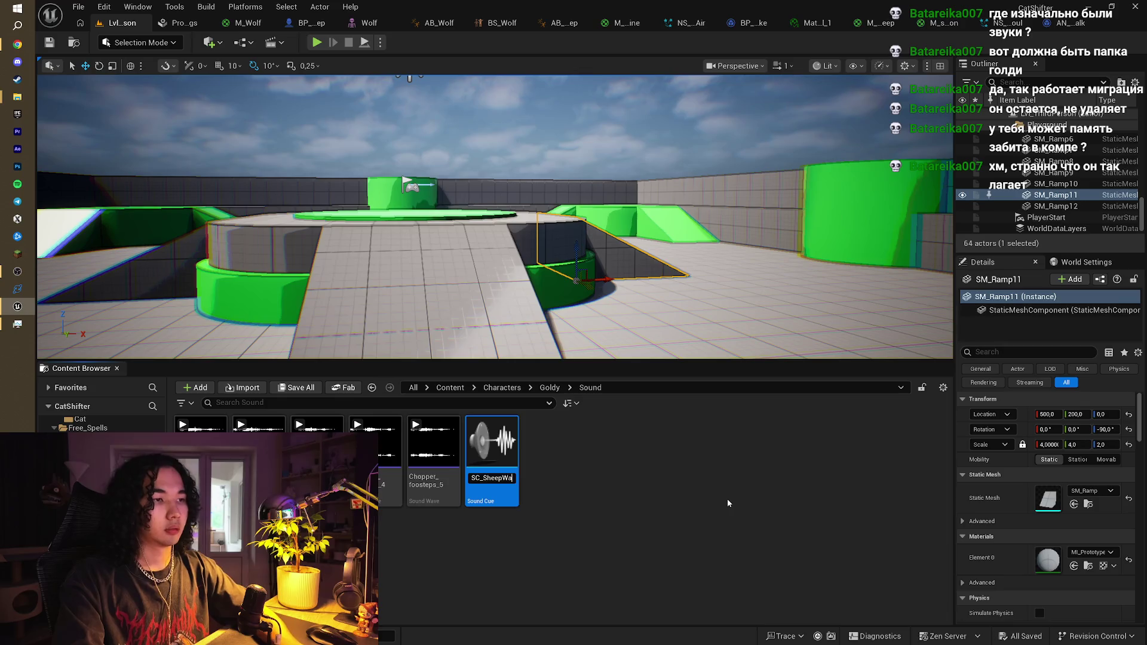
key(Return)
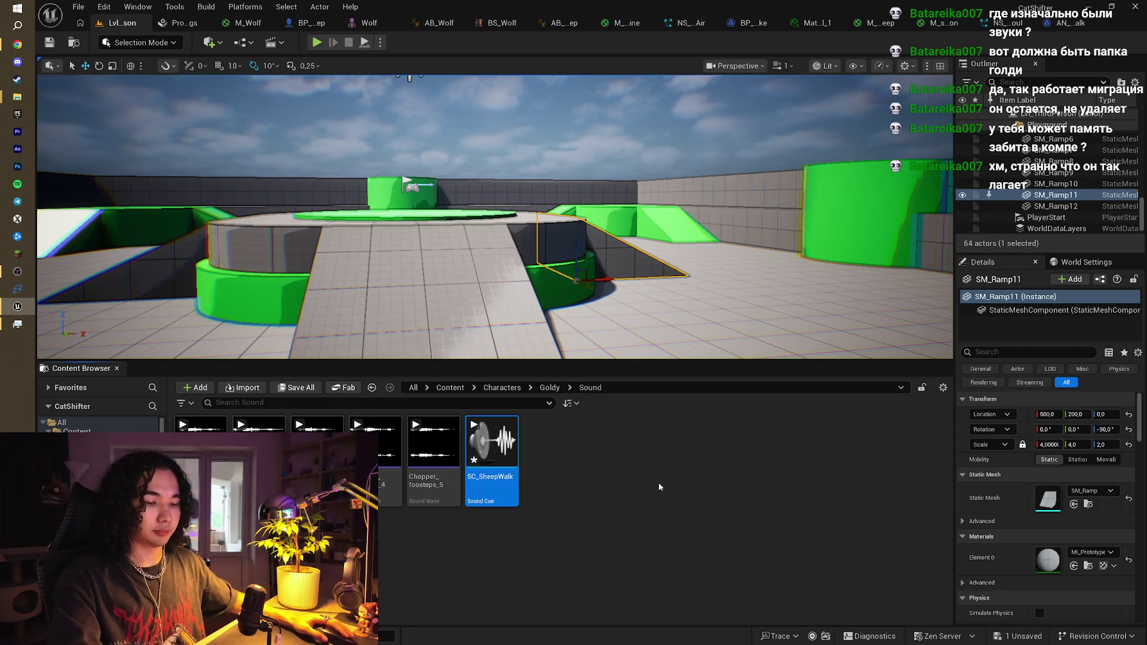
key(ctrl+s)
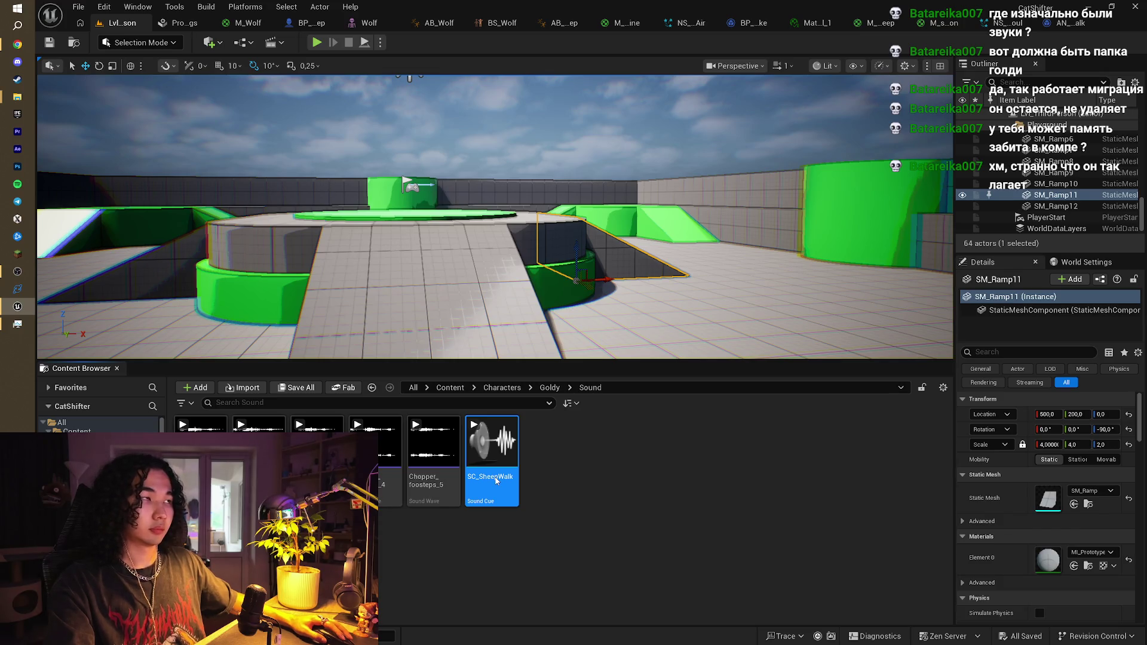
Open SC_SheepWalk, pan its graph, toggle the Content Drawer, then close the editor window
double_click(495, 479)
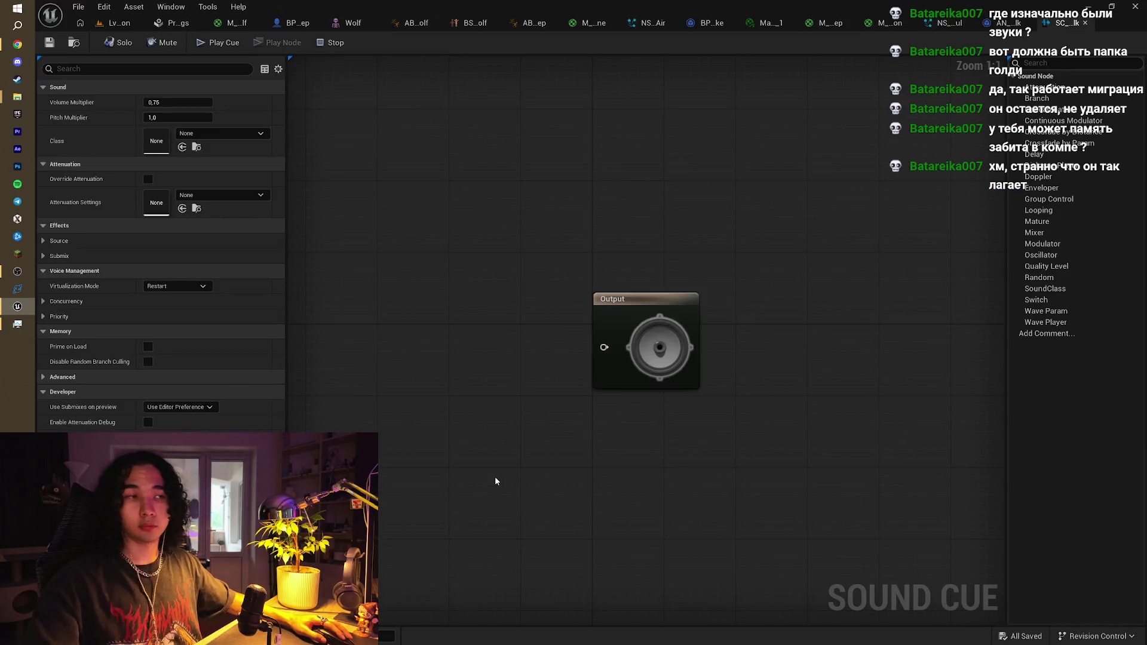
drag(668, 209, 679, 209)
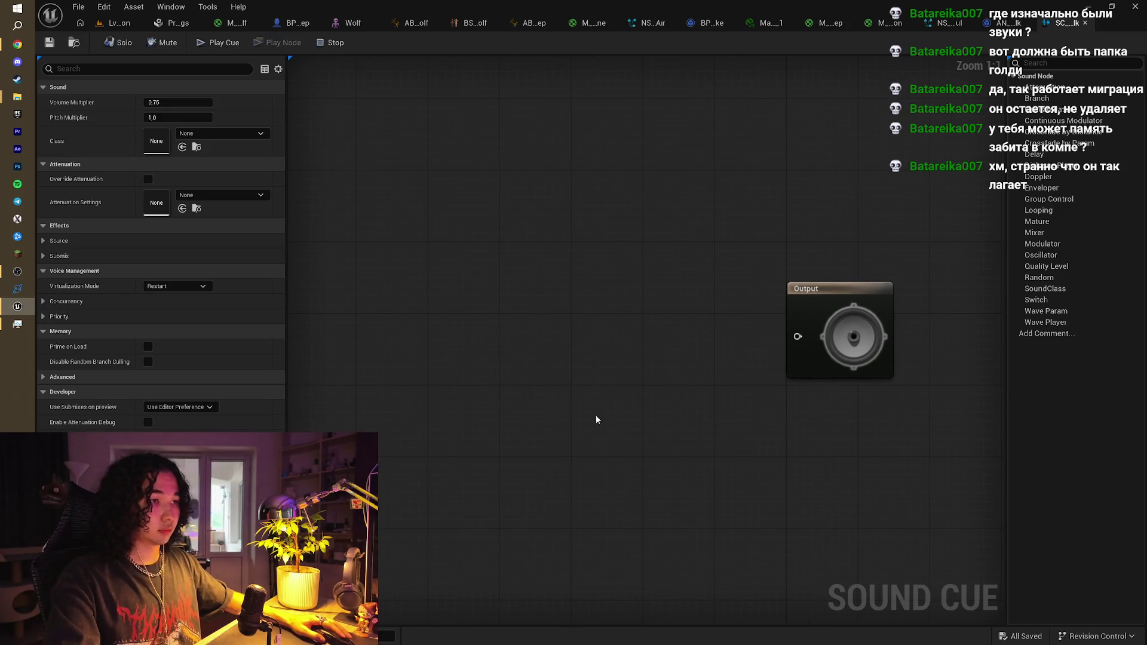
key(ctrl+space)
click(555, 481)
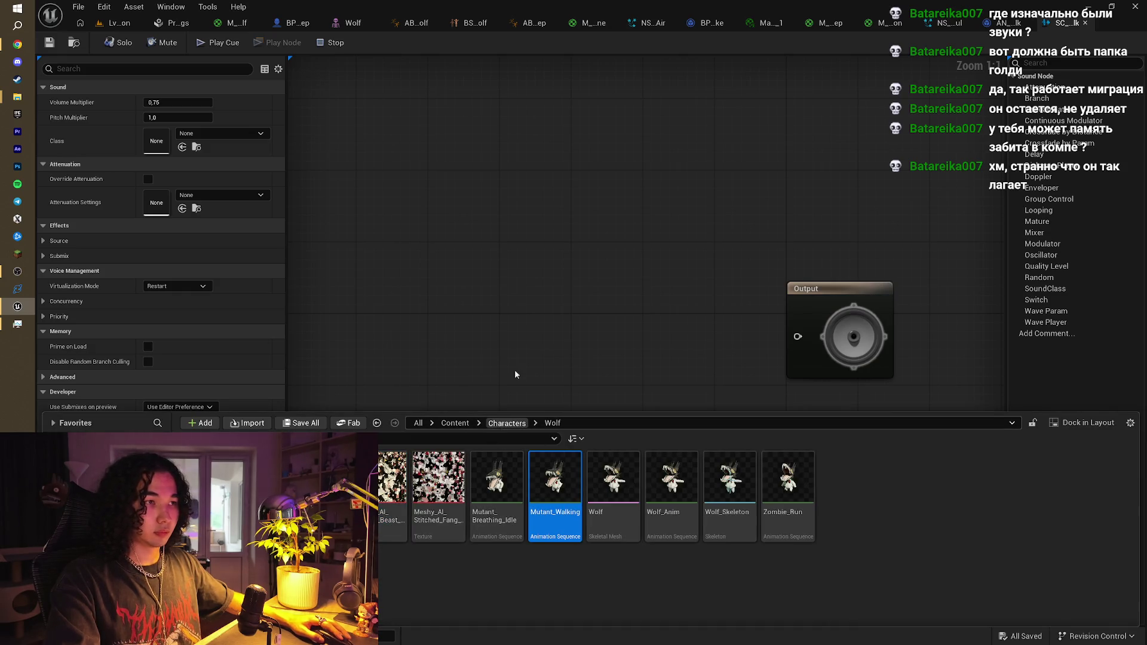
click(509, 394)
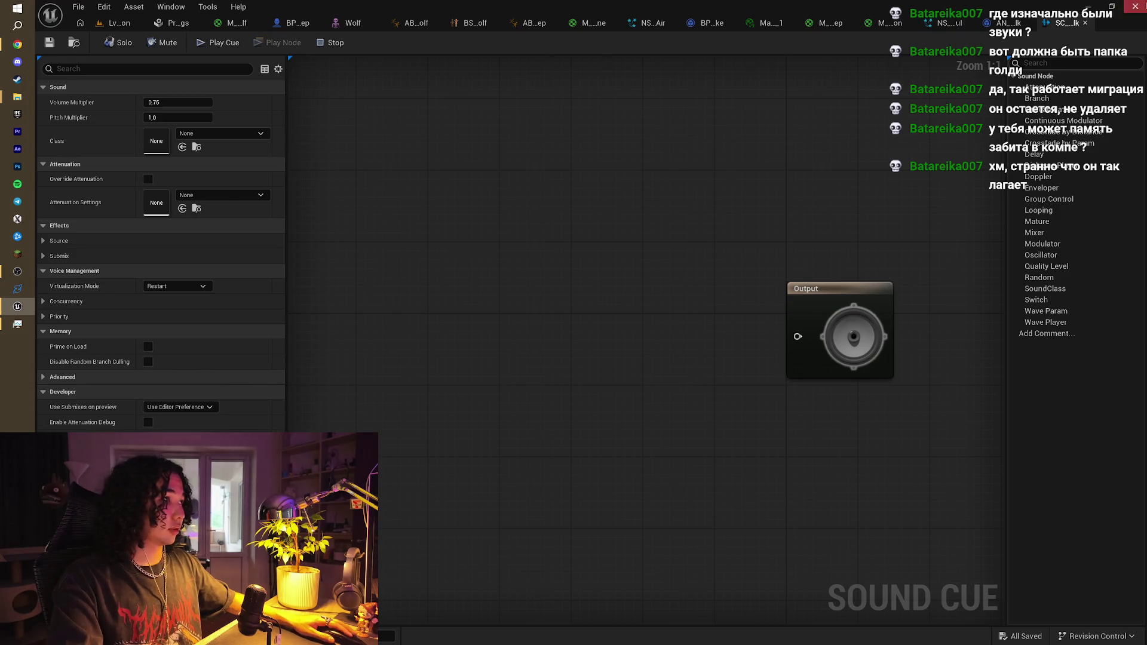
click(1135, 7)
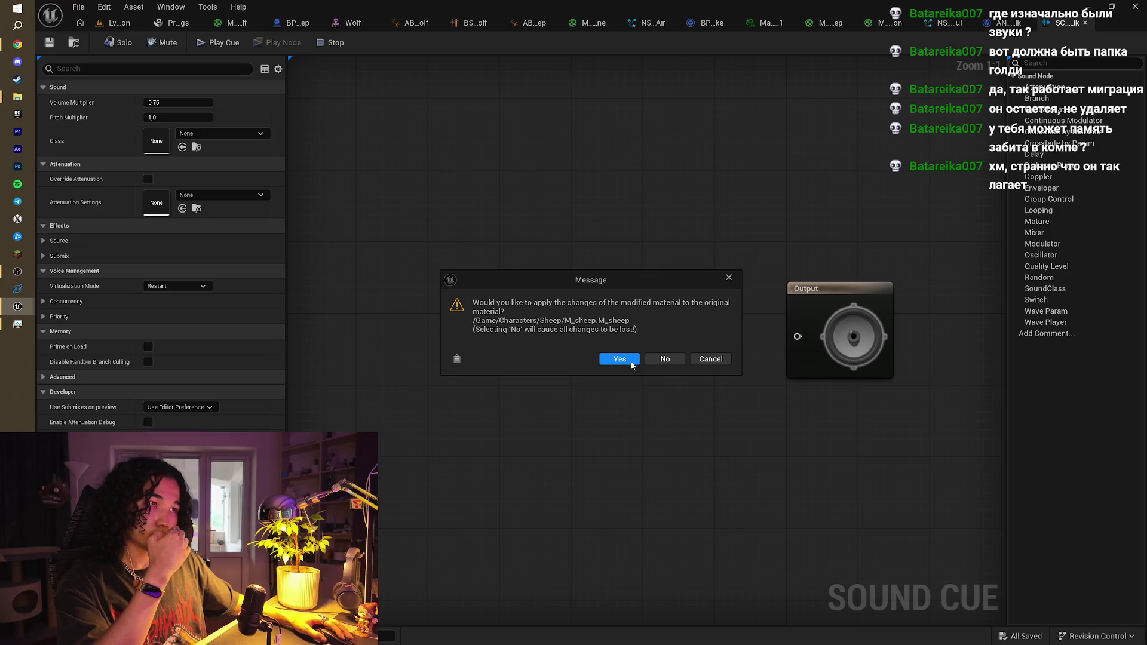
Apply the M_sheep and M_sheepEmition material changes and save the selected modified content
click(620, 360)
key(ctrl+shift+Escape)
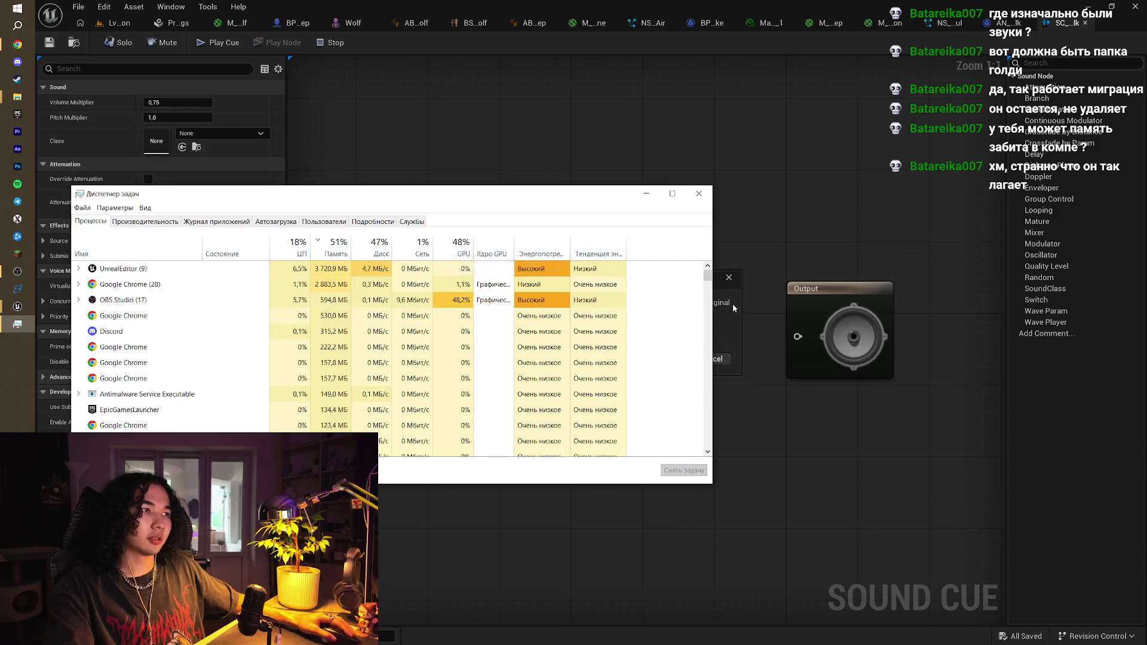
click(730, 308)
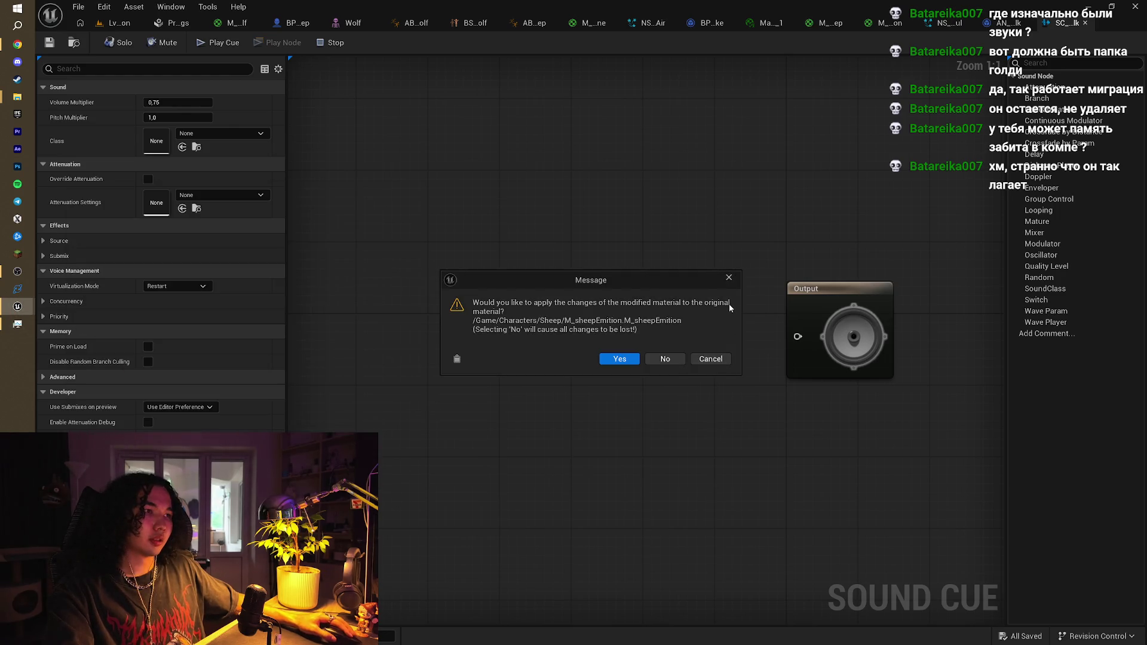
click(621, 360)
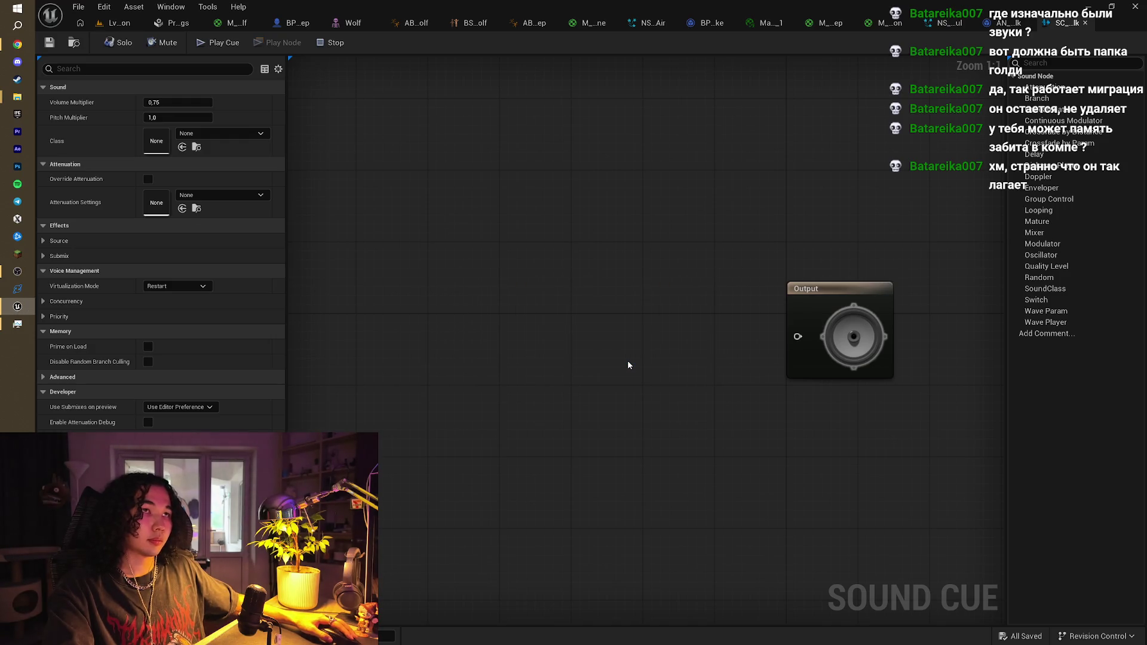
key(ctrl+shift+s)
click(631, 457)
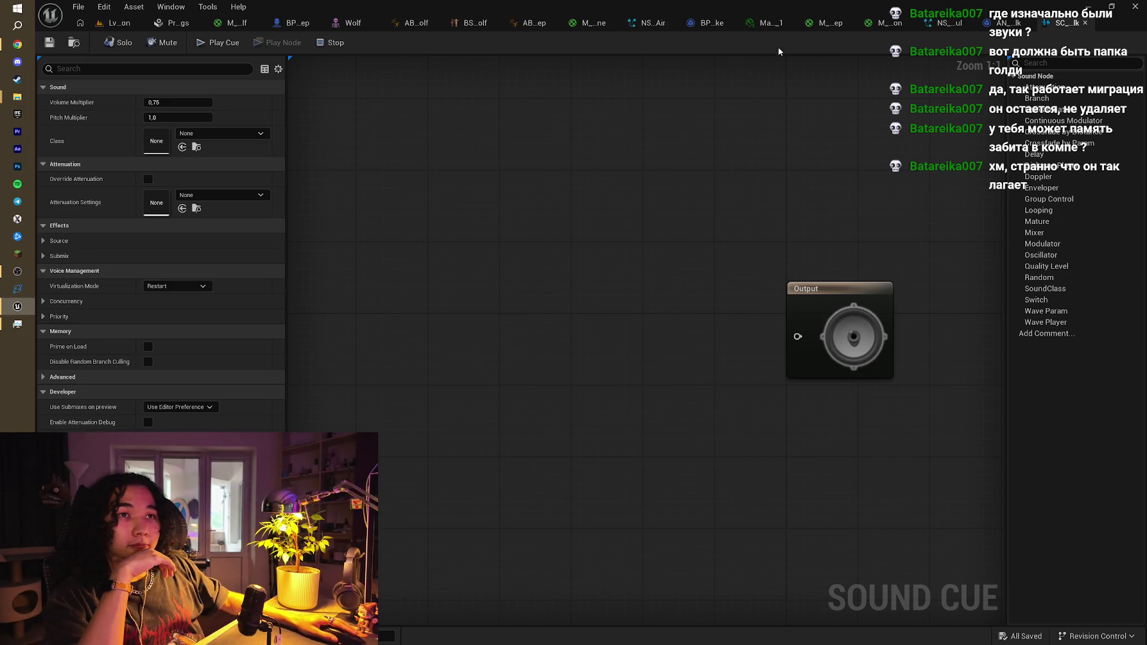
Restore Task Manager from the taskbar and close it
mouse_move(22, 279)
click(17, 323)
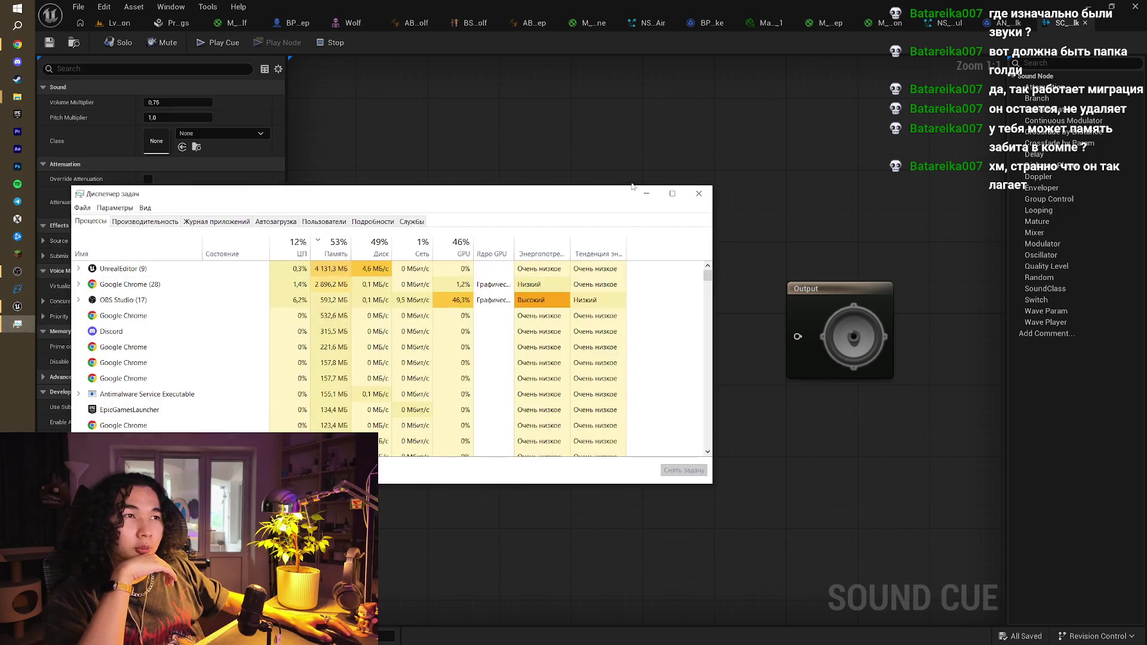
click(702, 192)
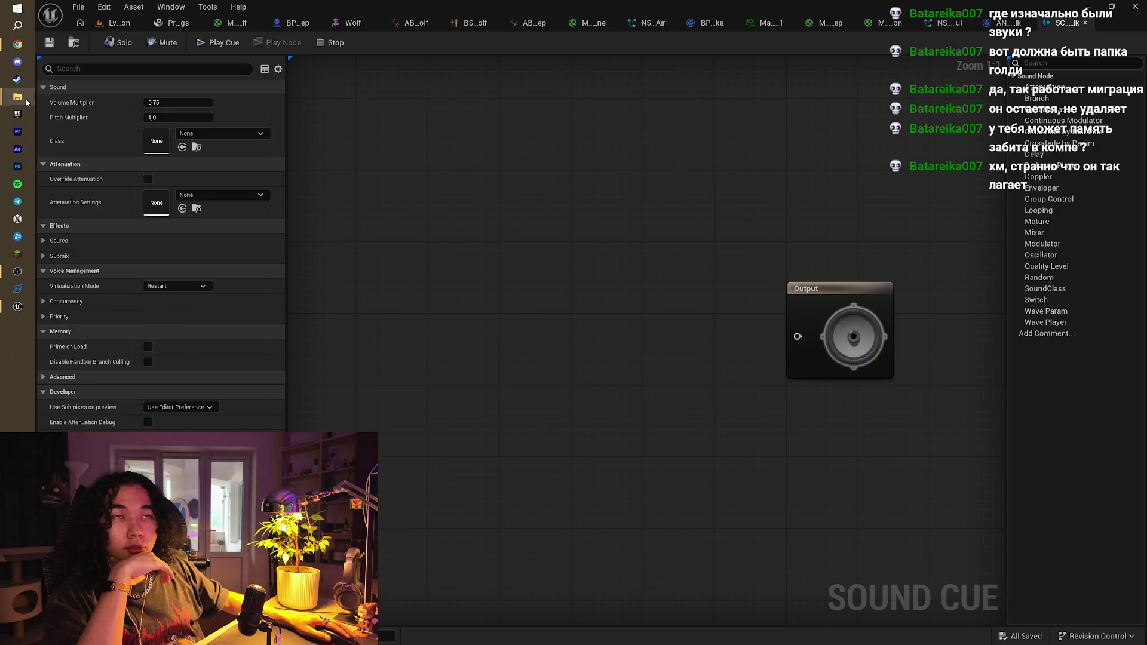
Close the Meshy_AI_Bowtie, This PC and Wolf folder windows, then bring Chrome forward
mouse_move(17, 97)
click(147, 97)
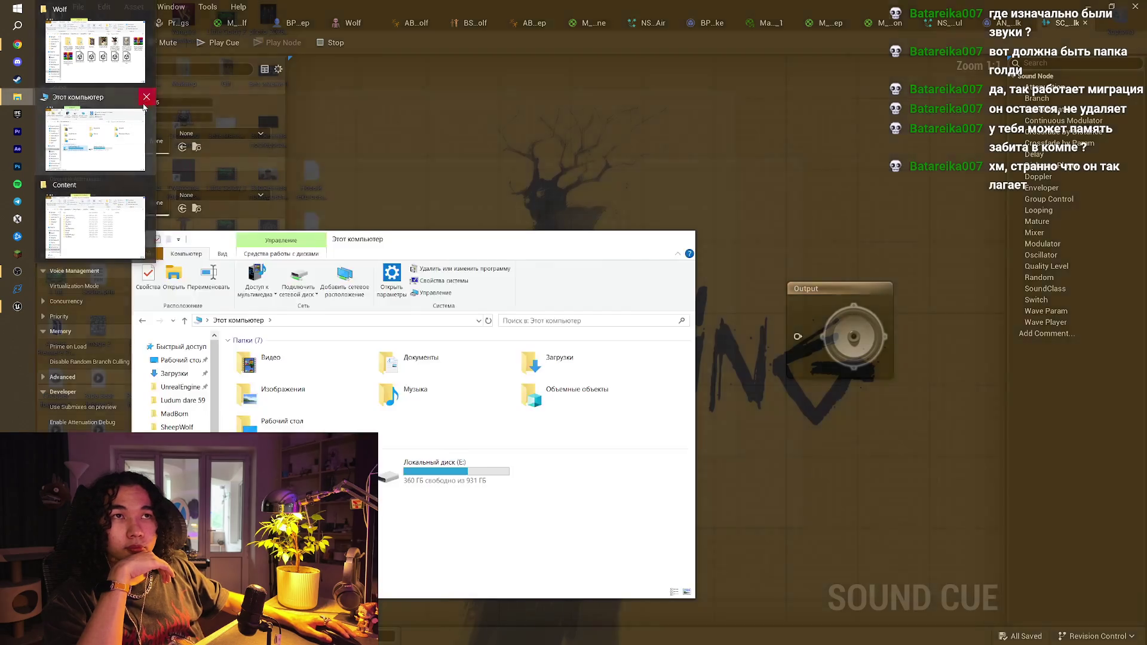
click(146, 97)
click(147, 18)
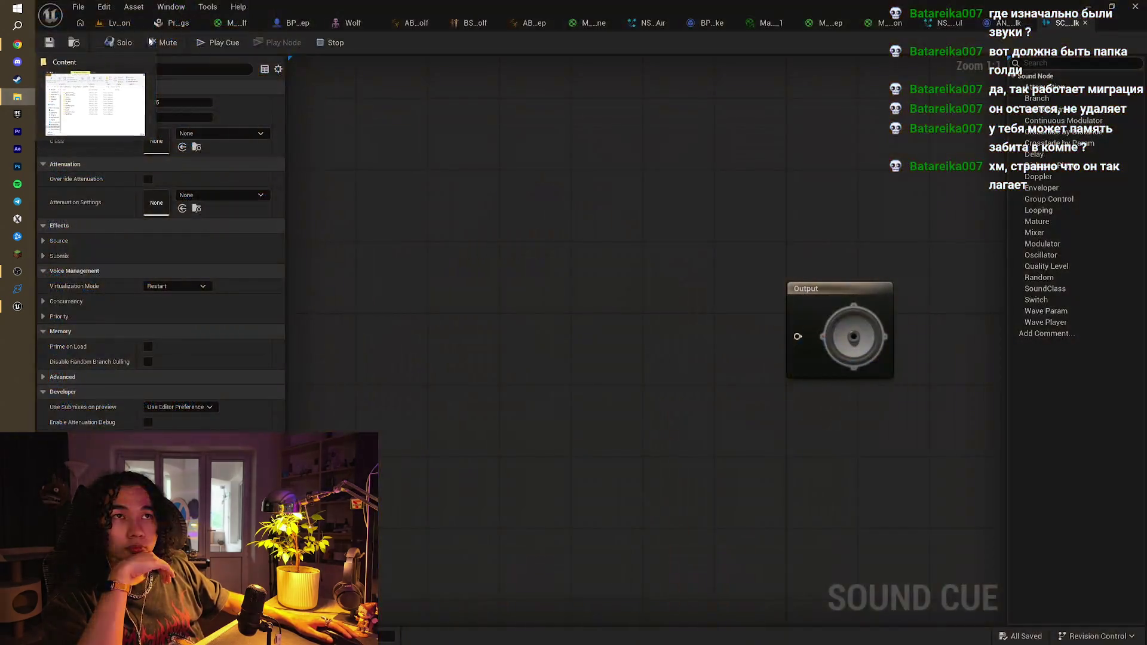
click(13, 43)
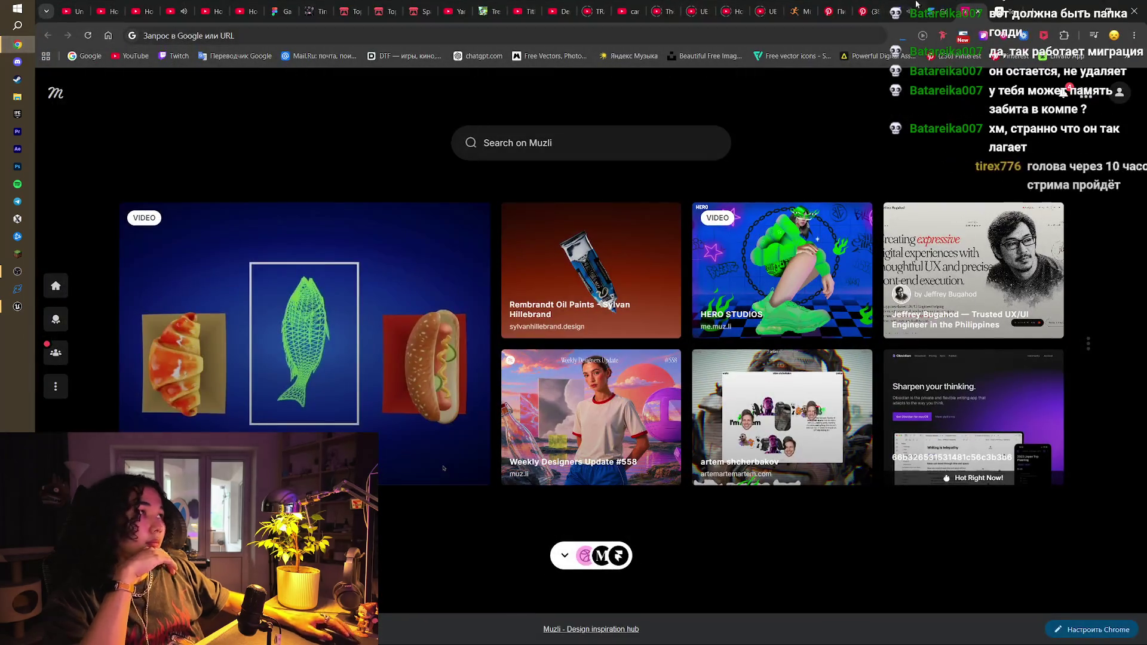
Cycle through the ElevenLabs, AI Studio, Twitch, Pinterest and Mixamo tabs, and check Task Manager
click(970, 6)
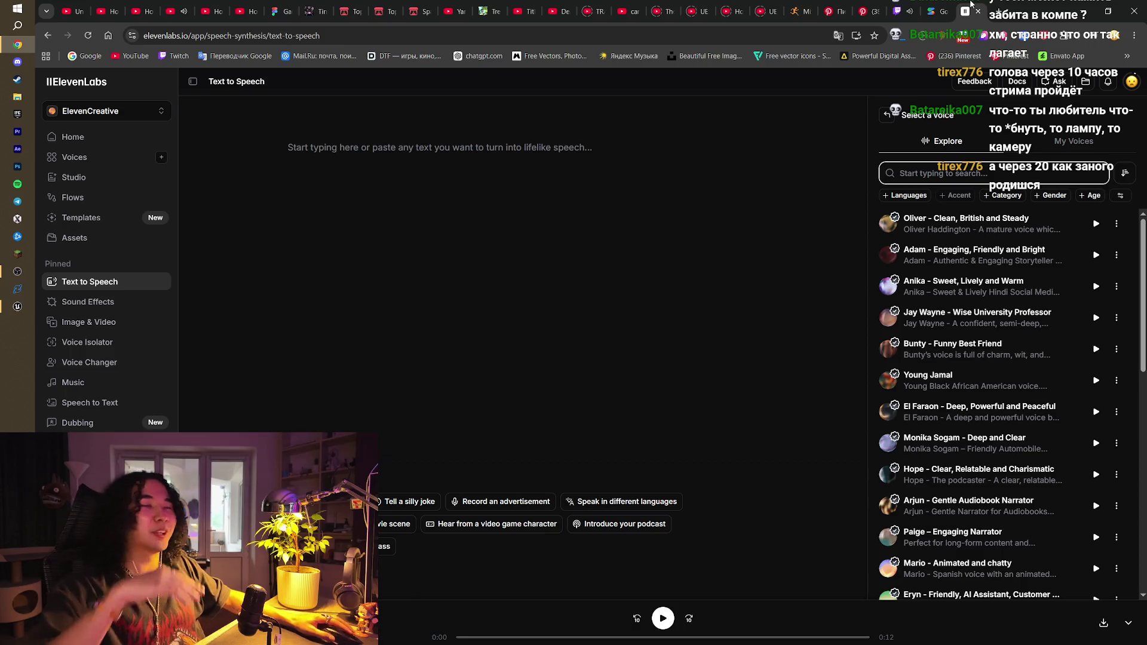
click(945, 5)
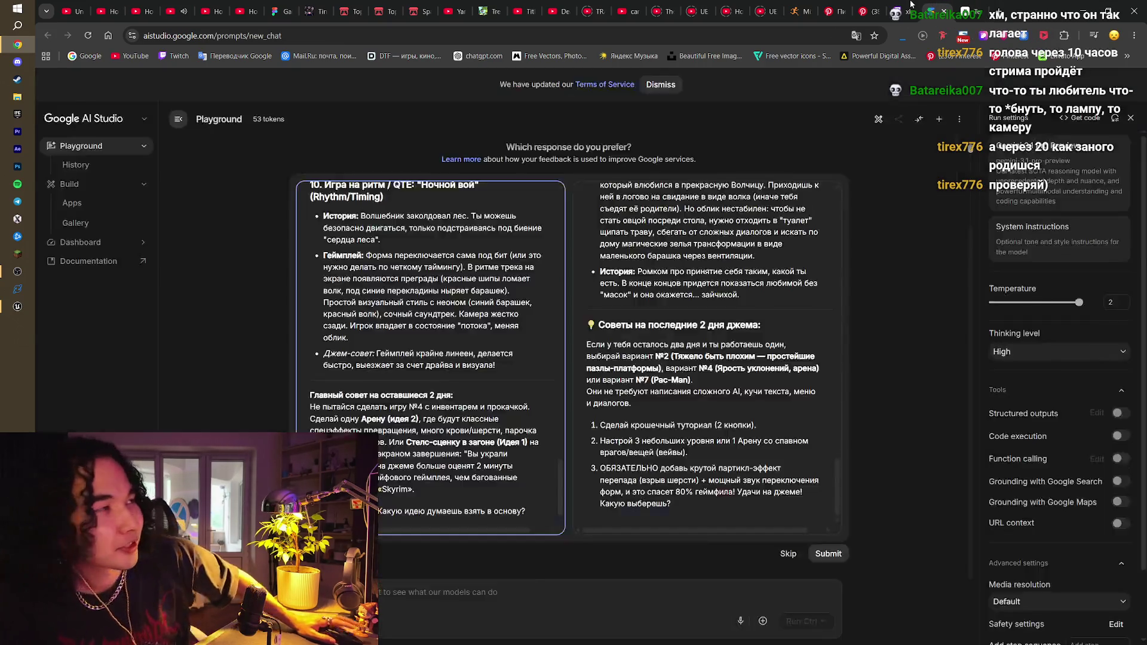
click(912, 3)
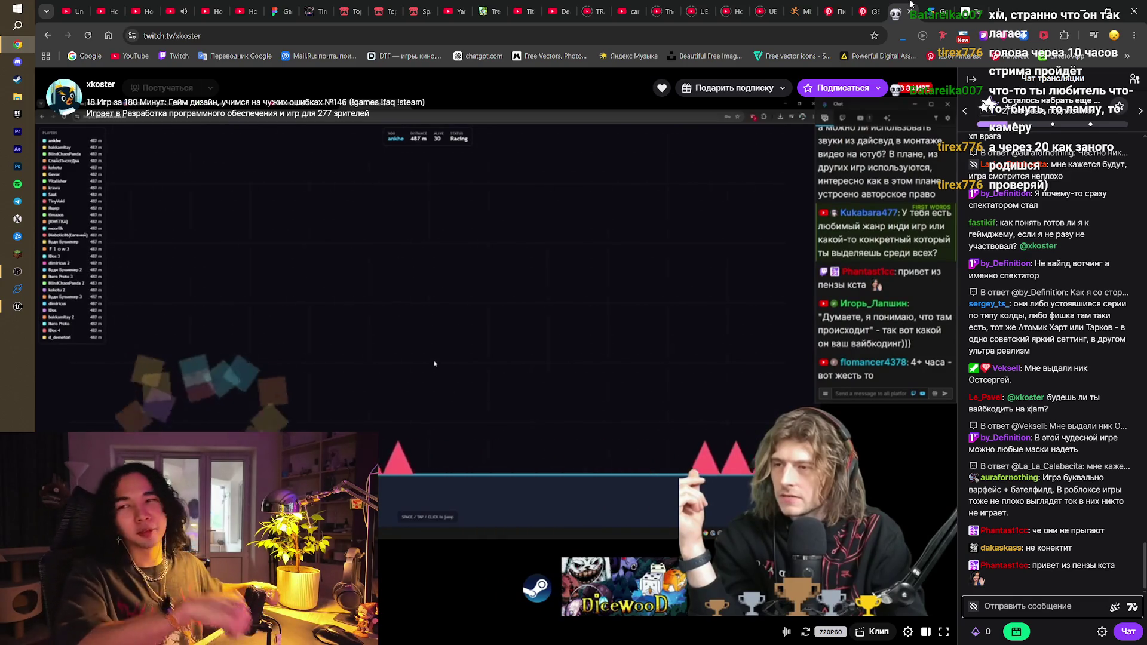
click(868, 4)
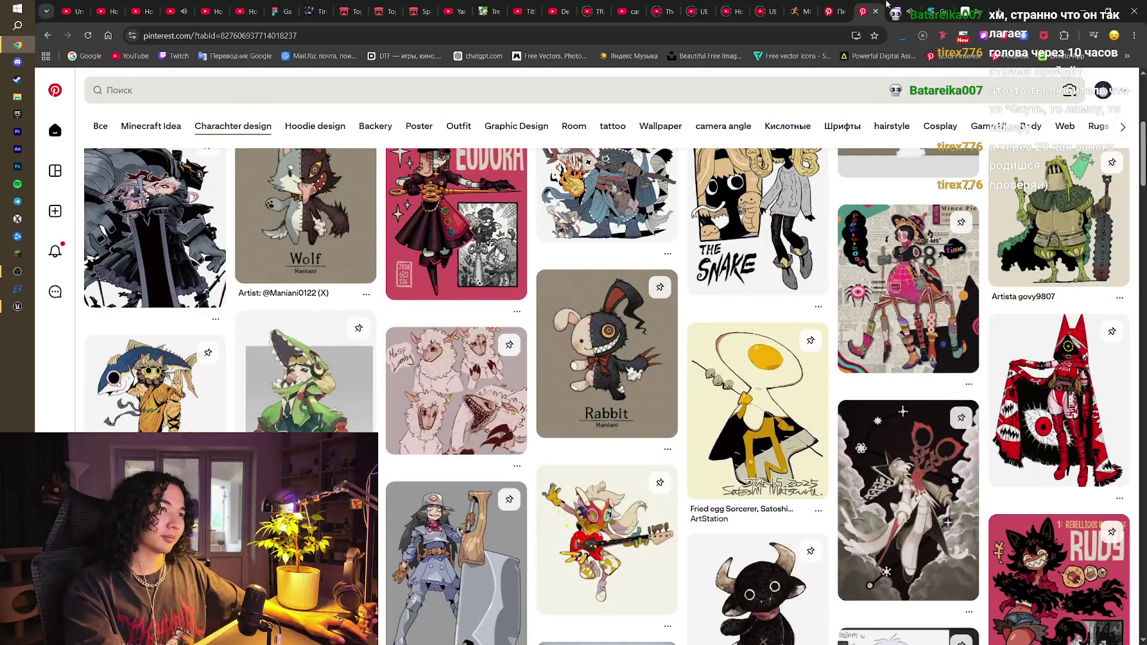
click(890, 6)
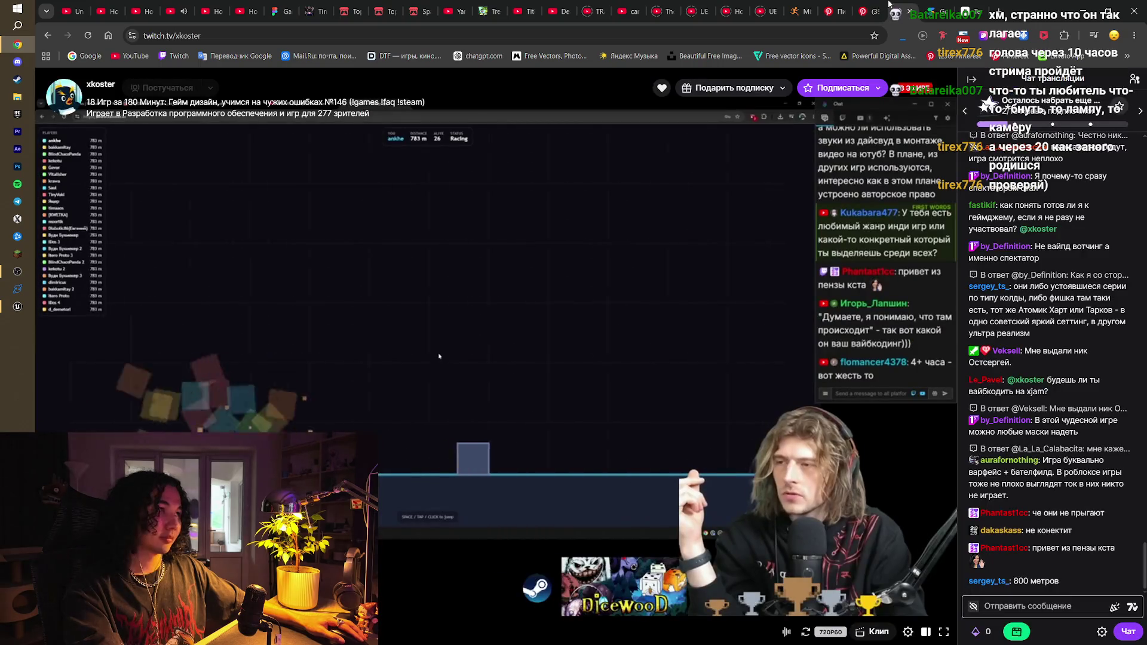
click(935, 5)
click(968, 5)
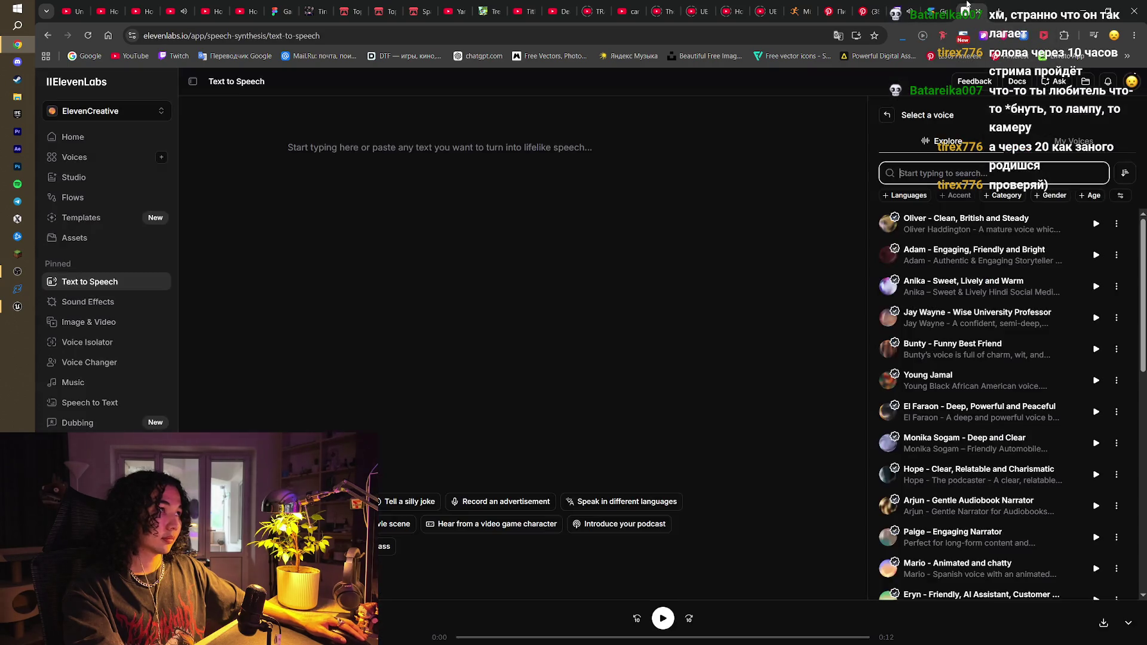
click(868, 11)
click(835, 11)
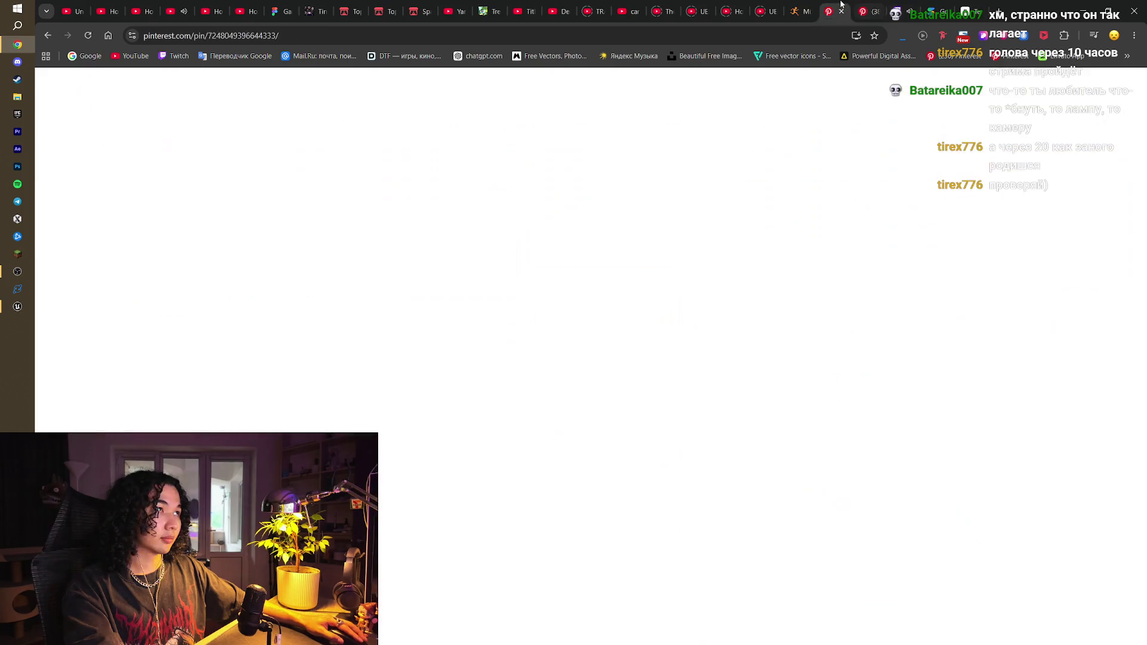
click(800, 5)
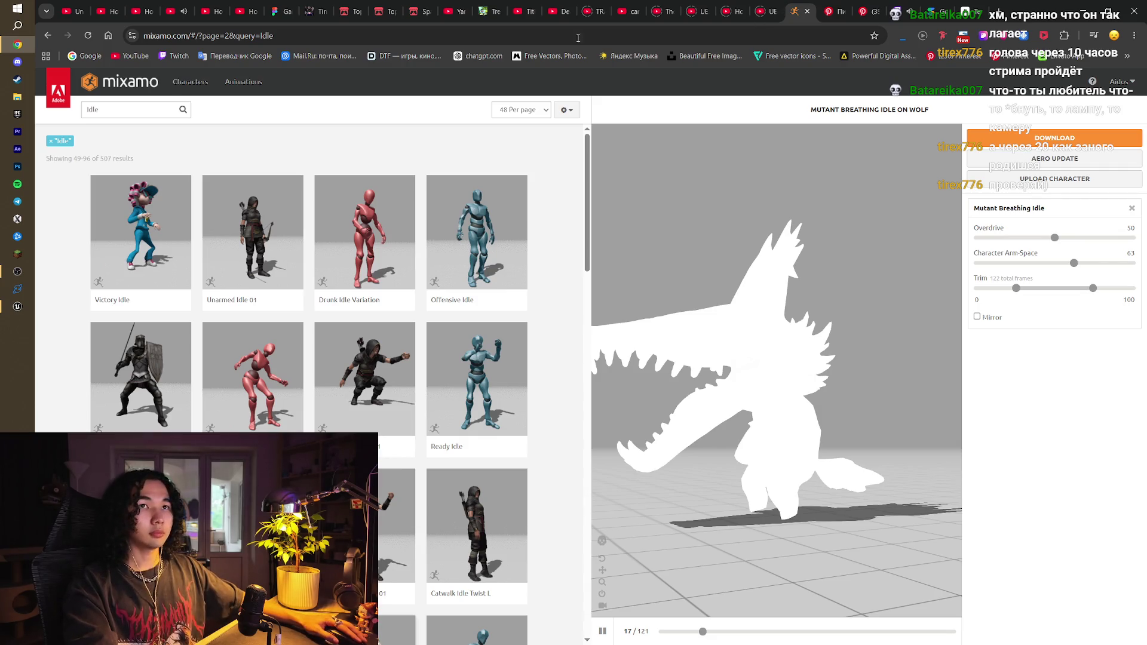
key(ctrl+Tab)
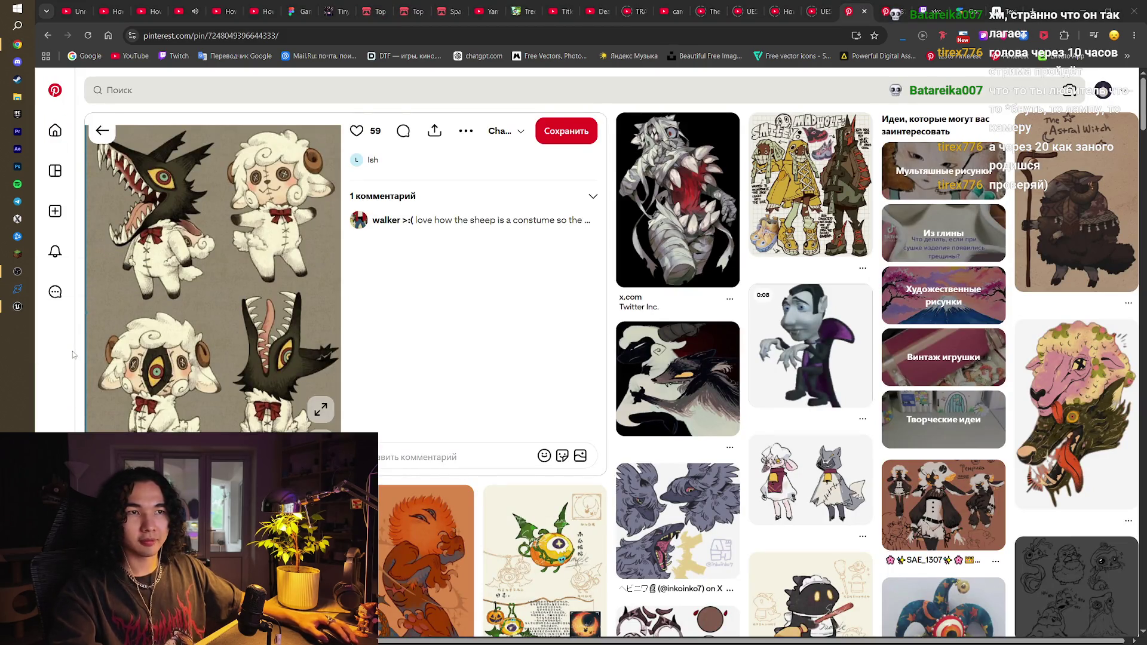
key(ctrl+shift+Escape)
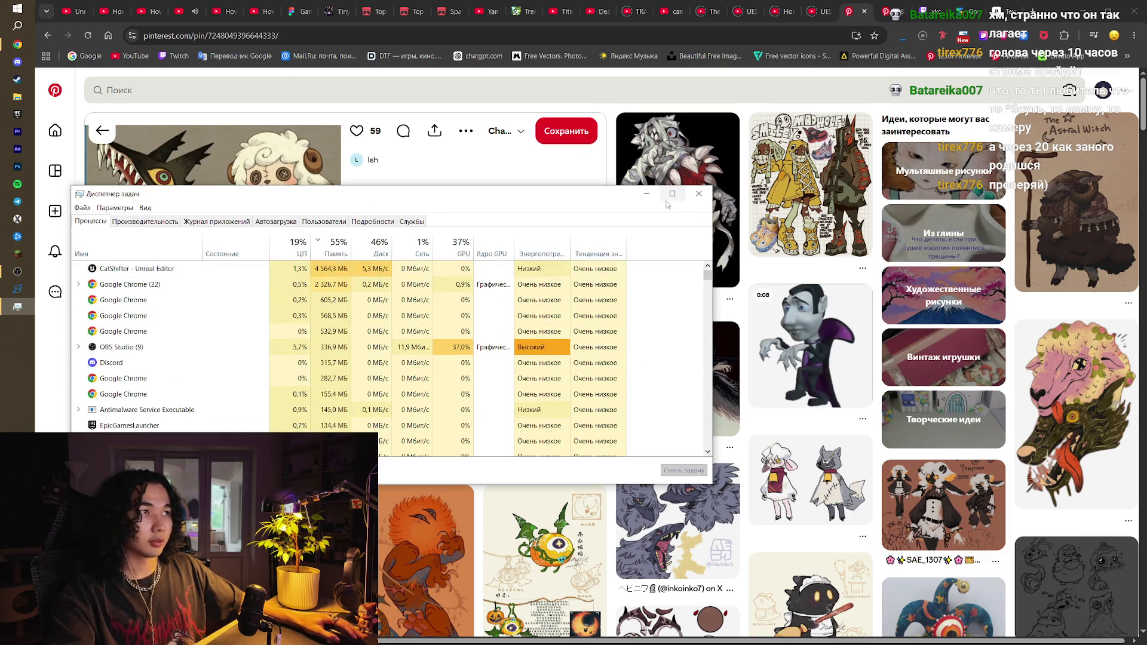
click(699, 193)
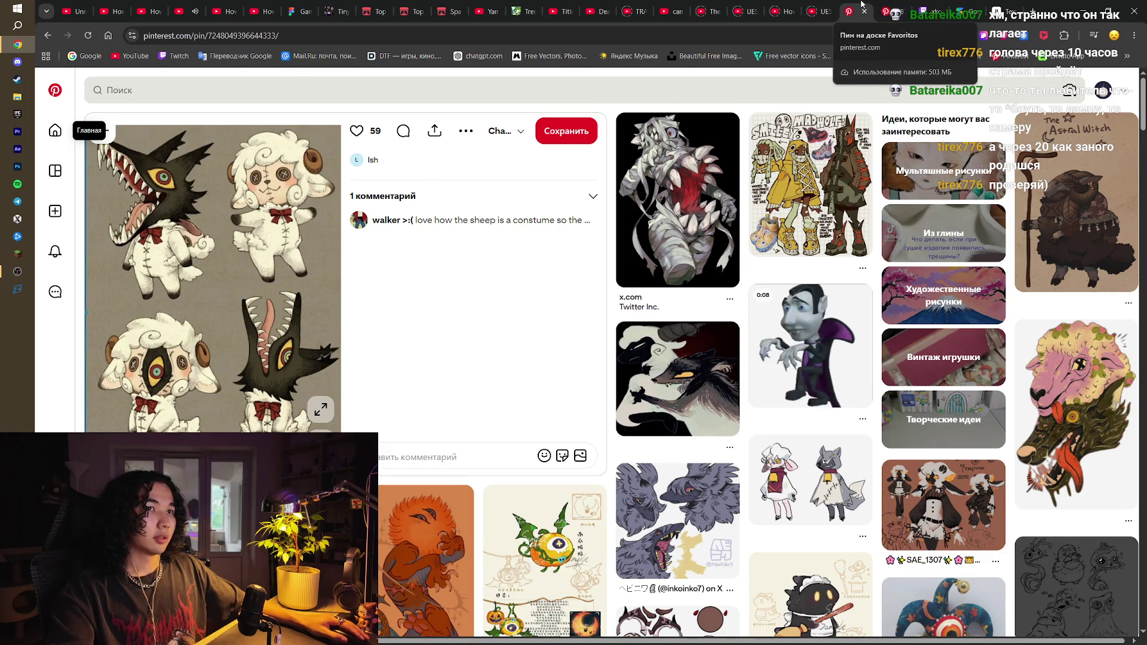
Close the UE5 splashes, particles and camera shake video tabs plus the camera shake search results
click(825, 5)
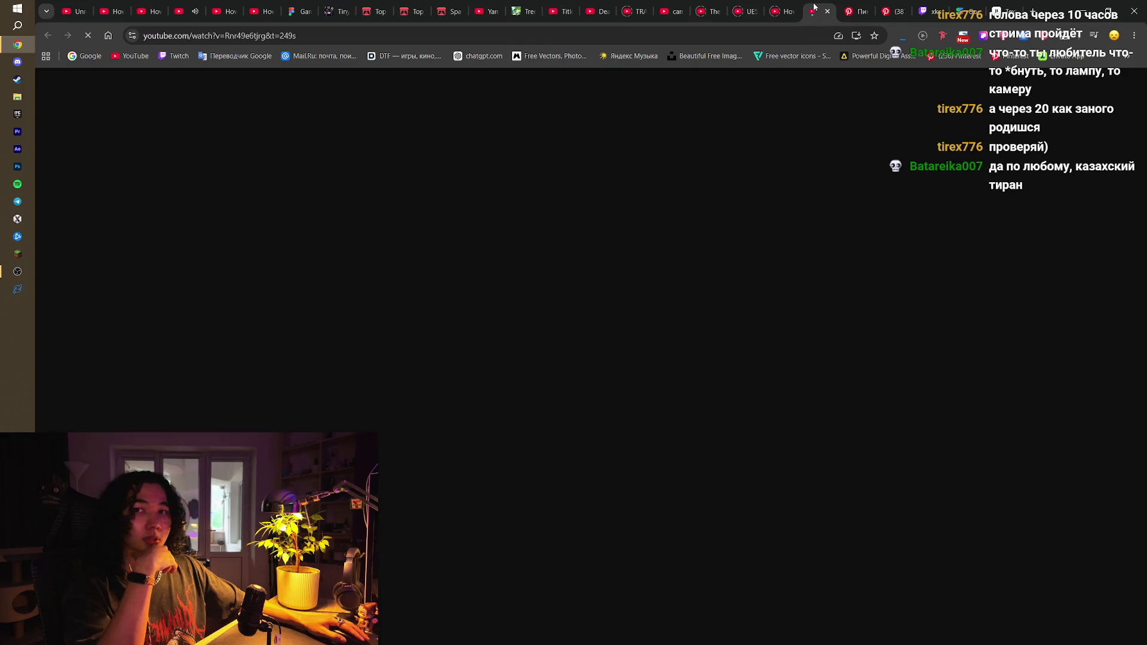
click(826, 10)
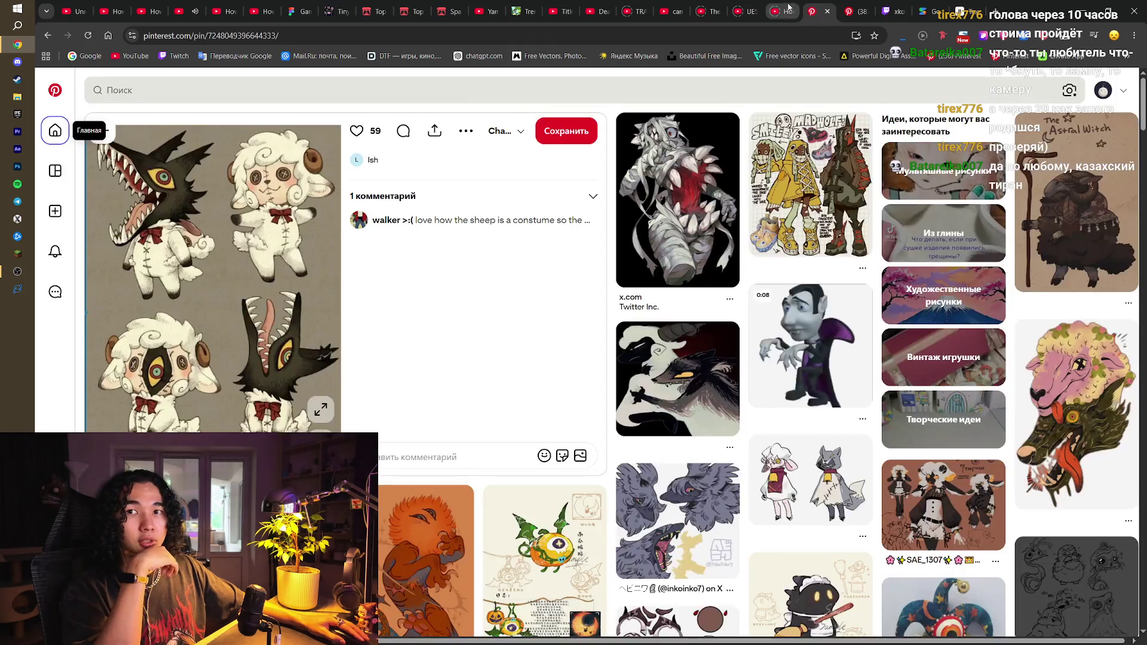
click(774, 4)
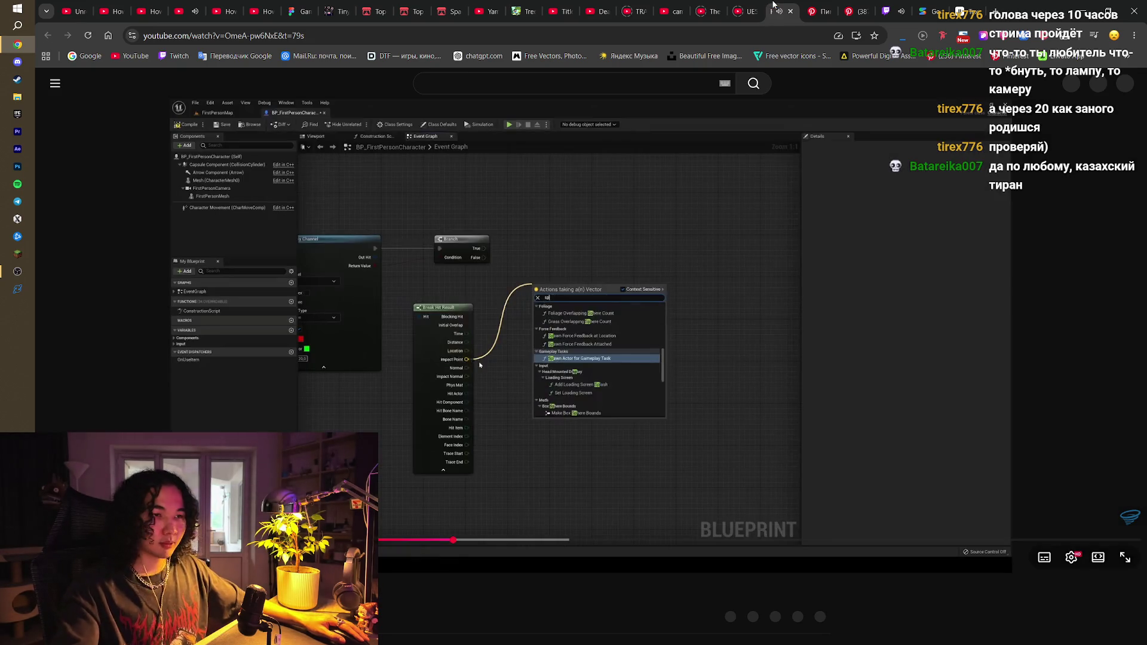
click(791, 11)
click(747, 11)
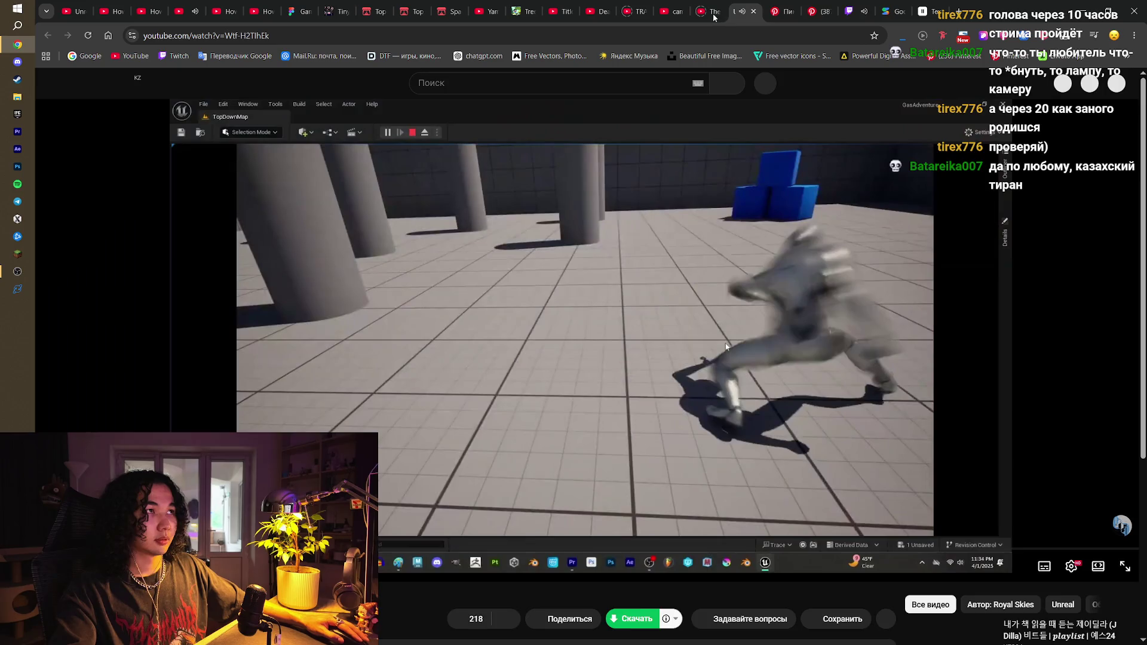
click(752, 11)
click(709, 14)
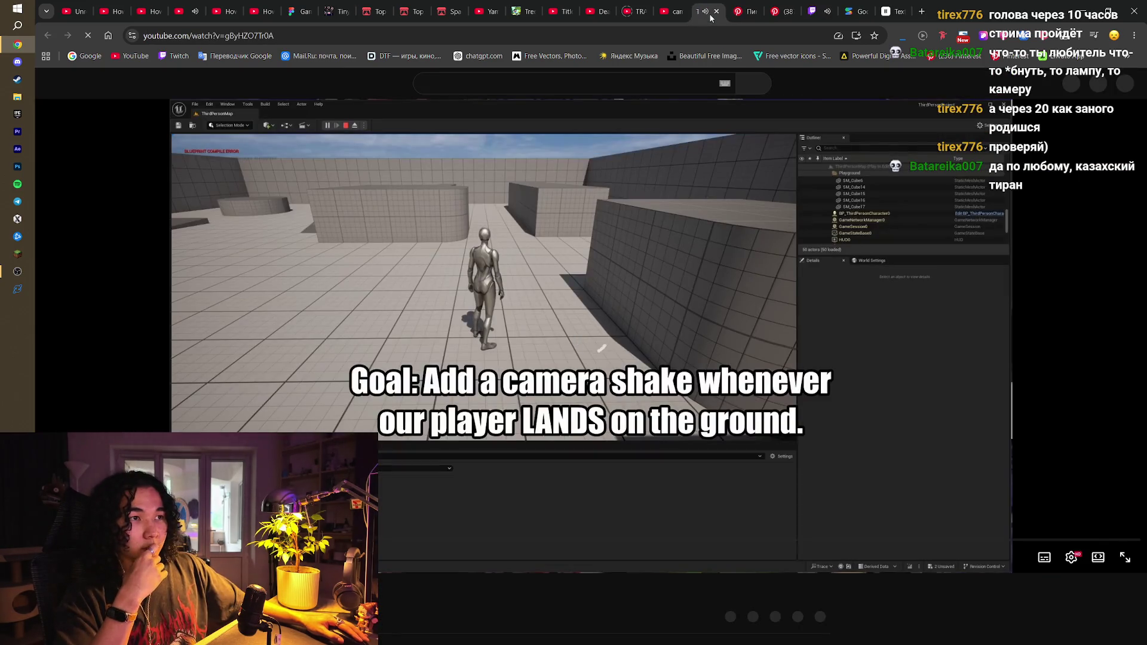
key(space)
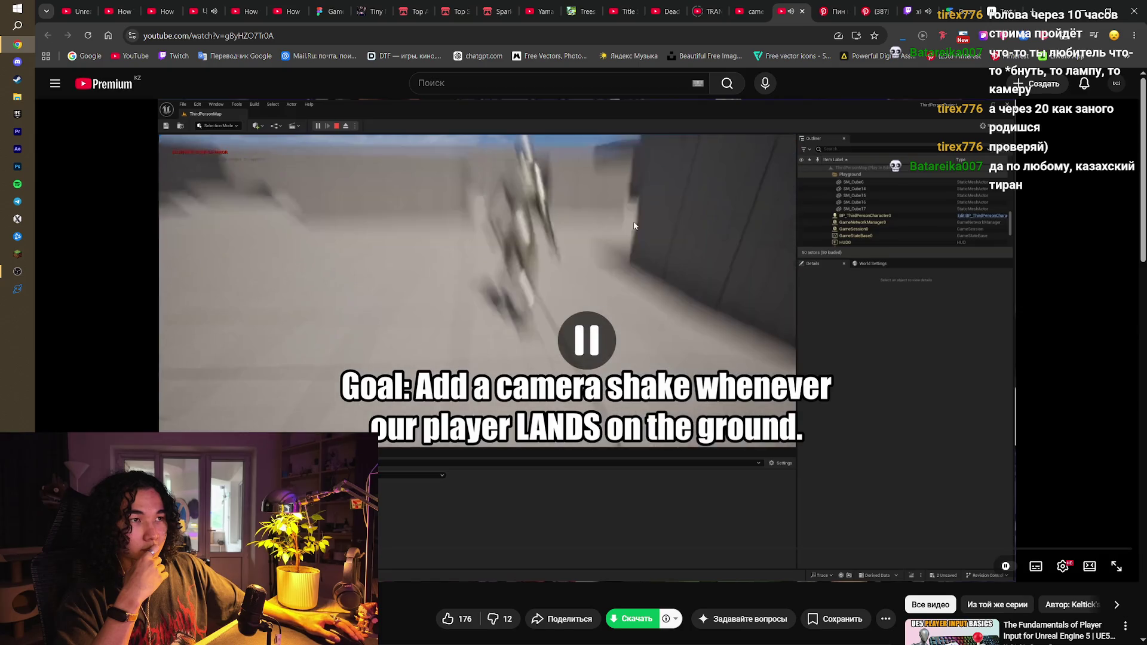
click(802, 11)
click(750, 11)
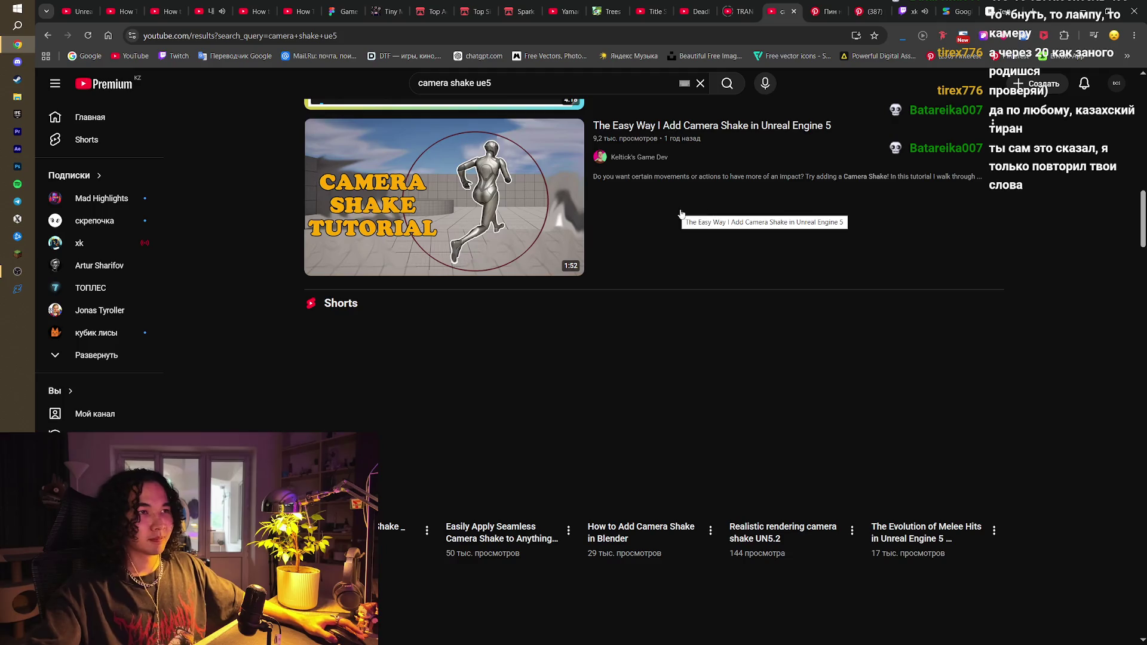
mouse_move(752, 4)
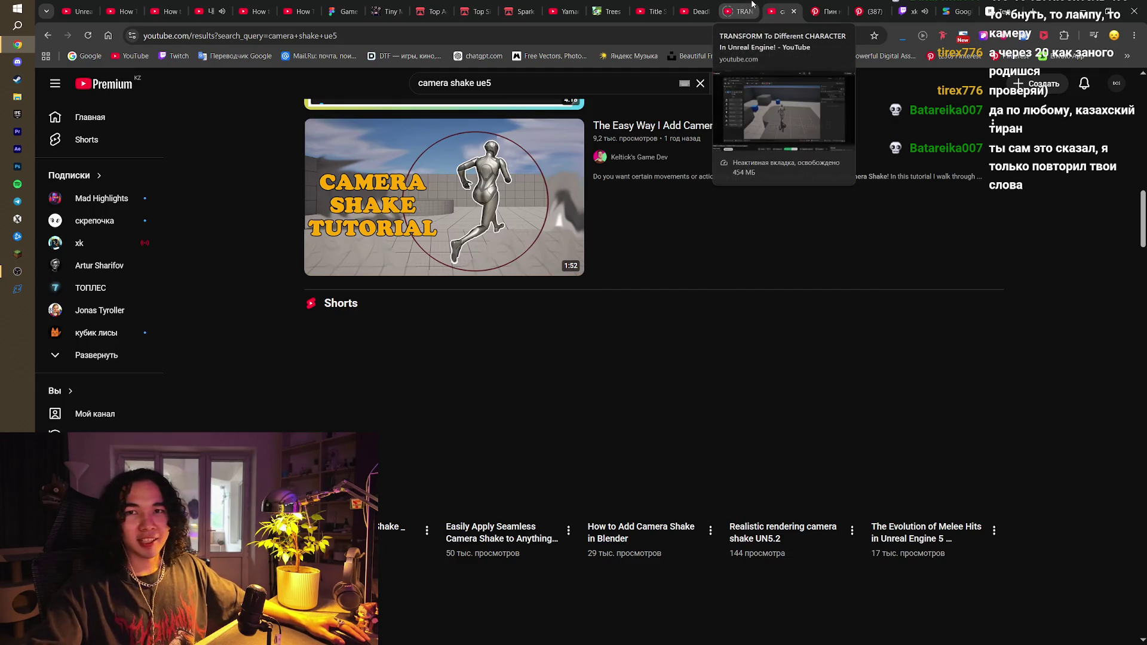
click(793, 12)
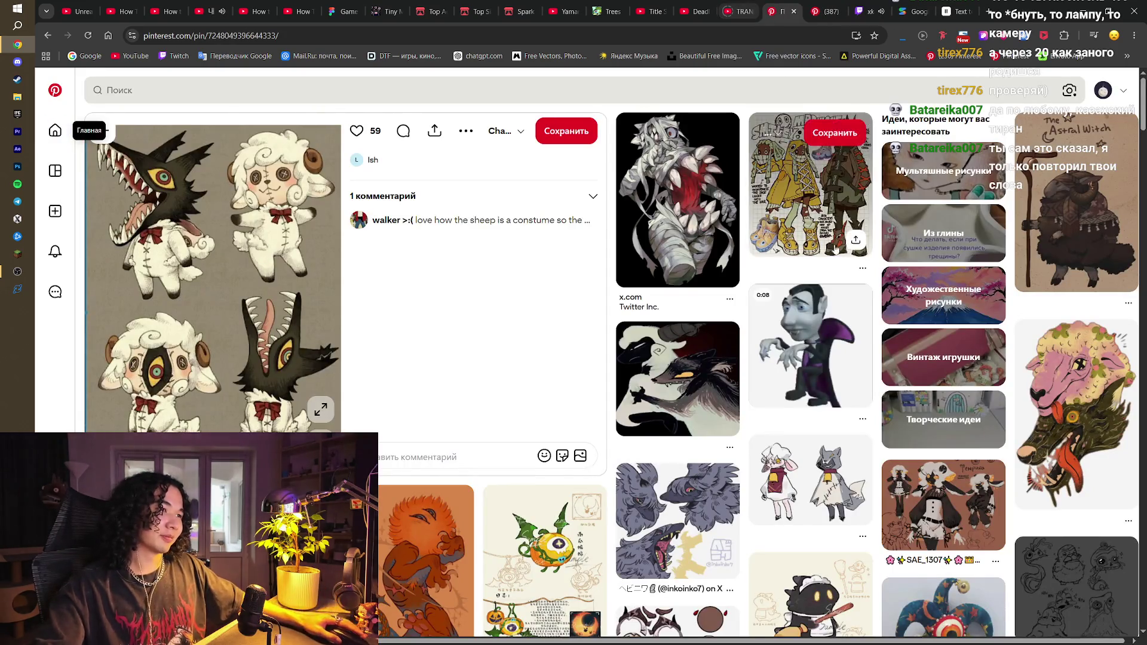
Scroll through the sheep and wolf Pinterest pin, close it, and move to the next YouTube video
scroll(867, 300, down, 5)
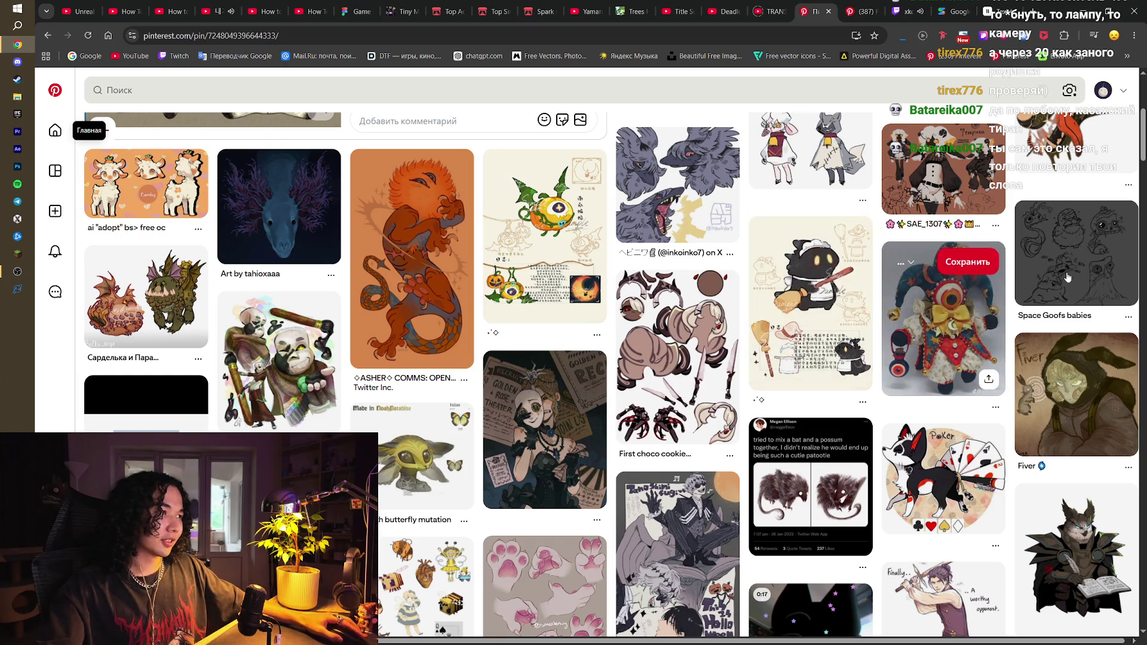
scroll(1105, 149, down, 4)
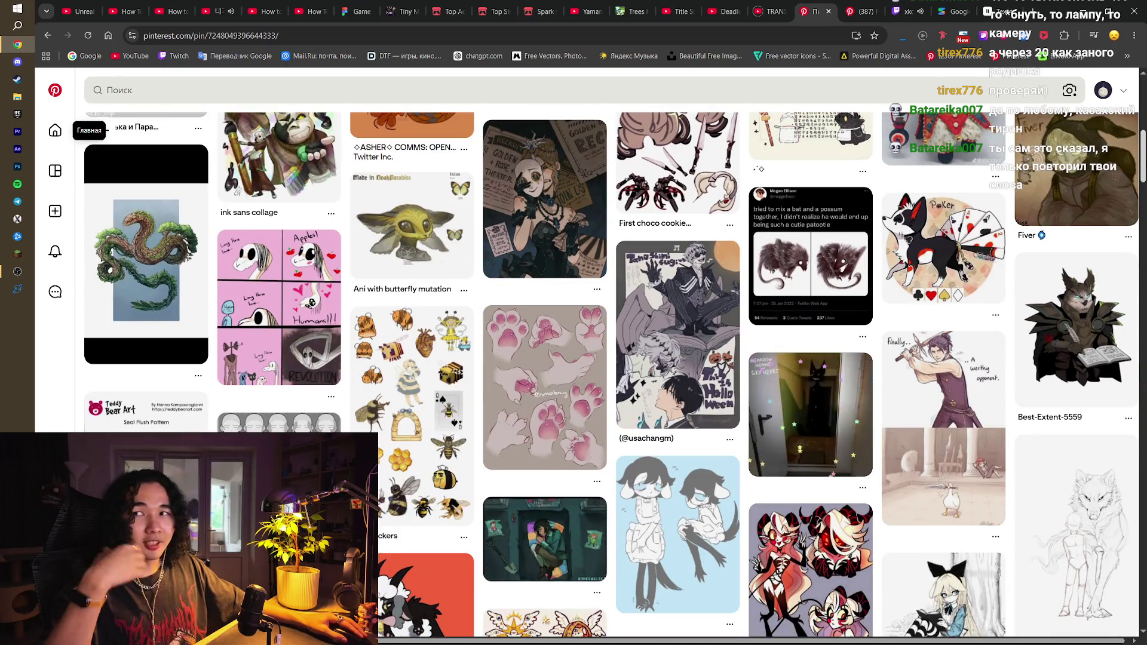
scroll(609, 370, down, 7)
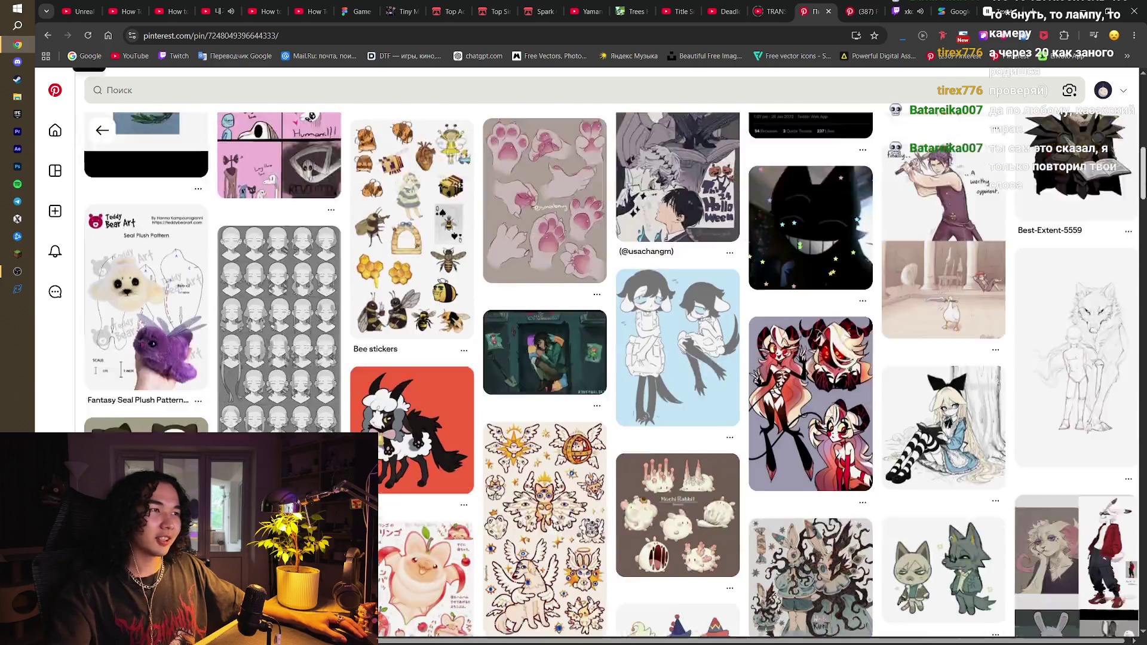
key(Home)
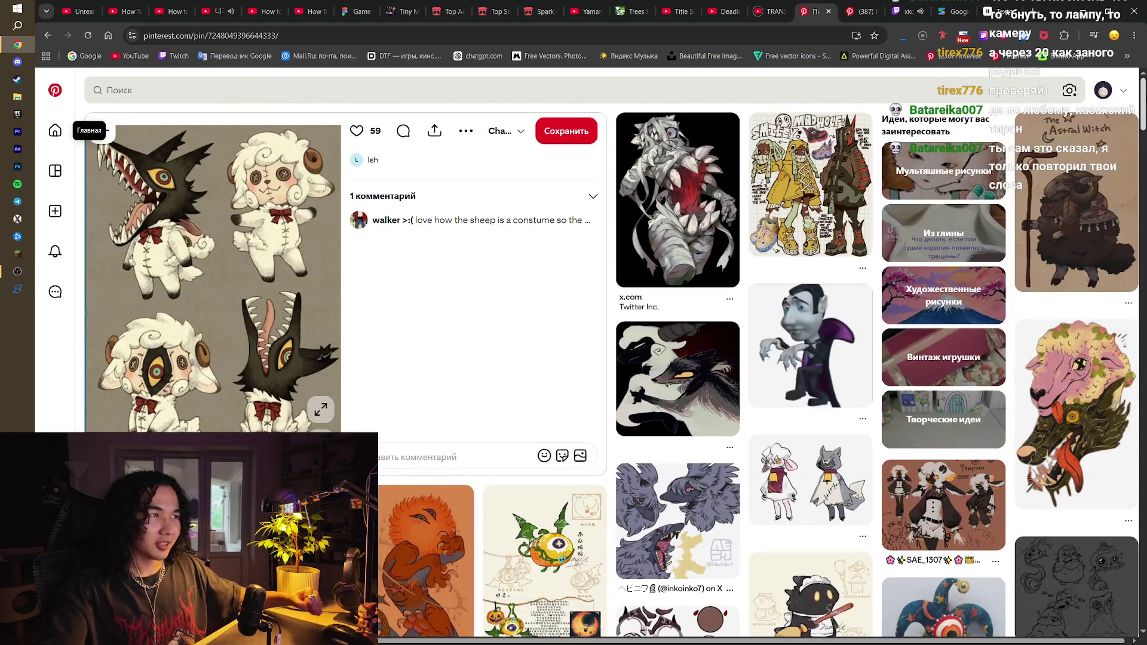
key(End)
key(Home)
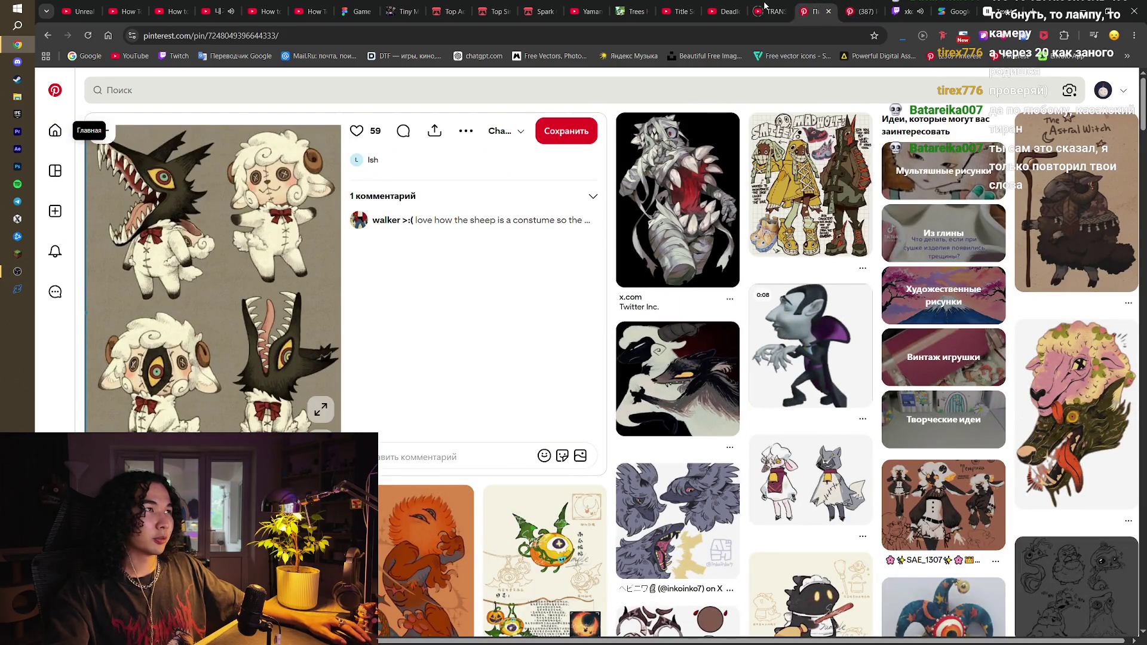
key(ctrl+w)
click(765, 5)
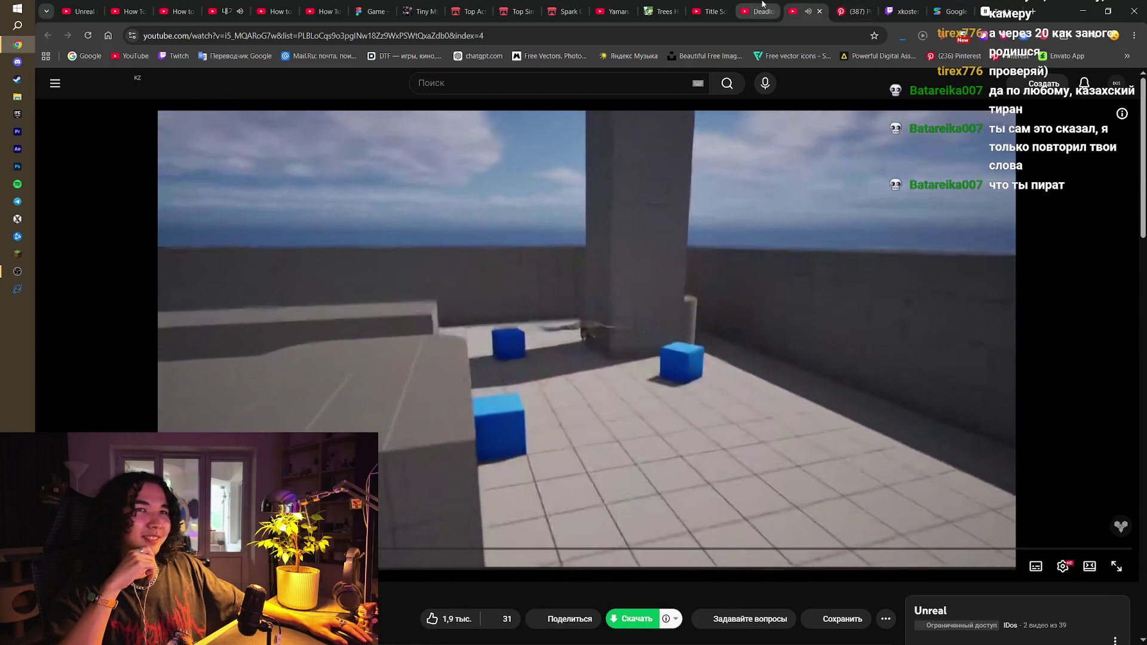
Close the playing YouTube video and move through the Deadlock video to the Trees Hate You page
key(ctrl+w)
click(762, 4)
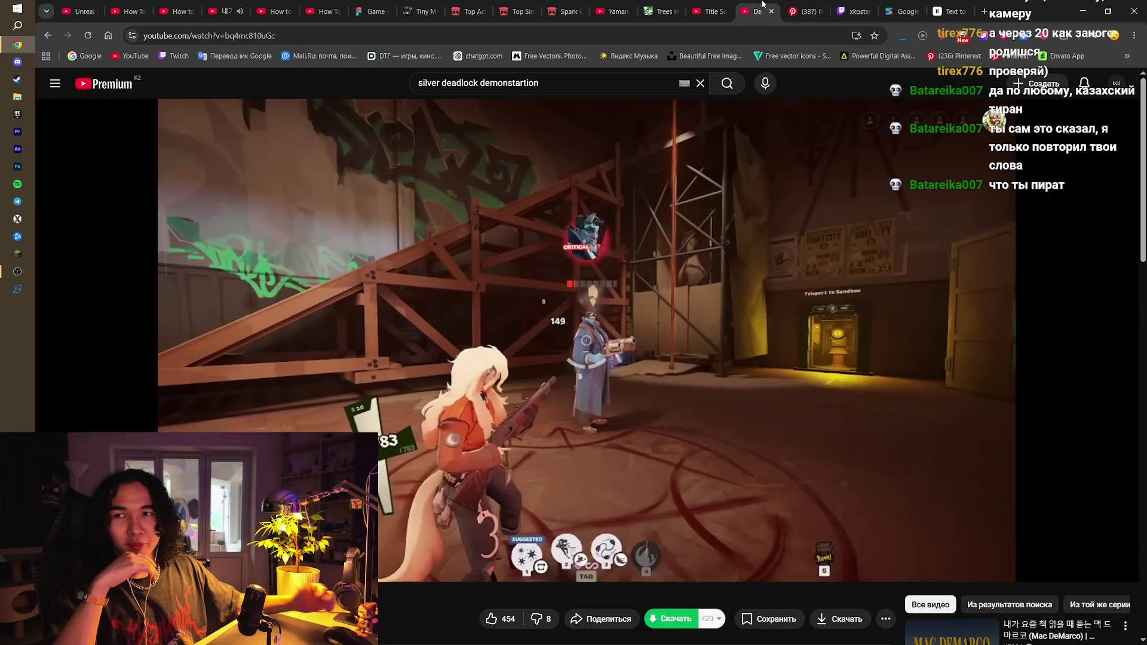
scroll(729, 253, down, 5)
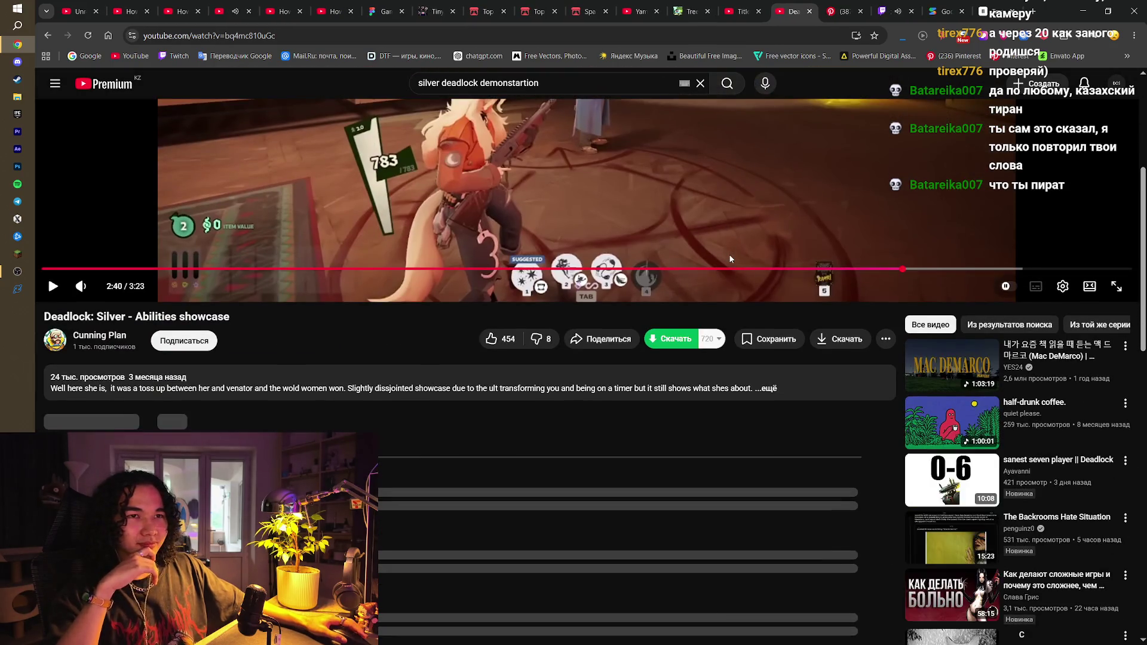
scroll(729, 253, up, 5)
click(748, 4)
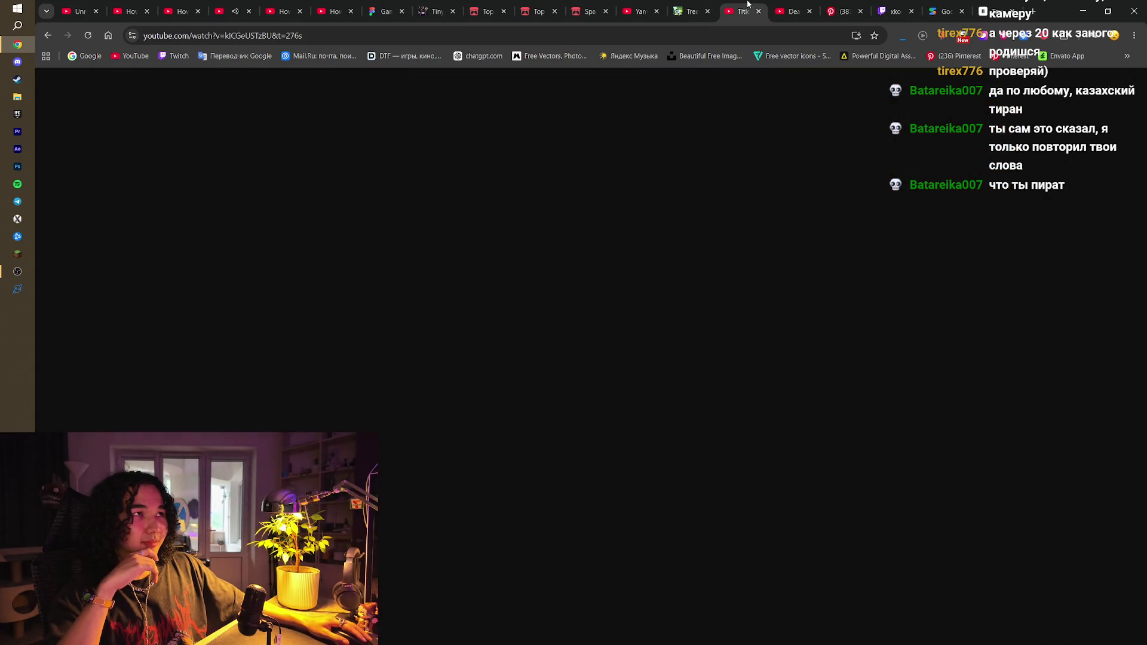
click(686, 3)
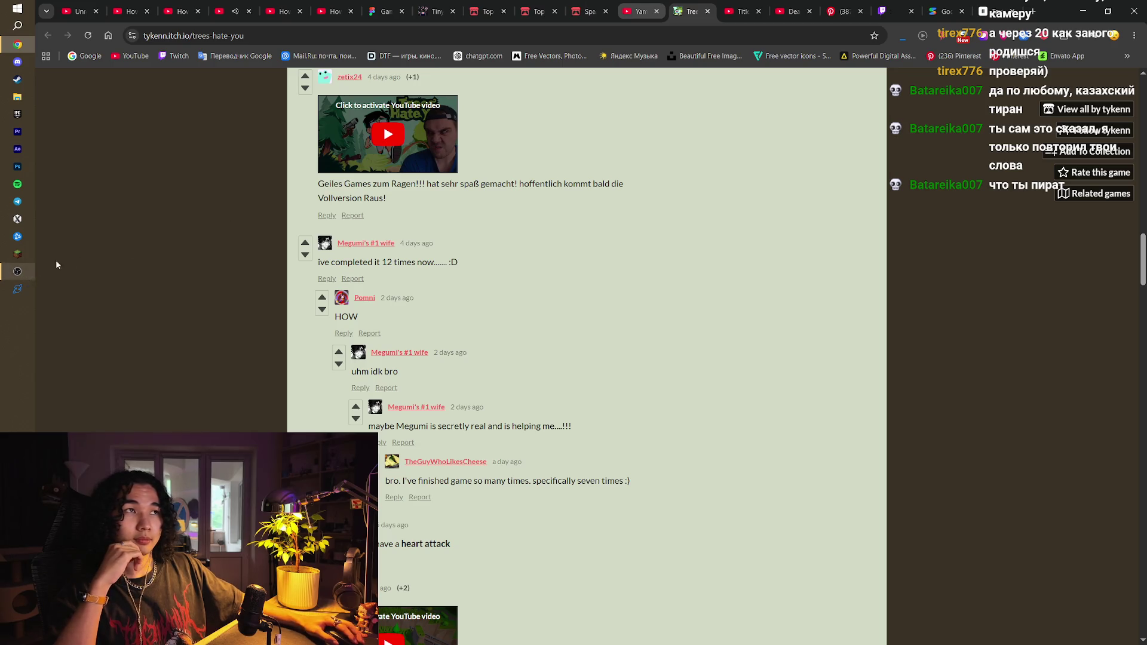
Close the Trees Hate You, Spark Game Jam, Yaman, Top and Tiny tabs
click(708, 11)
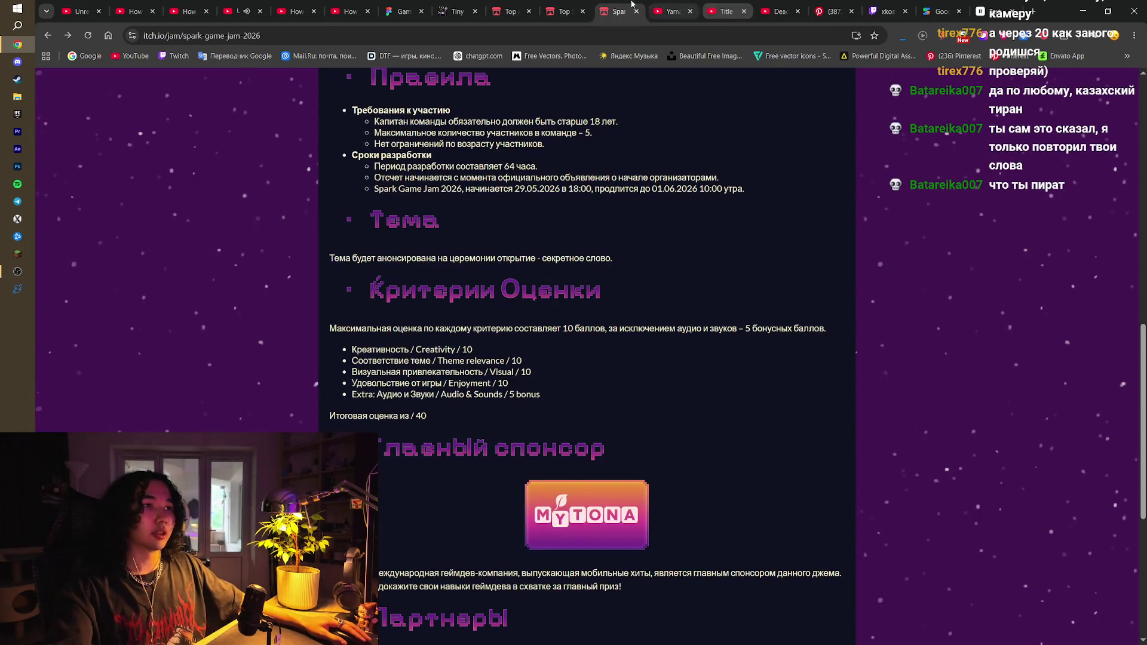
key(ctrl+w)
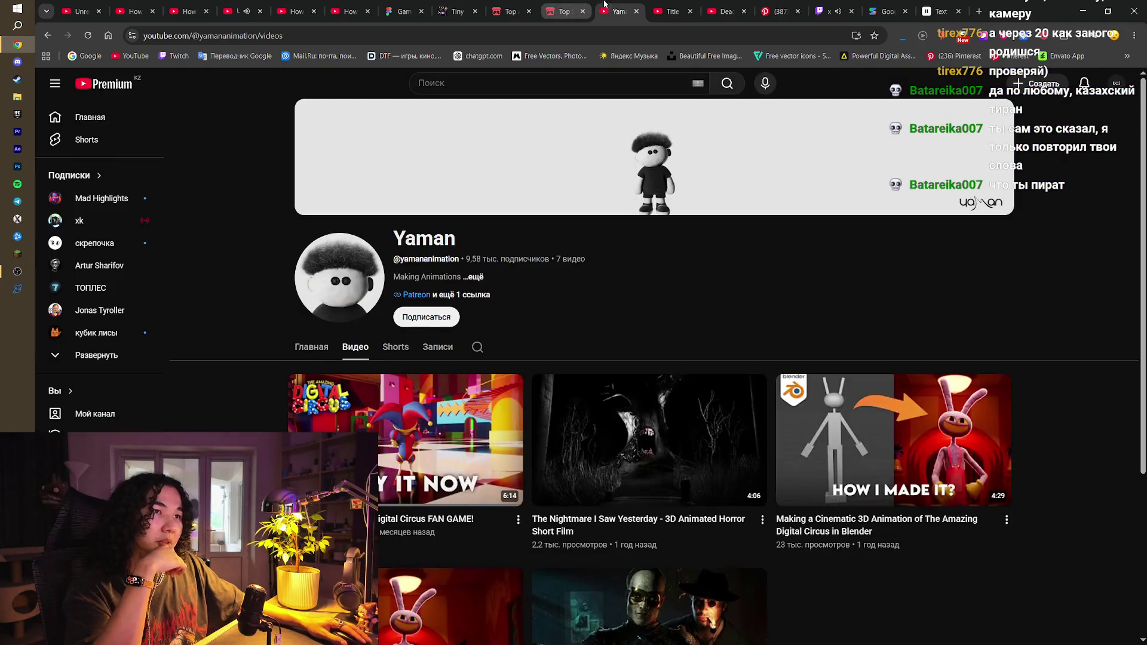
key(ctrl+w)
click(568, 12)
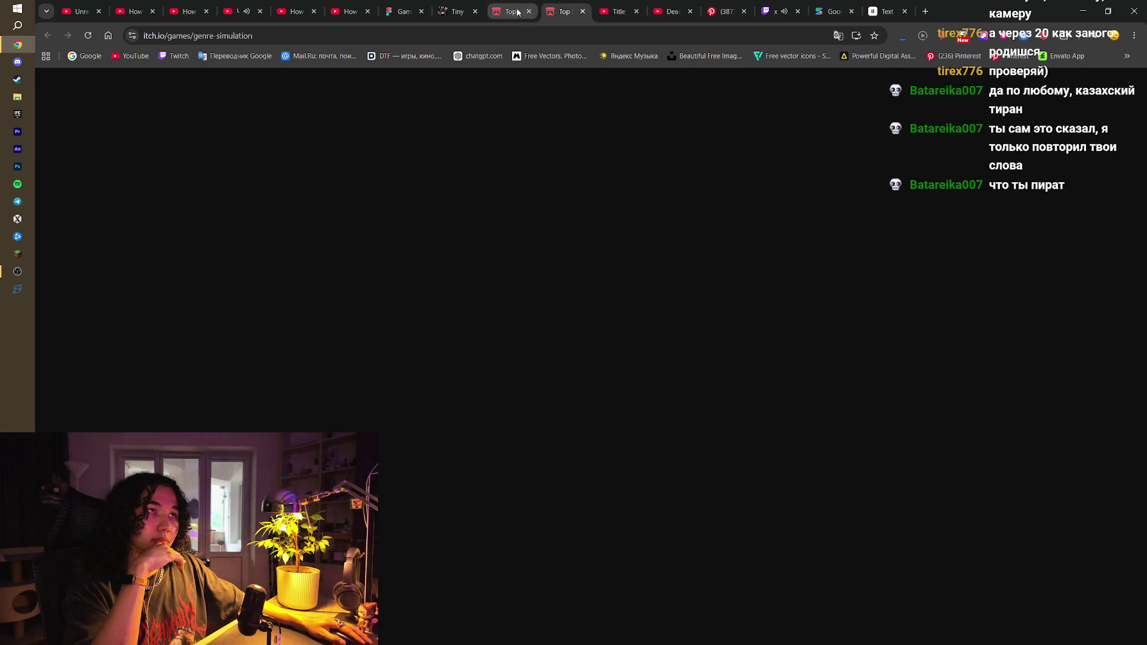
key(ctrl+w)
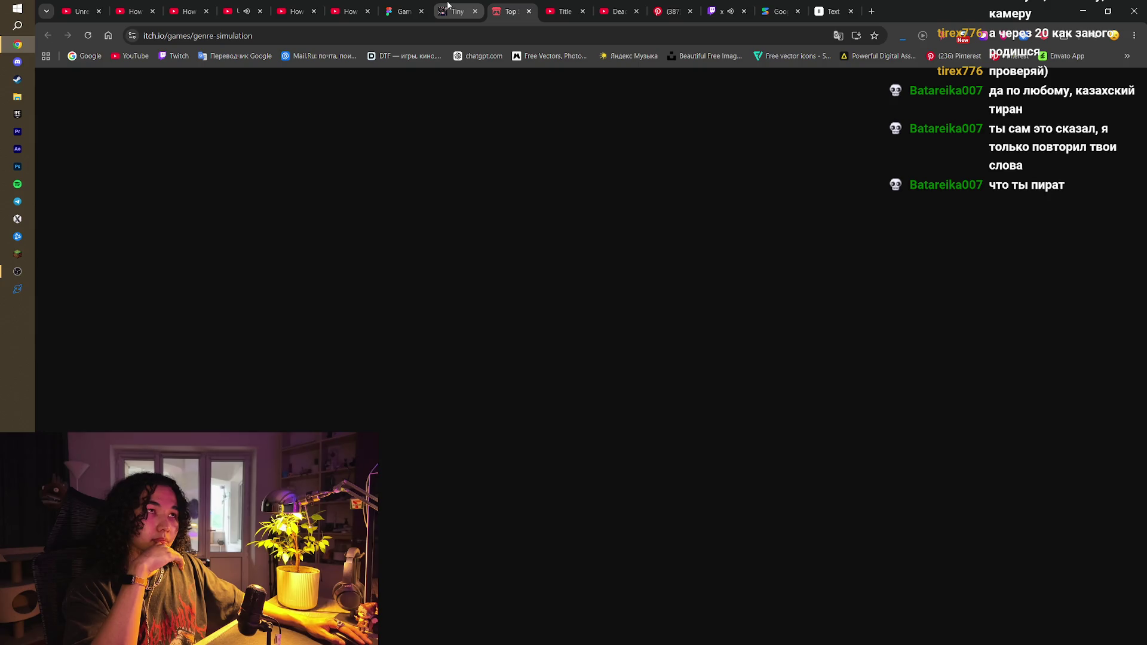
middle_click(448, 7)
key(ctrl+w)
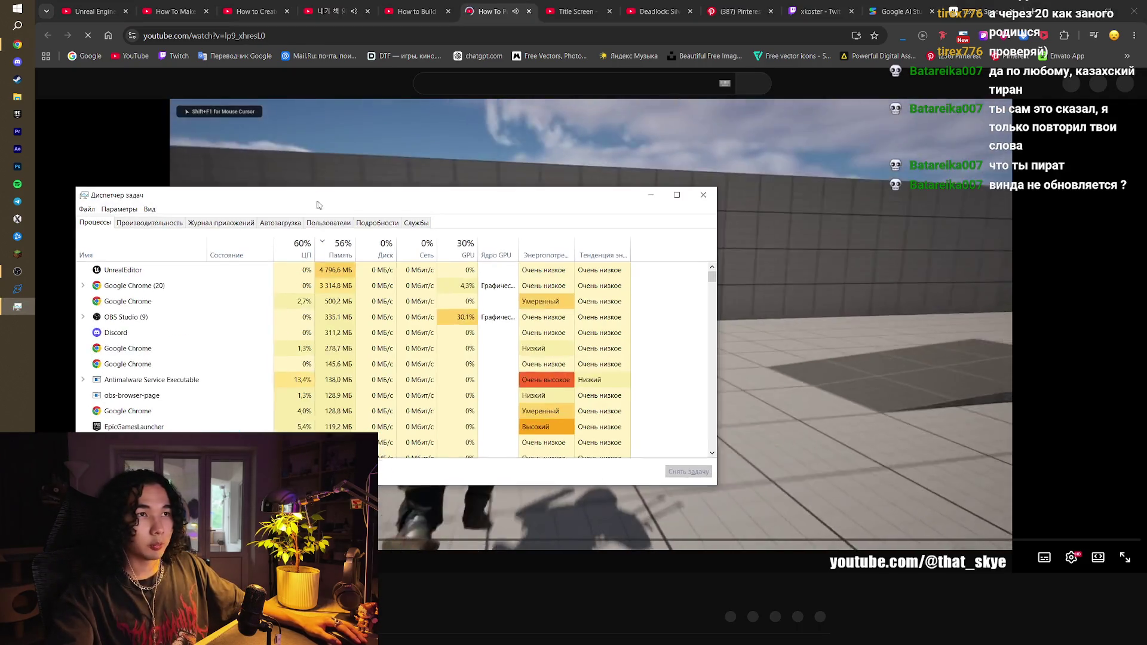
End the Unreal Editor process in Task Manager
drag(315, 205, 335, 206)
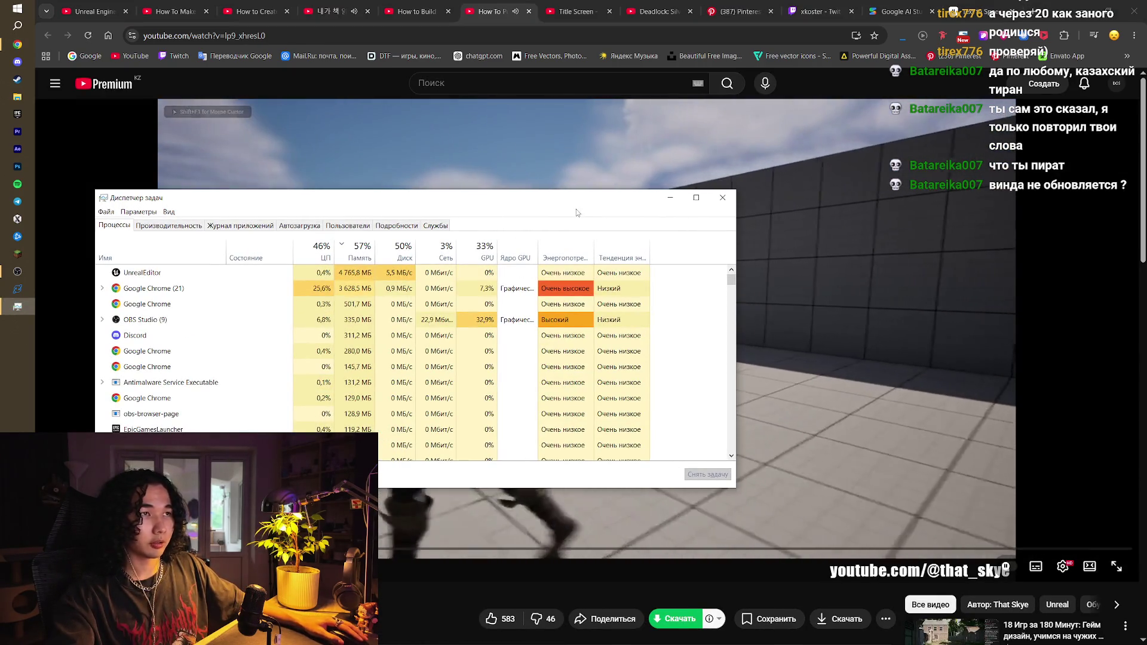
click(225, 274)
click(696, 474)
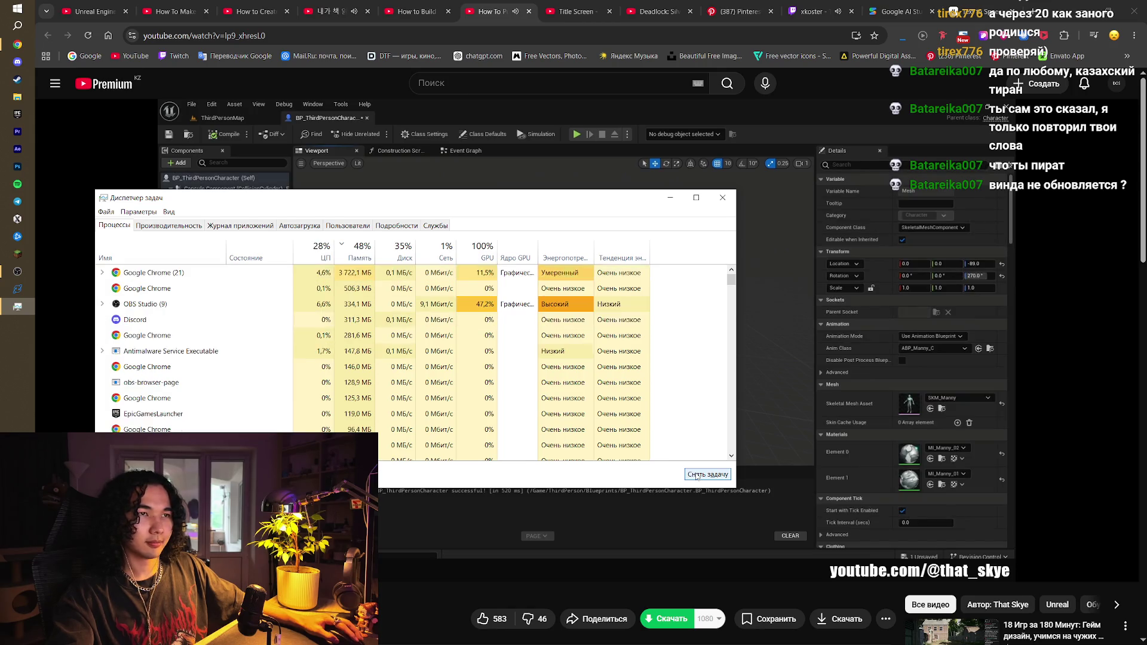
Inspect OBS Studio's child processes, then hide Task Manager and pause the armor tutorial video
click(352, 305)
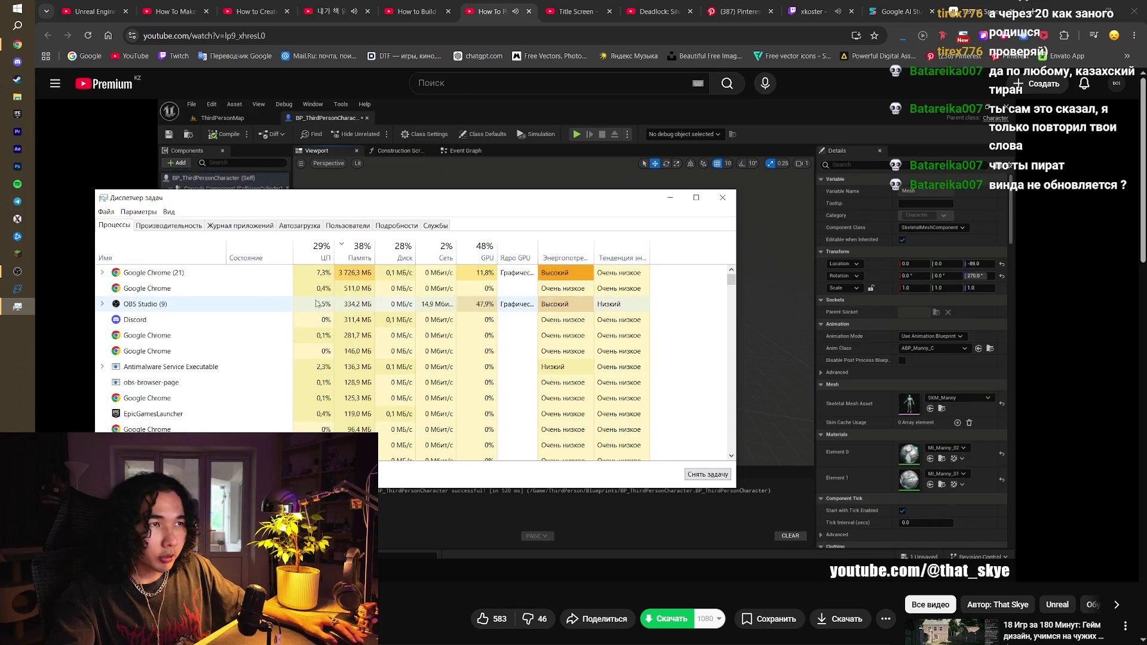
click(103, 304)
click(103, 304)
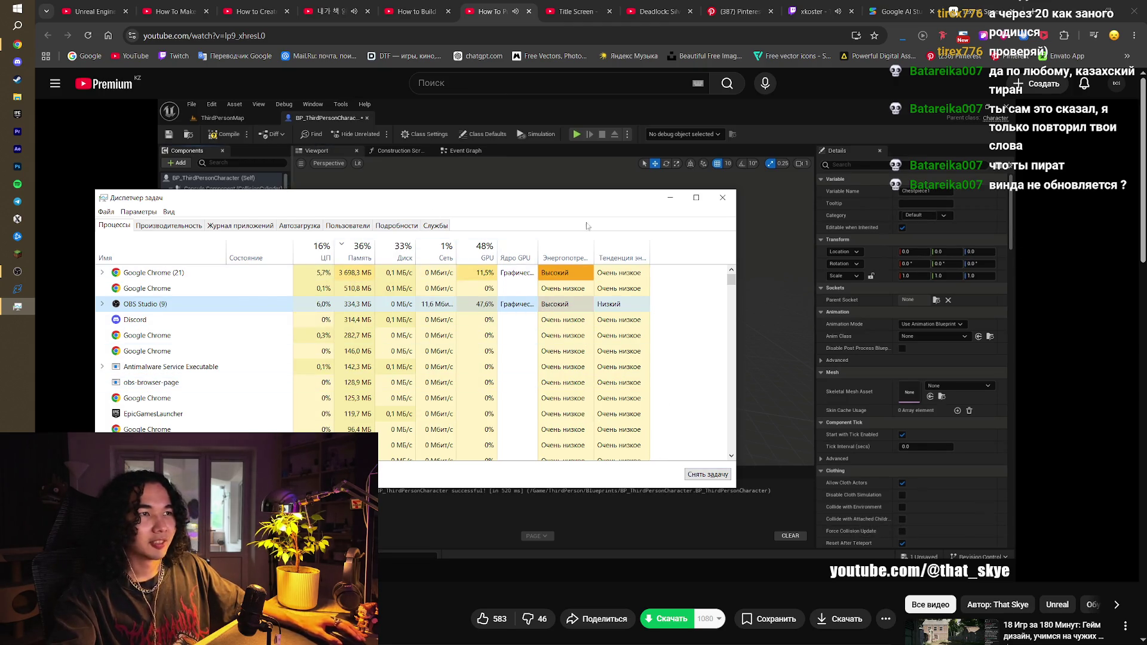
key(space)
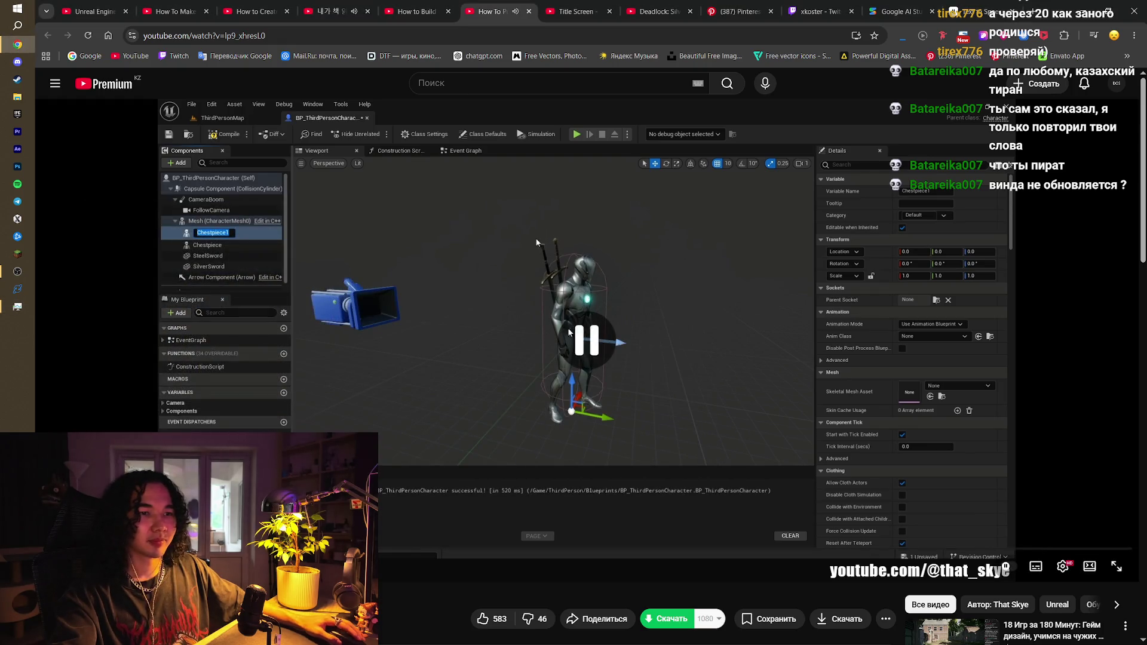
scroll(761, 448, down, 3)
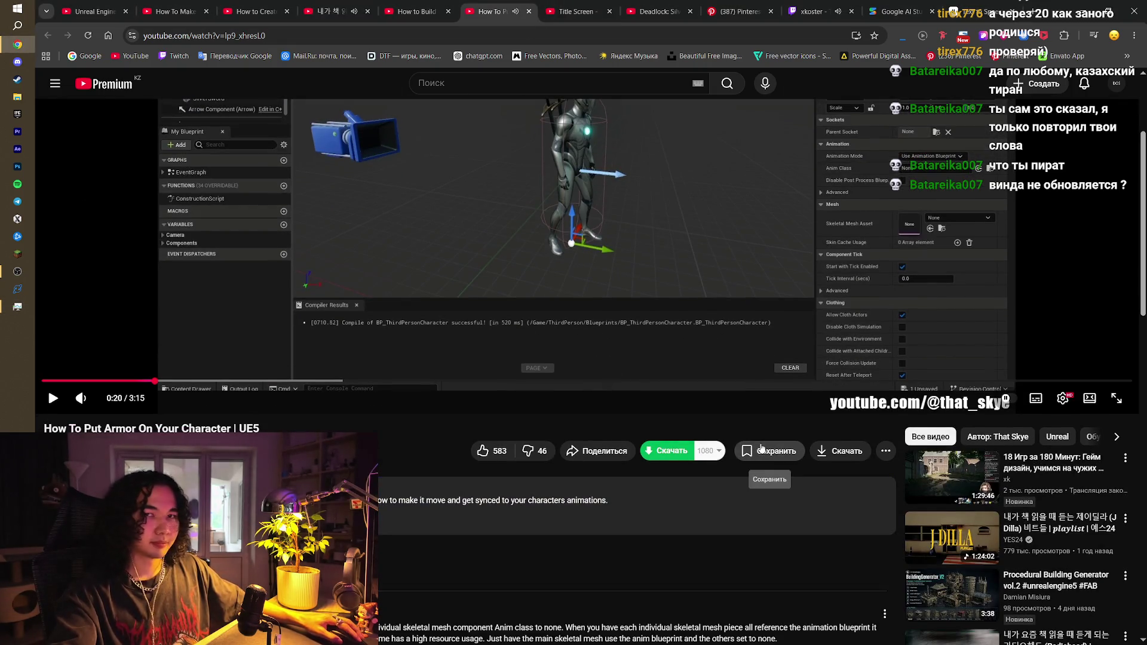
Save the armor tutorial to the Unreal playlist, then close it and the next tutorial tab
click(761, 449)
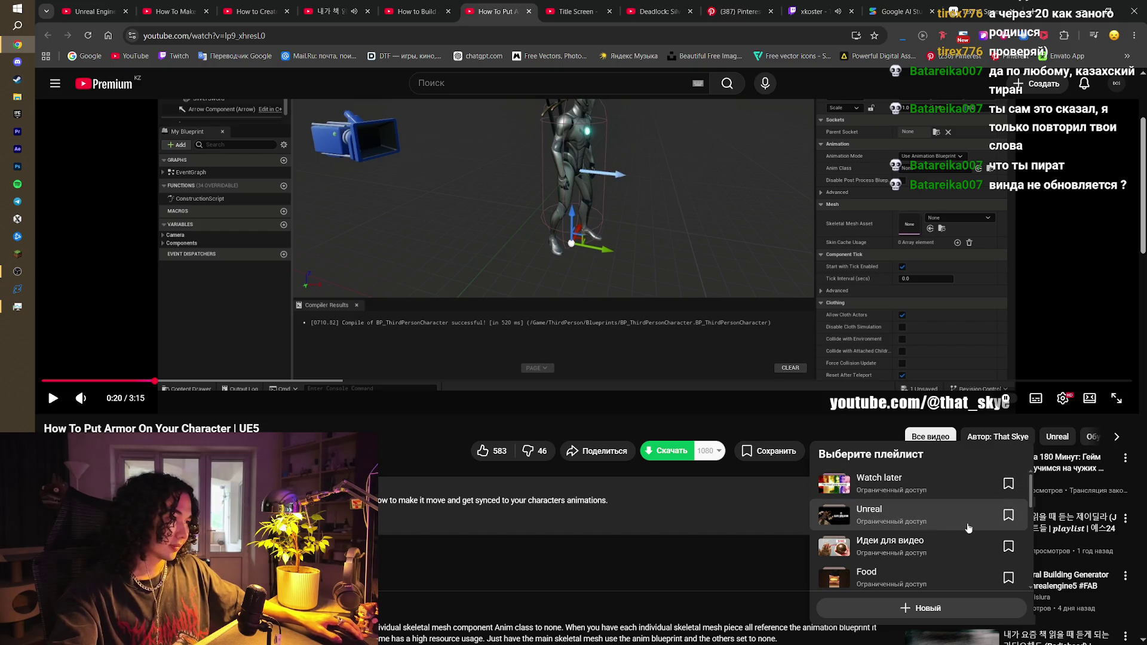
click(986, 524)
middle_click(480, 6)
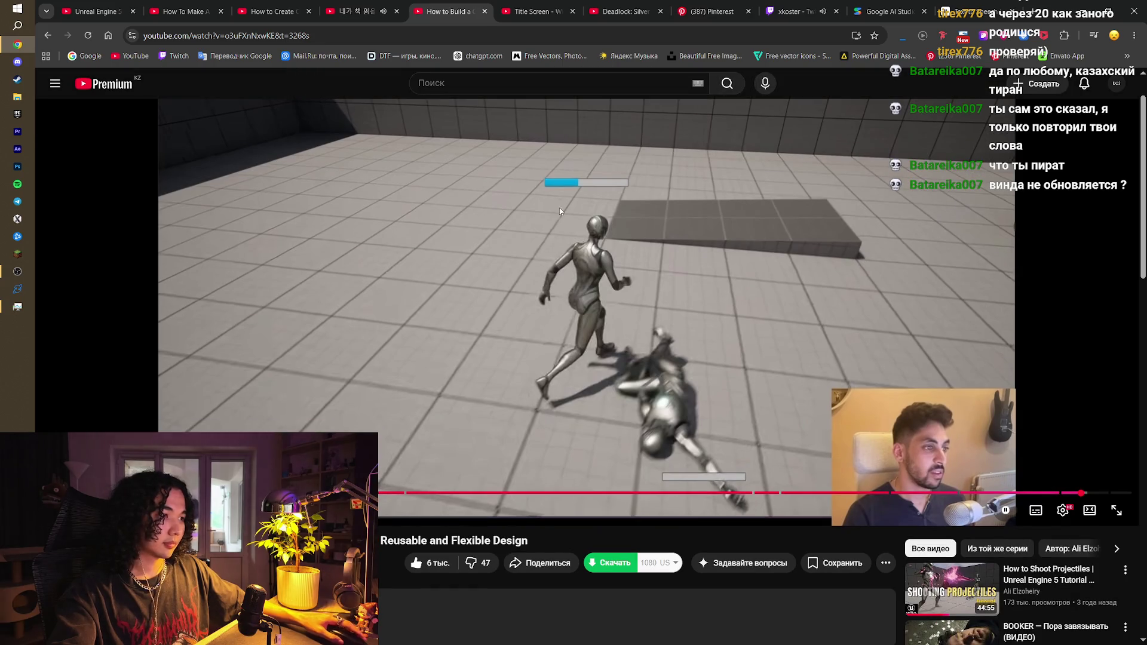
middle_click(430, 4)
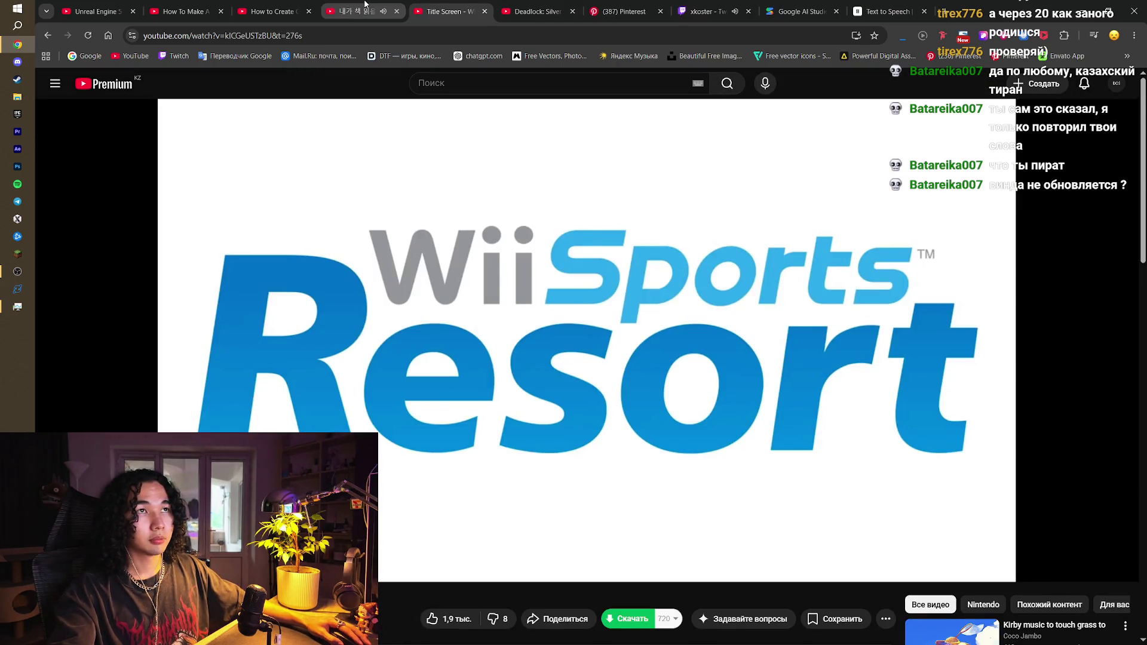
Close the character skeletons tutorial tab without saving its video to a playlist
click(292, 13)
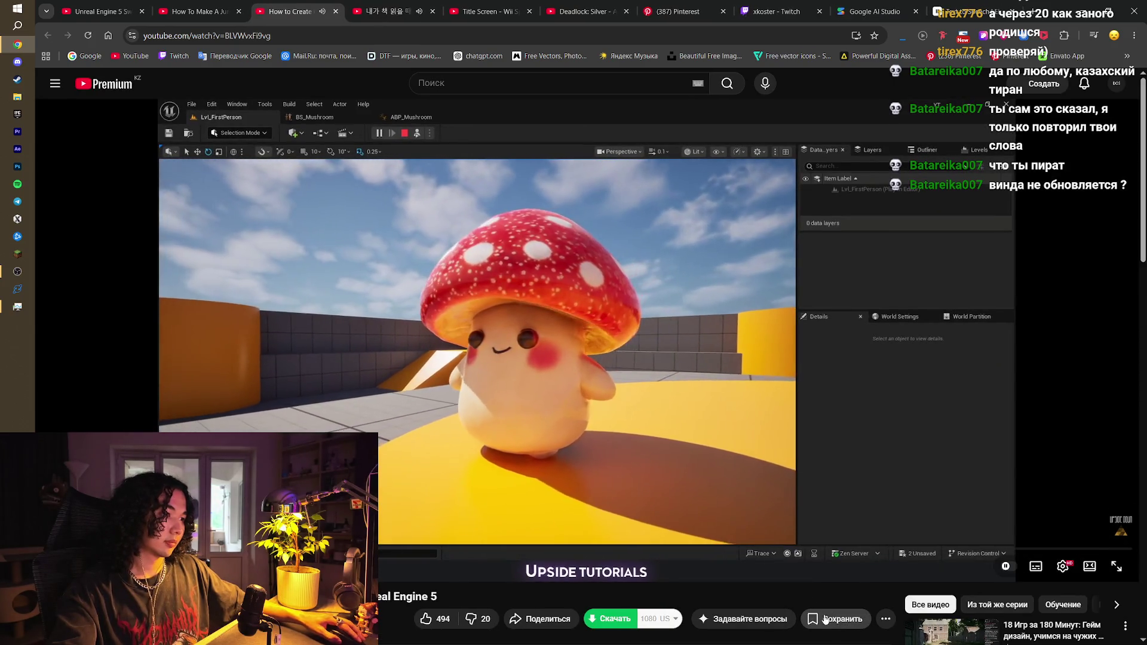
click(834, 621)
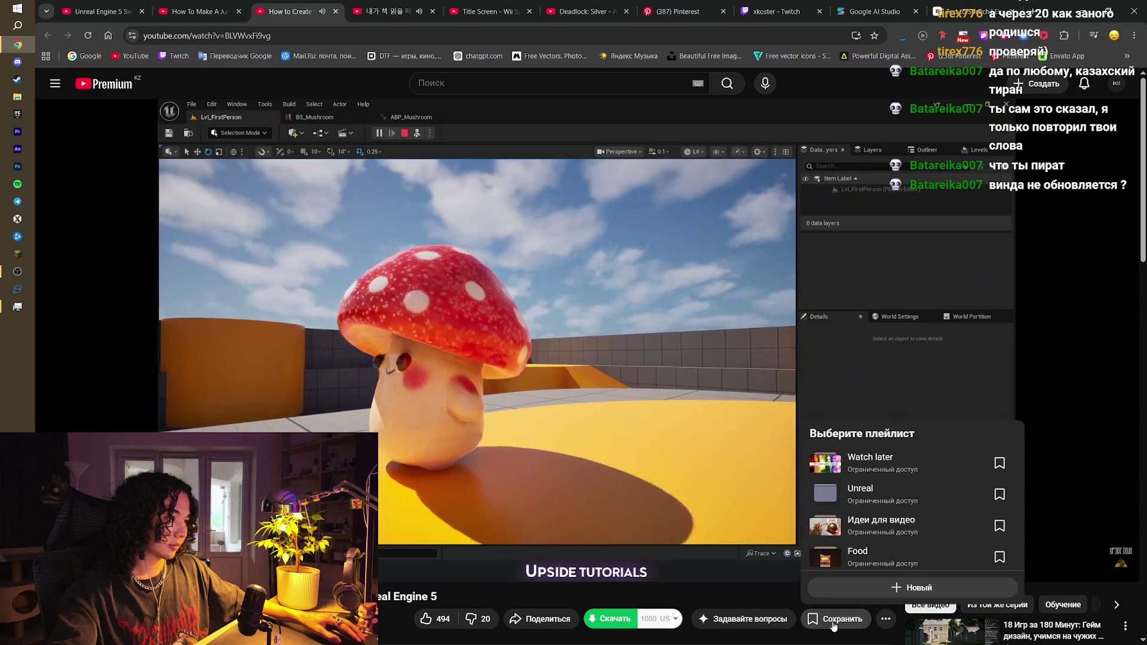
key(Escape)
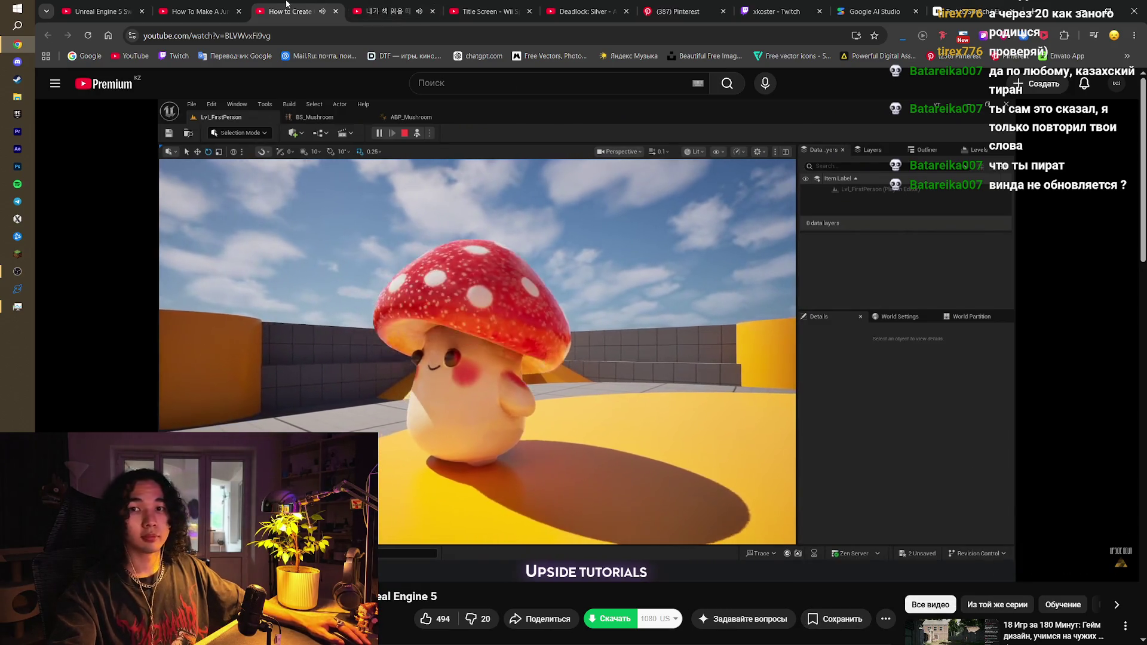
click(336, 11)
Pause the jumpscare and swarm tutorial videos, then go to the Twitch stream tab
click(216, 3)
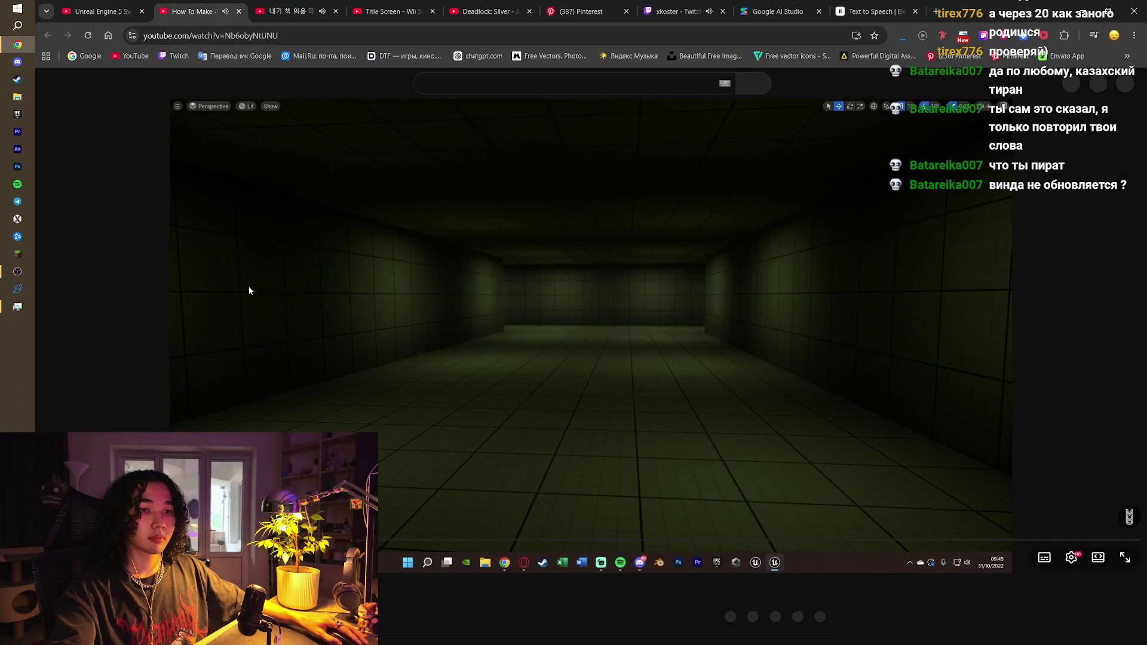
key(space)
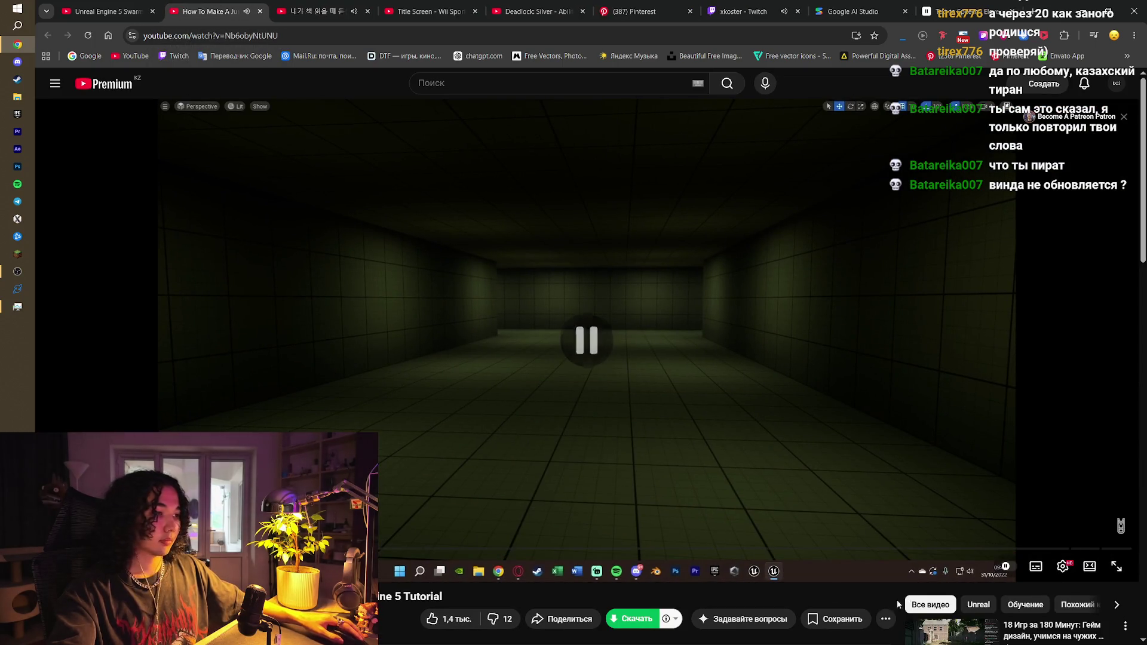
click(101, 11)
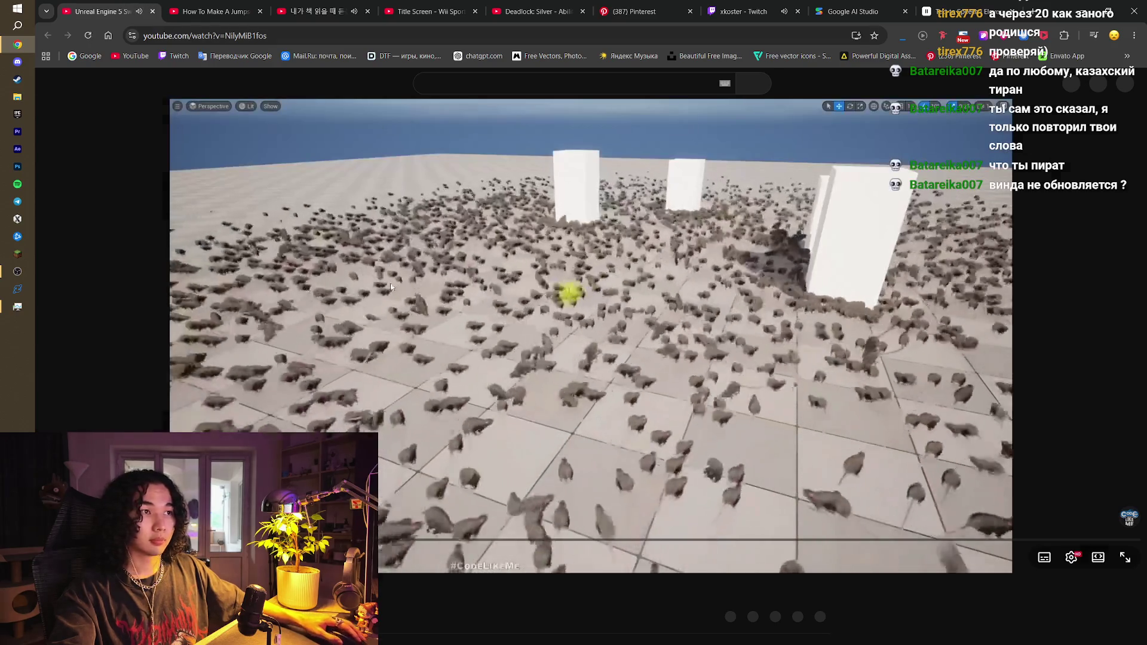
click(406, 288)
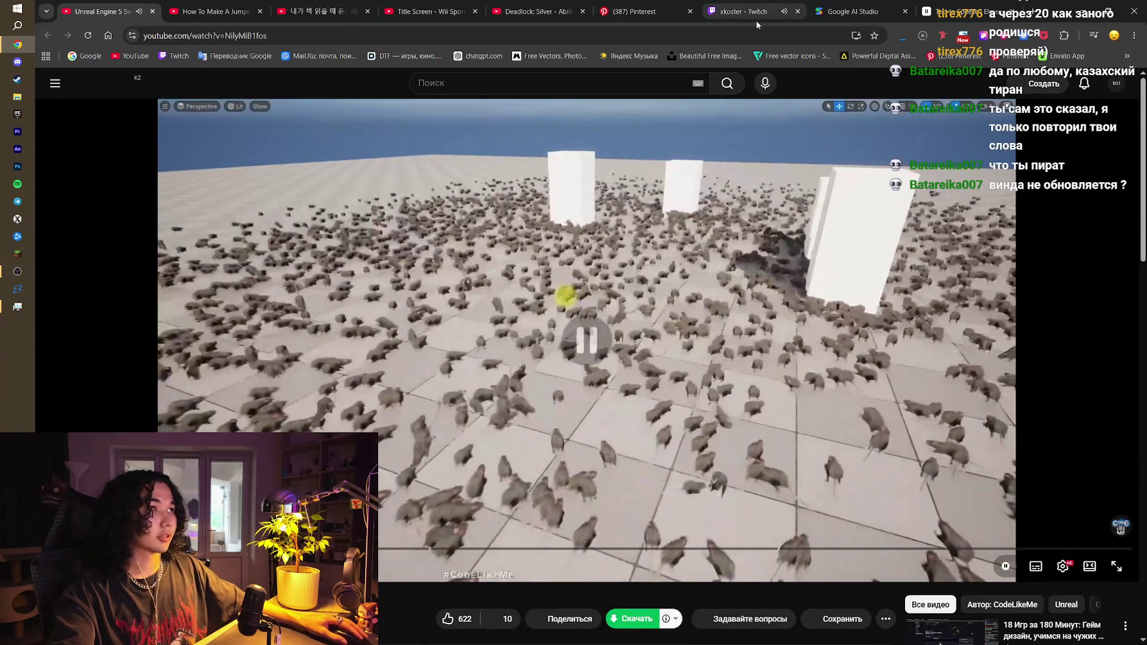
click(751, 4)
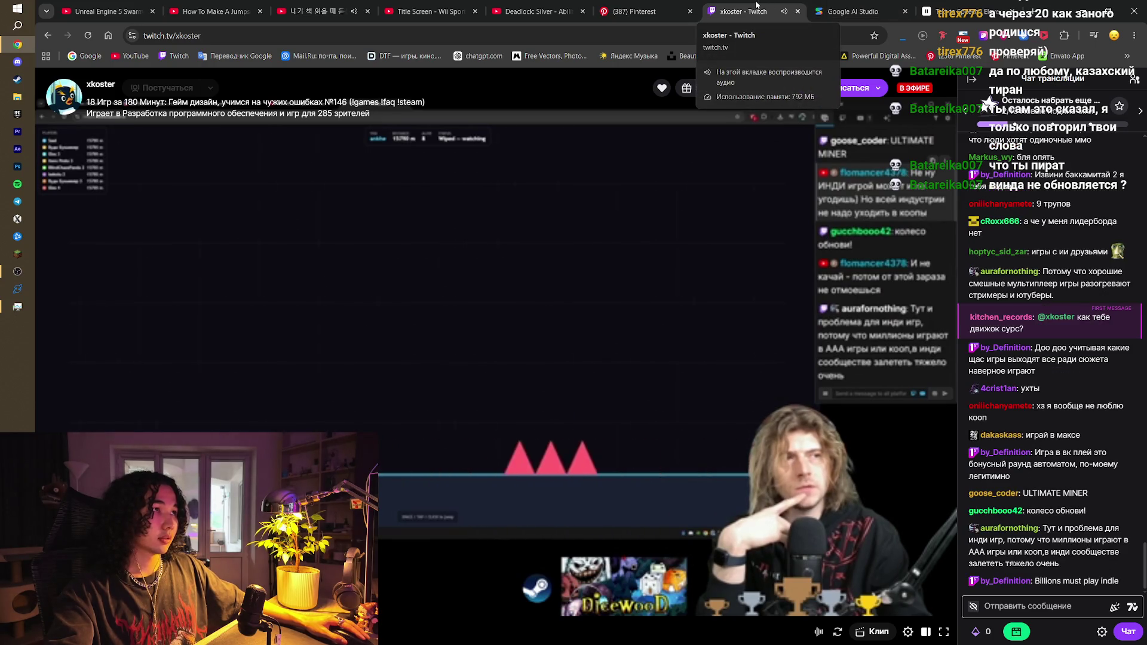
Switch to Google AI Studio, close the Deadlock: Silver YouTube tab, and launch Task Manager
click(855, 8)
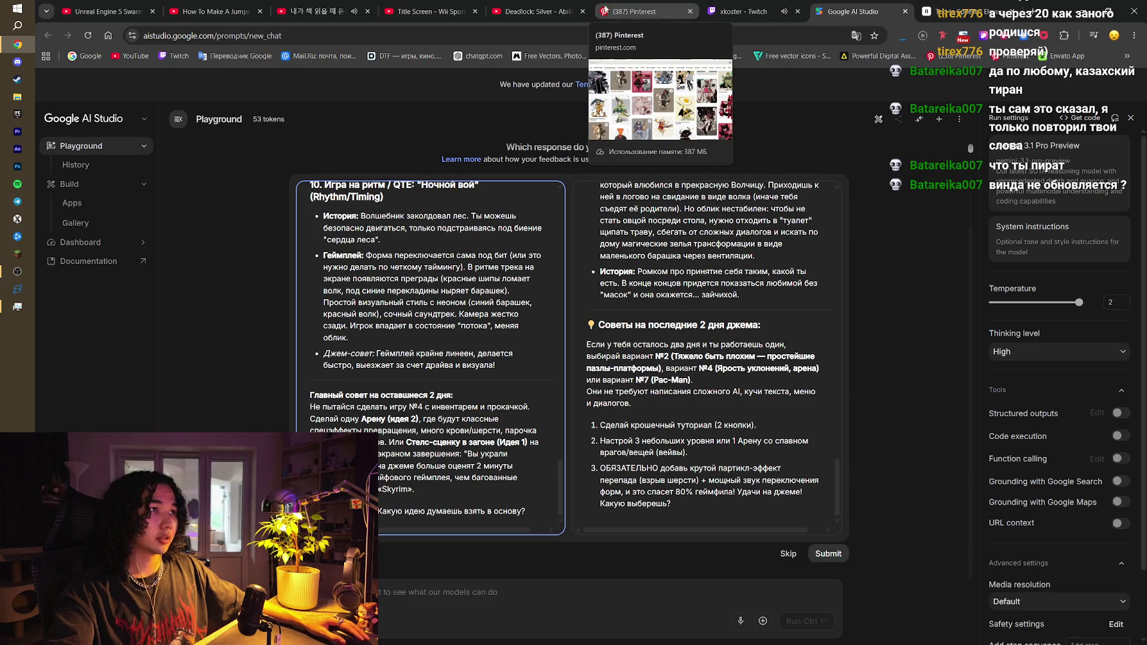
middle_click(524, 6)
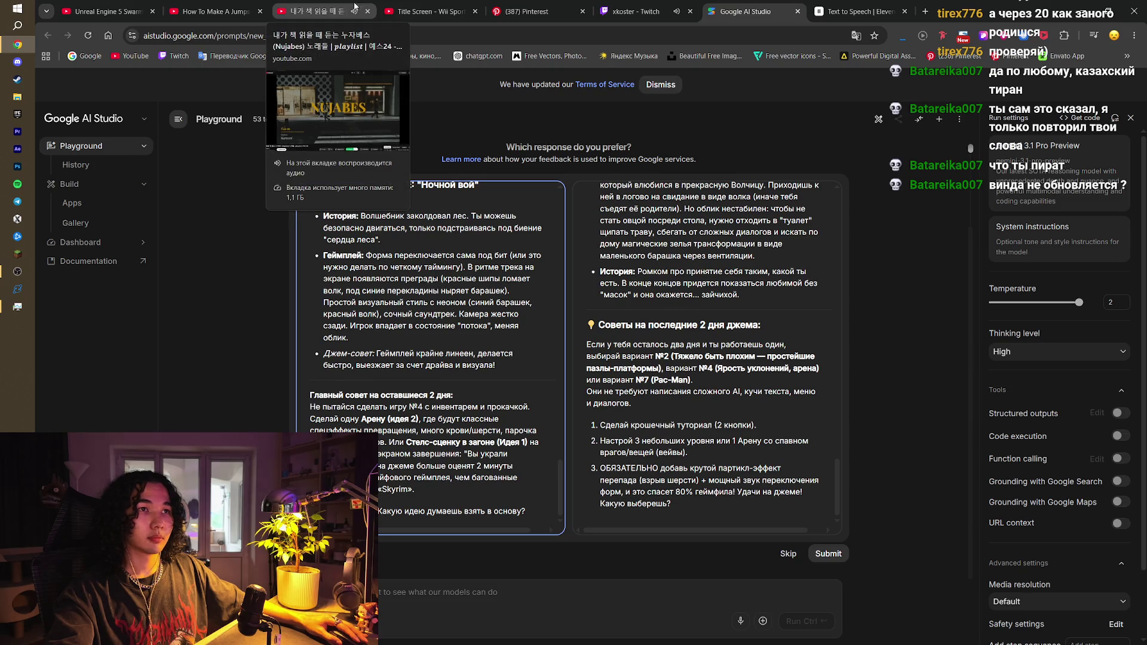
key(ctrl+shift+Escape)
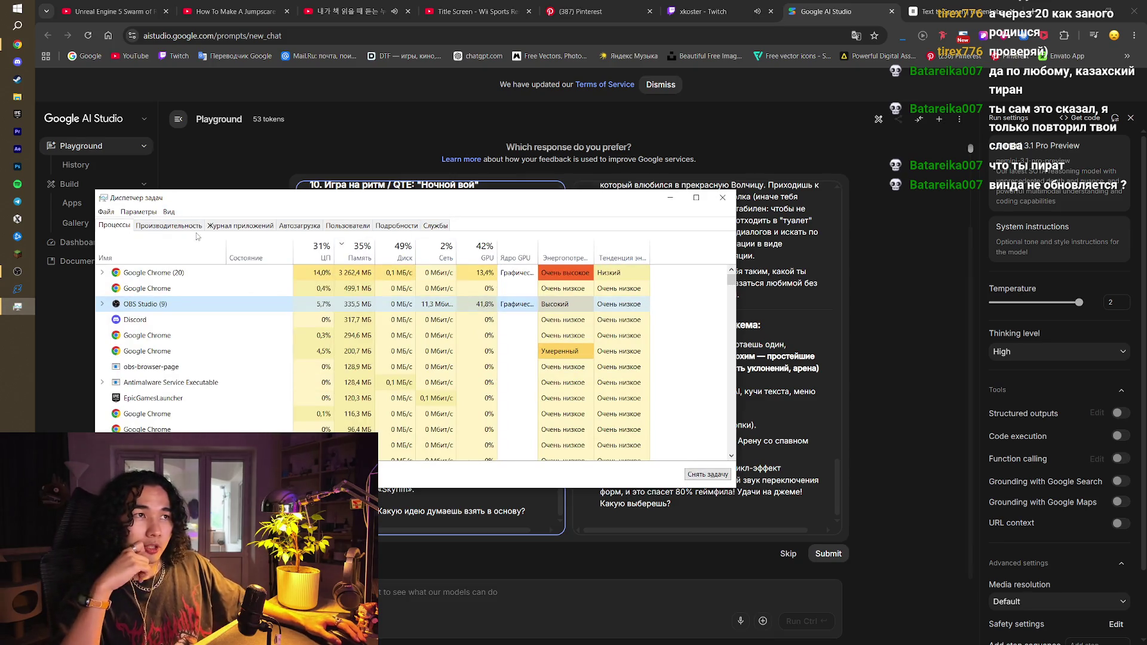
Show Performance graphs for Disk 0 (E:), the TOSHIBA HDD at 98% active time
click(168, 226)
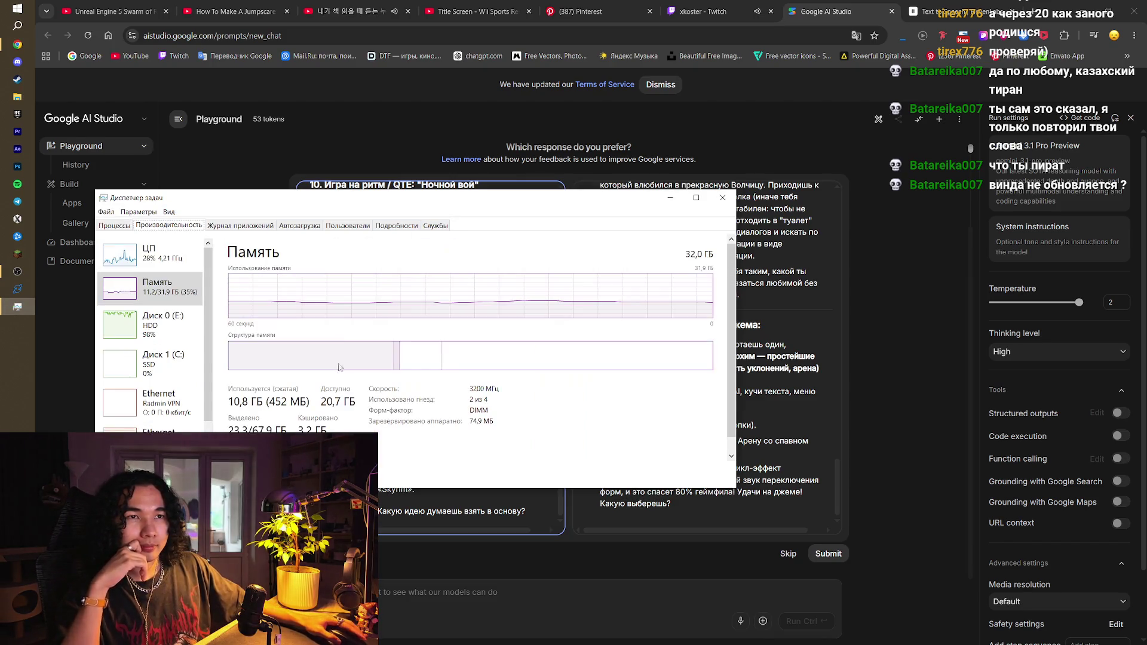
click(128, 325)
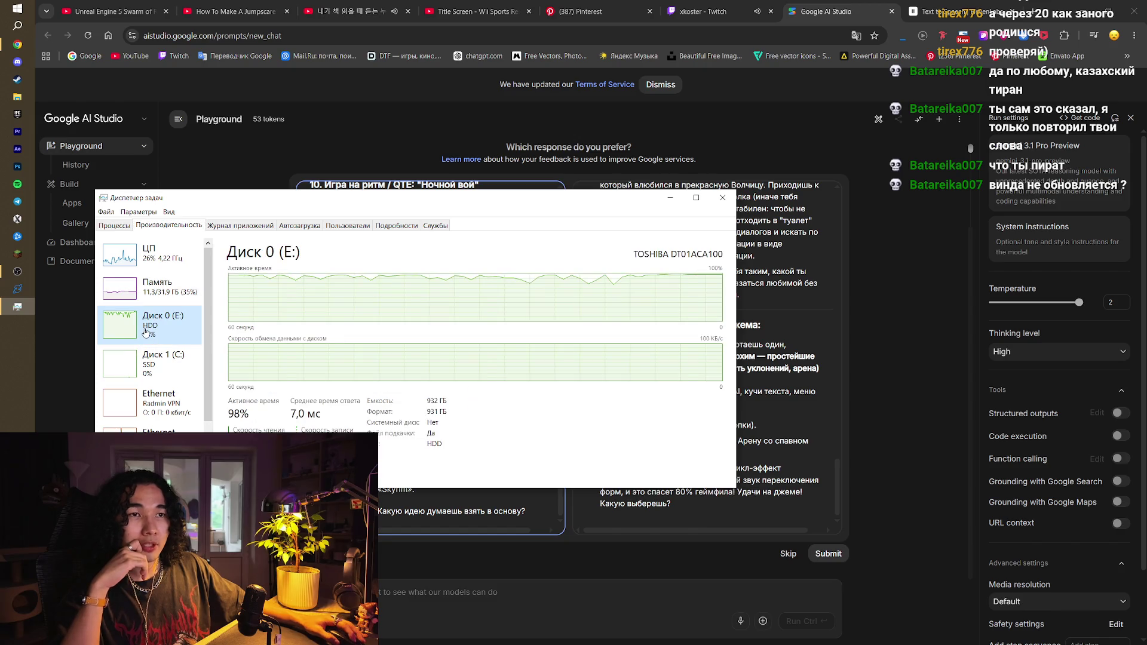
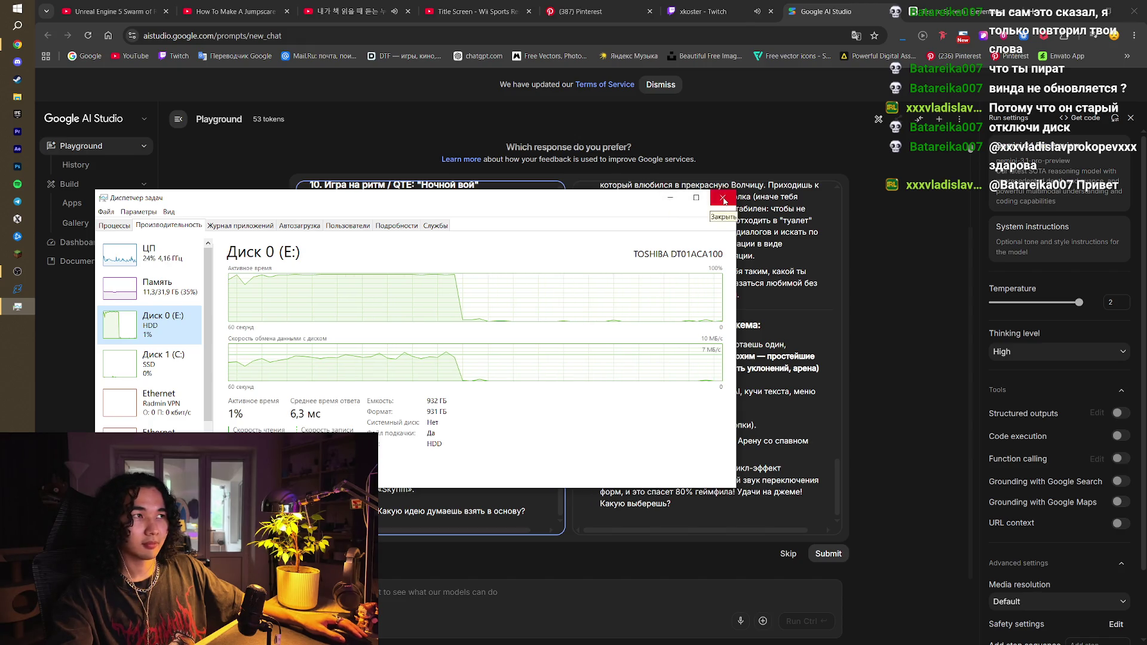
Dismiss Task Manager, cycle Chrome tabs back to Google AI Studio, then bring up the Epic Games Launcher
click(670, 198)
click(597, 12)
click(824, 11)
click(956, 12)
click(716, 11)
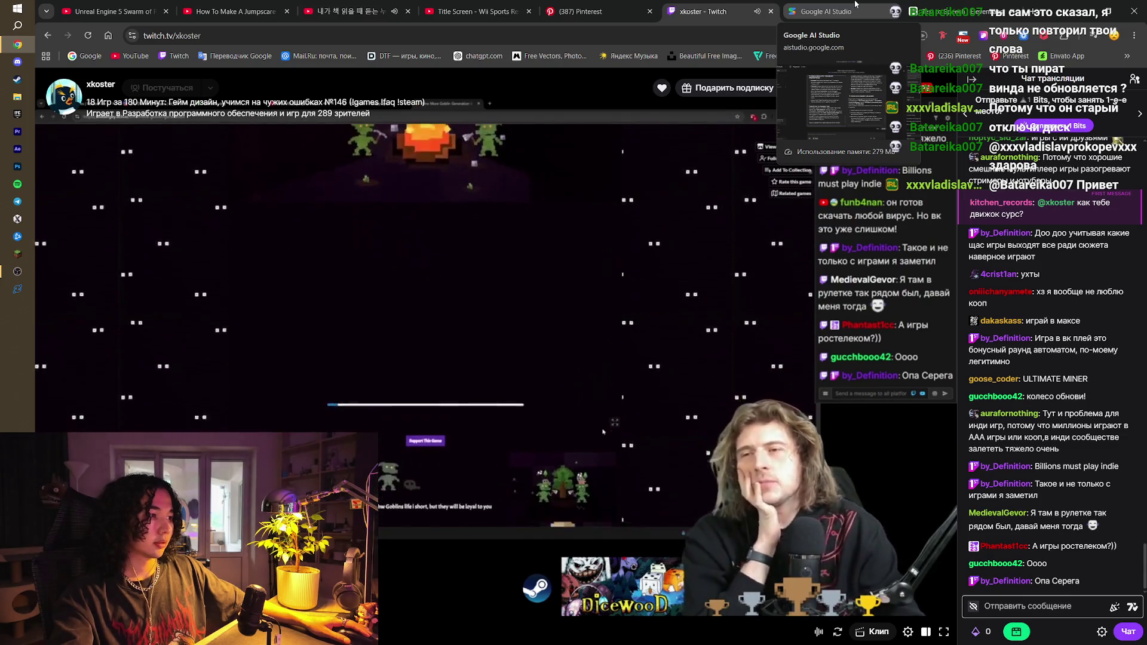
click(856, 5)
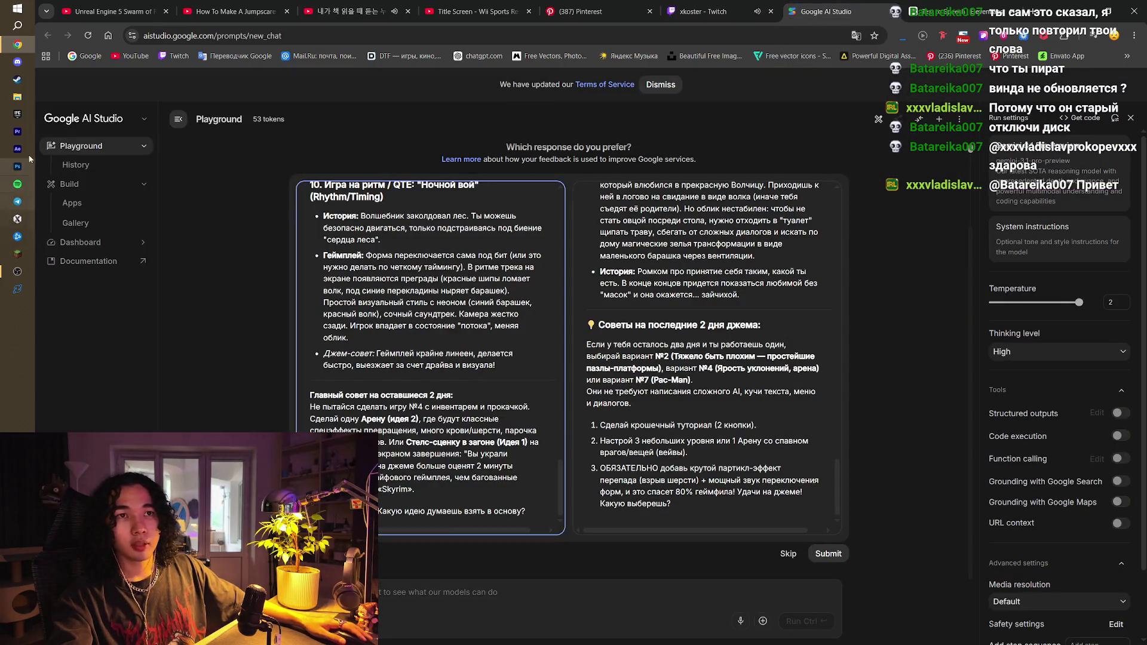
click(17, 112)
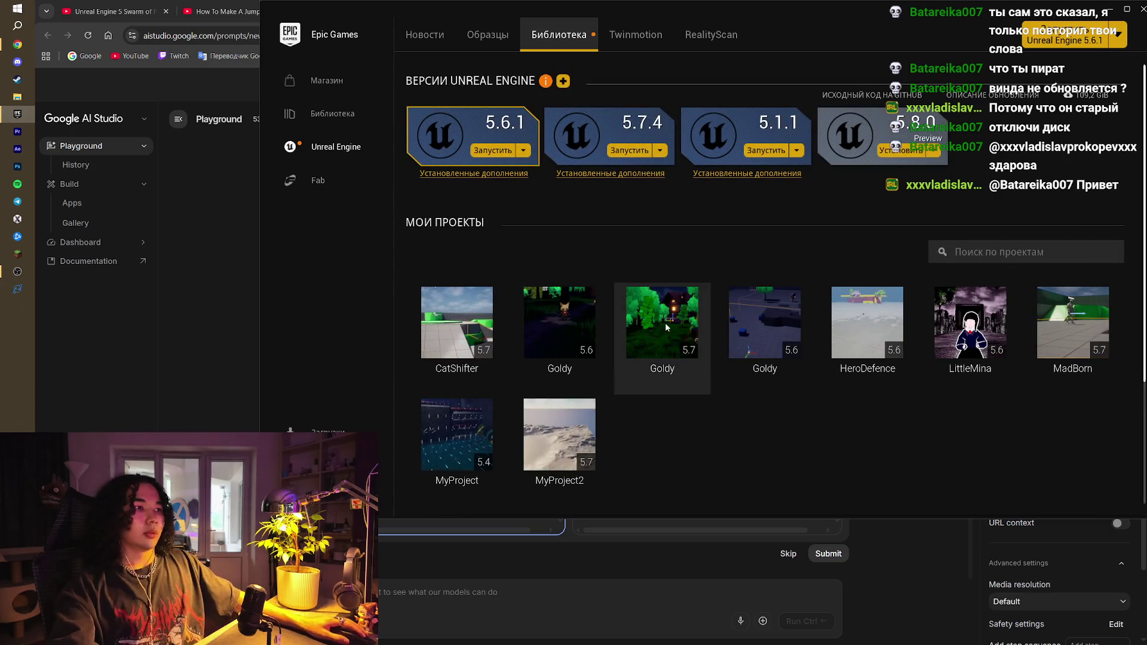
Launch CatShifter from My Projects and wait for Lvl_ThirdPerson to load in Unreal Editor 5.7
double_click(451, 315)
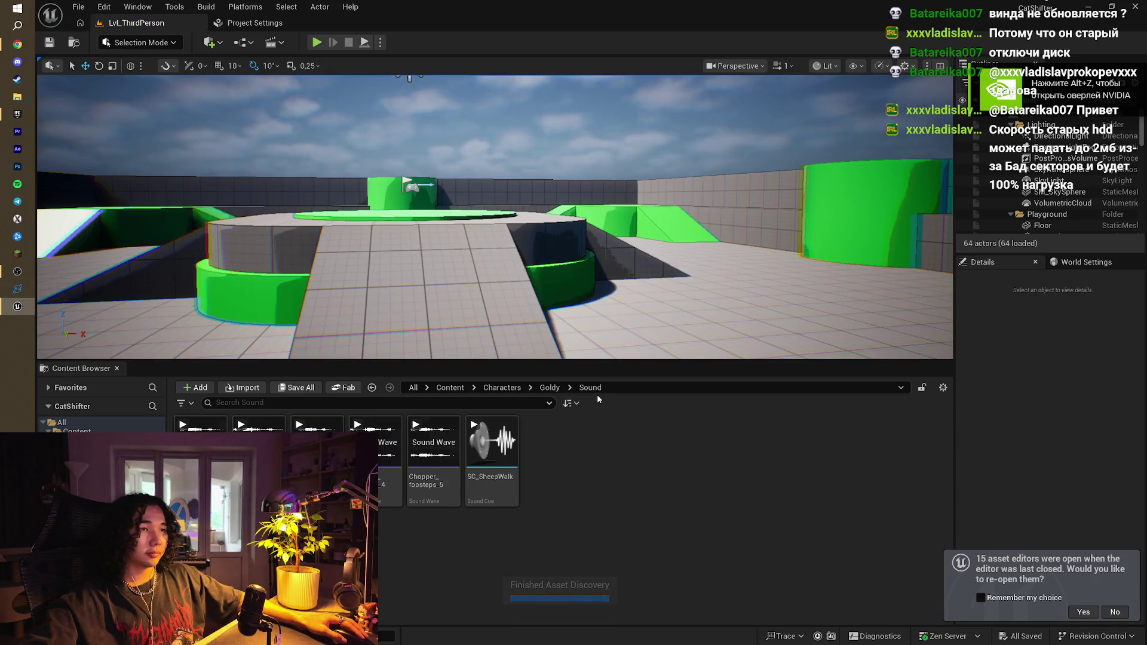
mouse_move(597, 269)
mouse_down()
mouse_move(604, 335)
mouse_move(633, 281)
mouse_move(639, 209)
mouse_move(639, 251)
mouse_move(597, 257)
mouse_move(622, 257)
mouse_up()
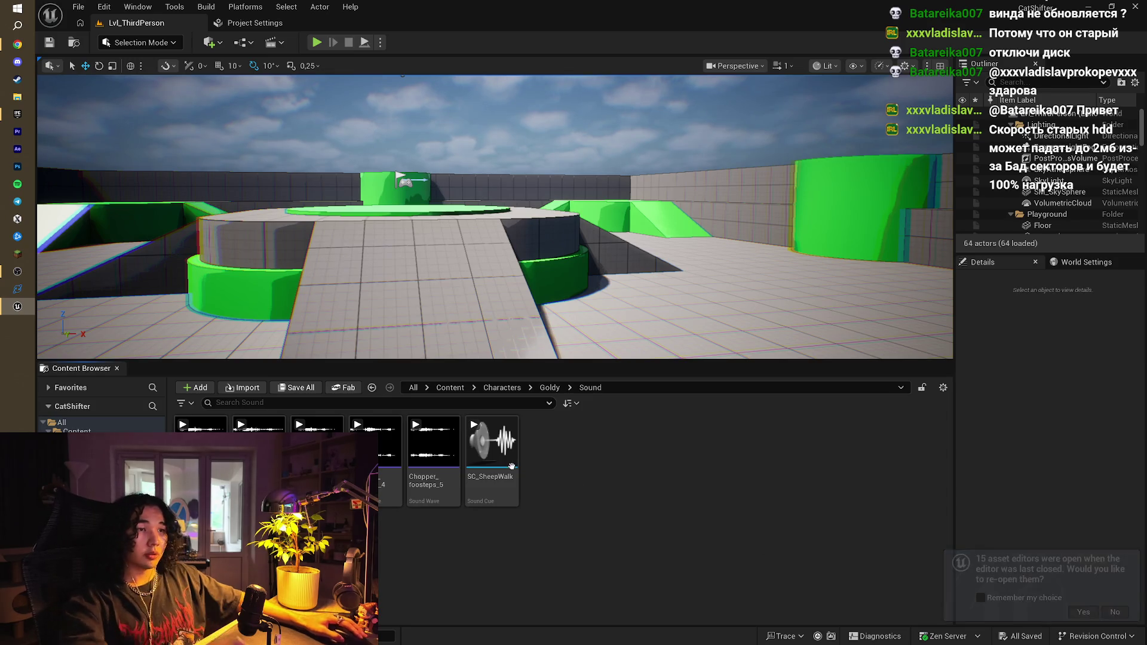
Open SC_SheepWalk and drop the five Chopper_foosteps waves from Characters/Goldy/Sound into its graph
click(497, 475)
double_click(497, 475)
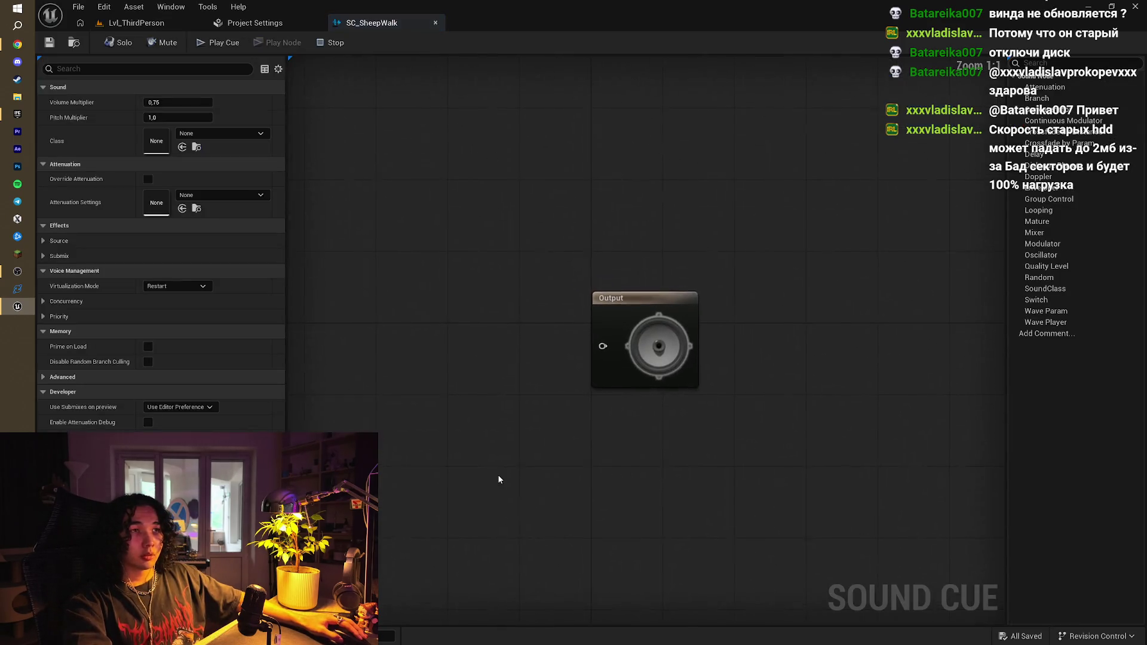
key(ctrl+space)
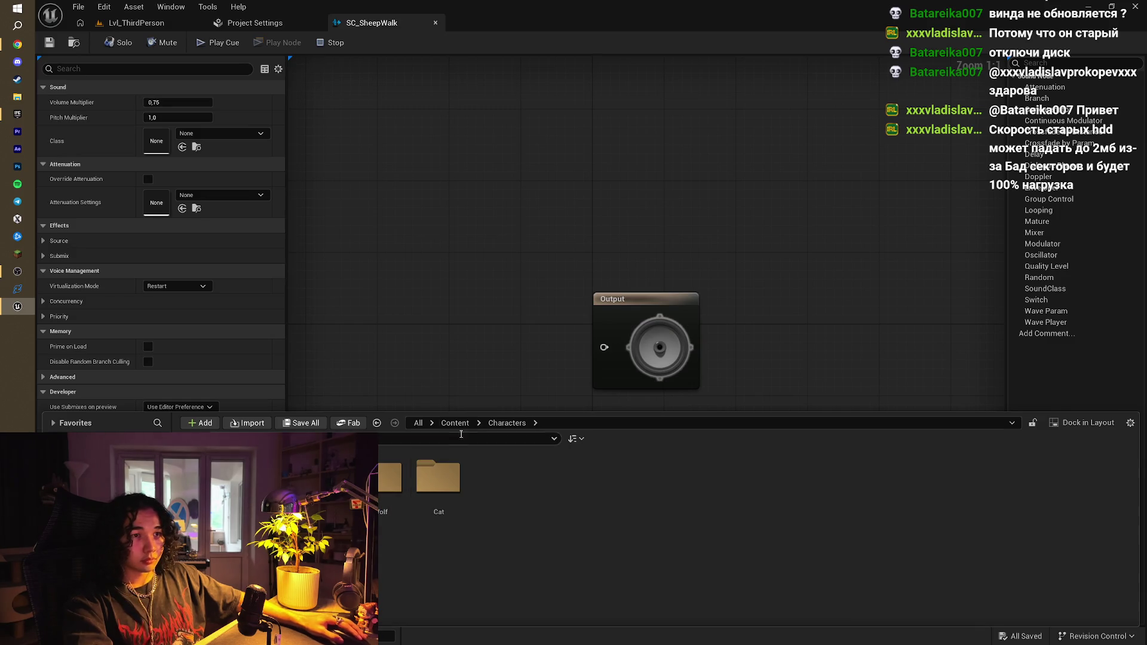
click(454, 423)
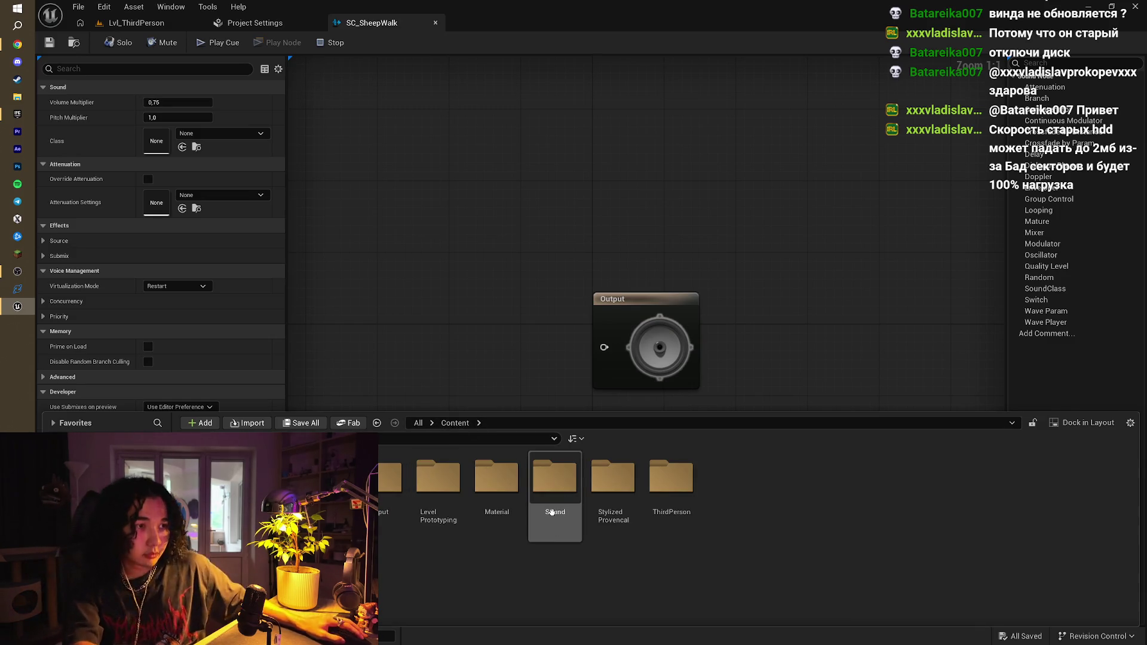
double_click(553, 496)
key(alt+Left)
double_click(323, 478)
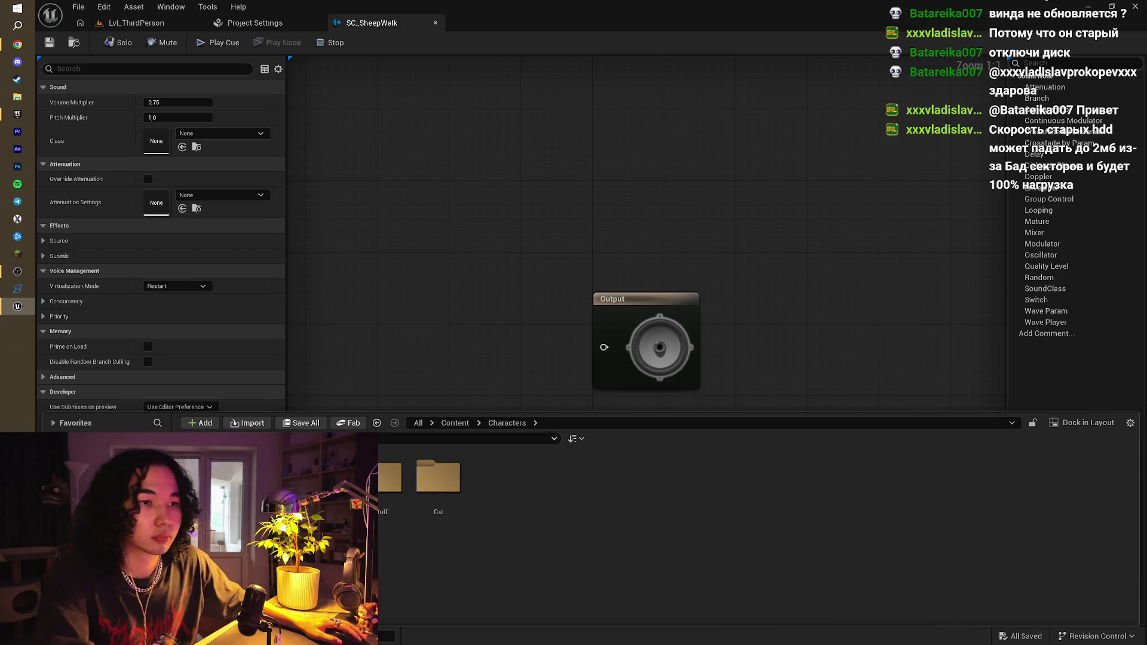
double_click(322, 478)
double_click(323, 478)
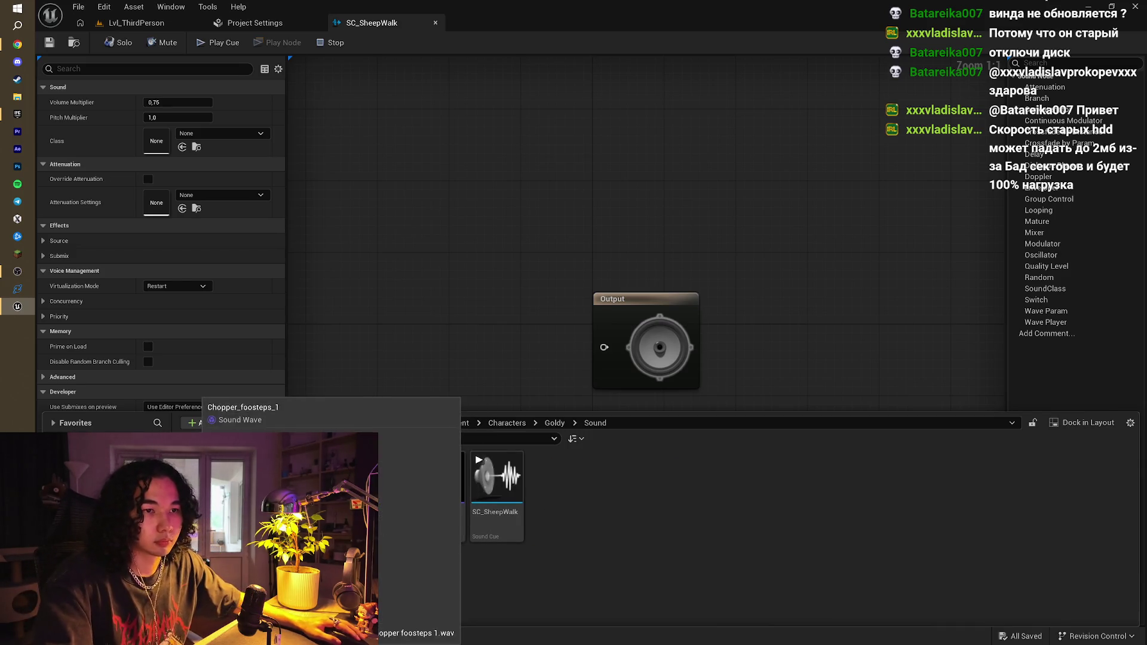
shift+click(438, 478)
drag(438, 478, 395, 302)
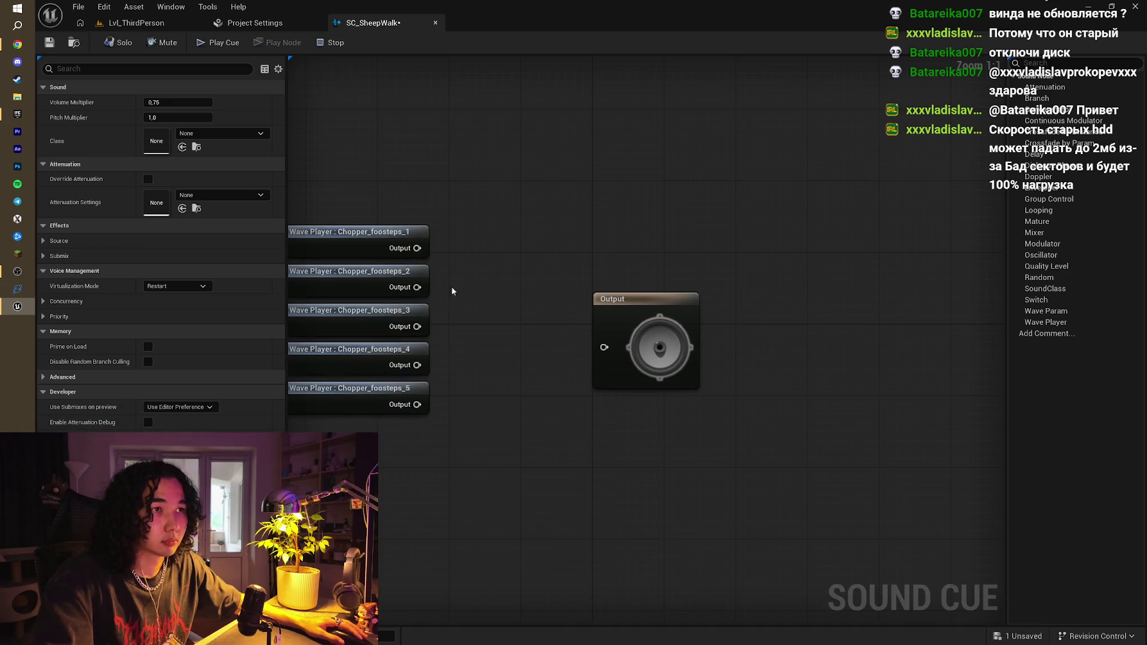
Add a five-input Random node and wire Chopper_foosteps 1 through 5 into it
drag(420, 247, 475, 297)
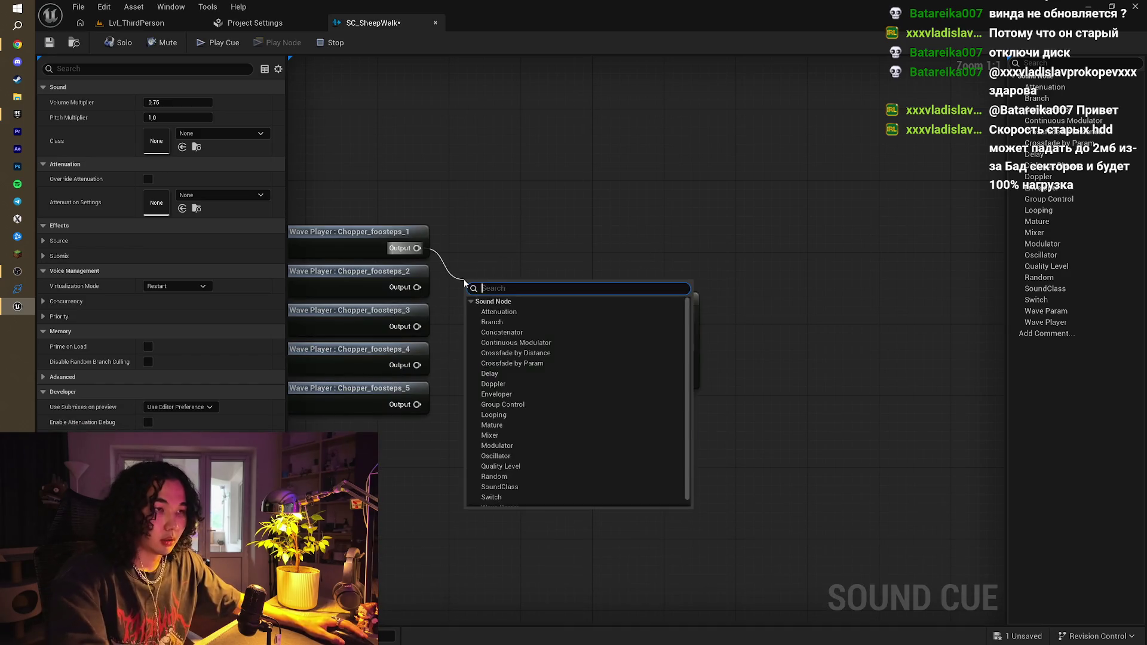
text(ra)
click(490, 332)
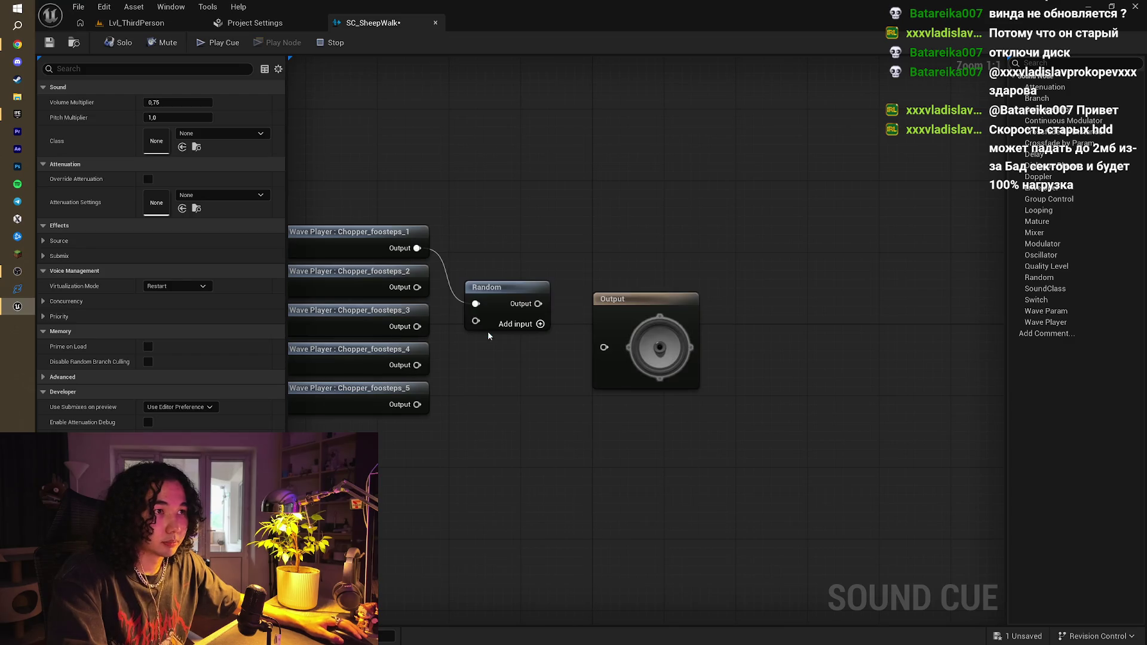
click(541, 325)
click(540, 325)
mouse_move(434, 303)
mouse_down()
mouse_move(476, 321)
mouse_move(472, 349)
mouse_move(476, 337)
mouse_up()
click(540, 325)
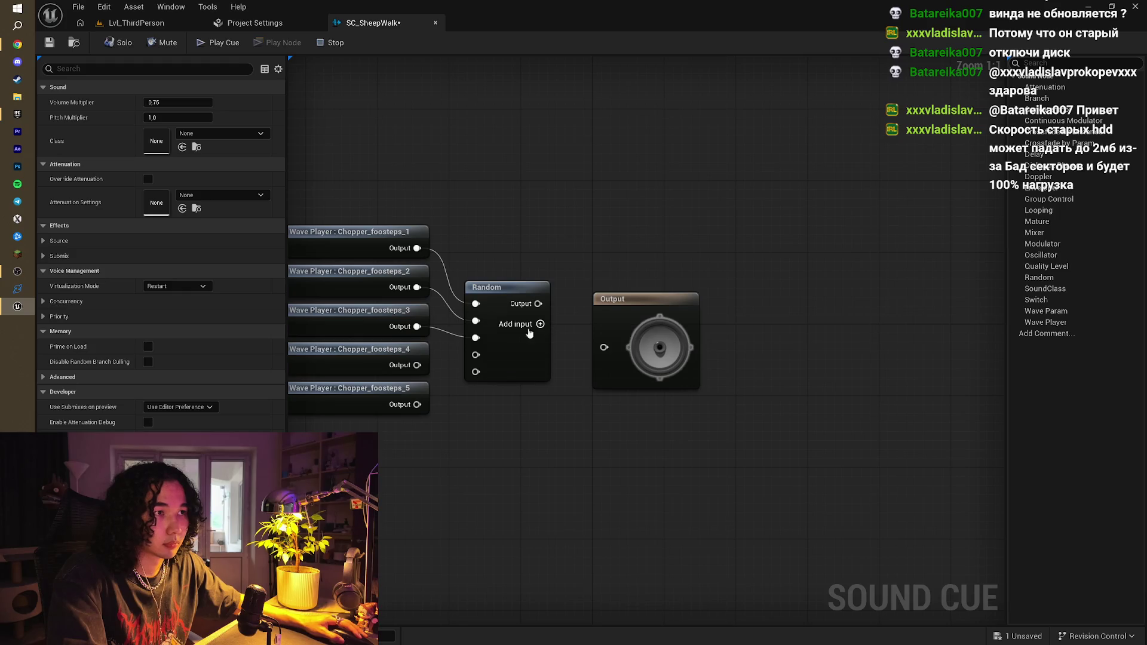
drag(420, 365, 475, 360)
drag(417, 405, 476, 372)
Insert a Modulator node between the Random node and the Output node
drag(615, 299, 696, 278)
drag(539, 304, 578, 309)
text(mod)
click(612, 350)
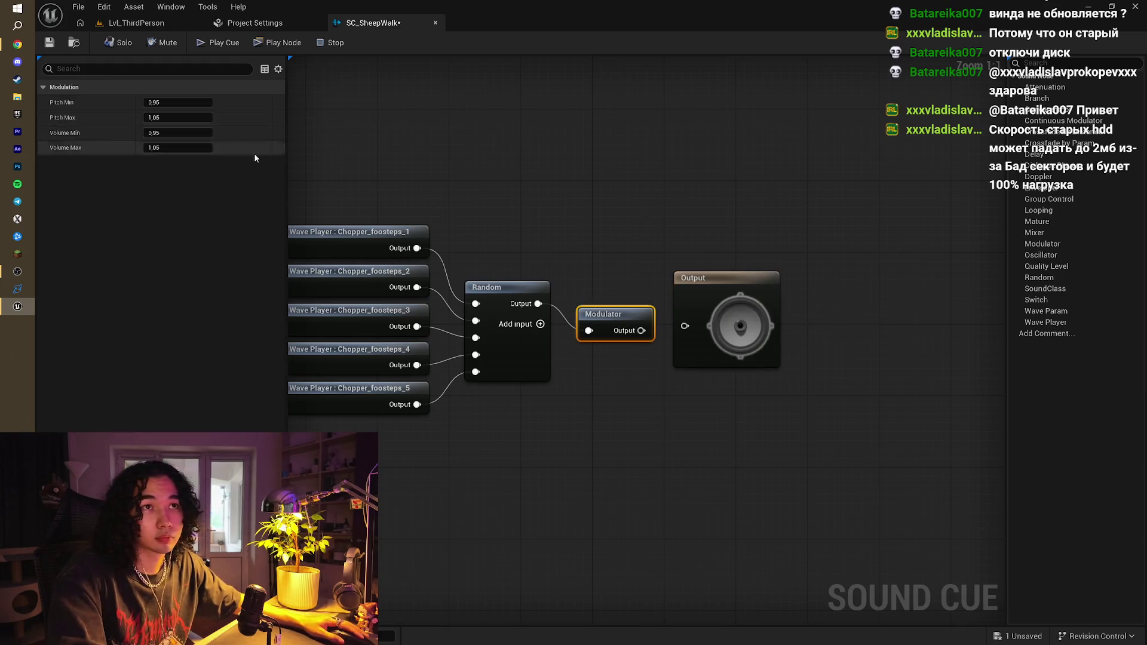
drag(641, 330, 688, 332)
click(687, 239)
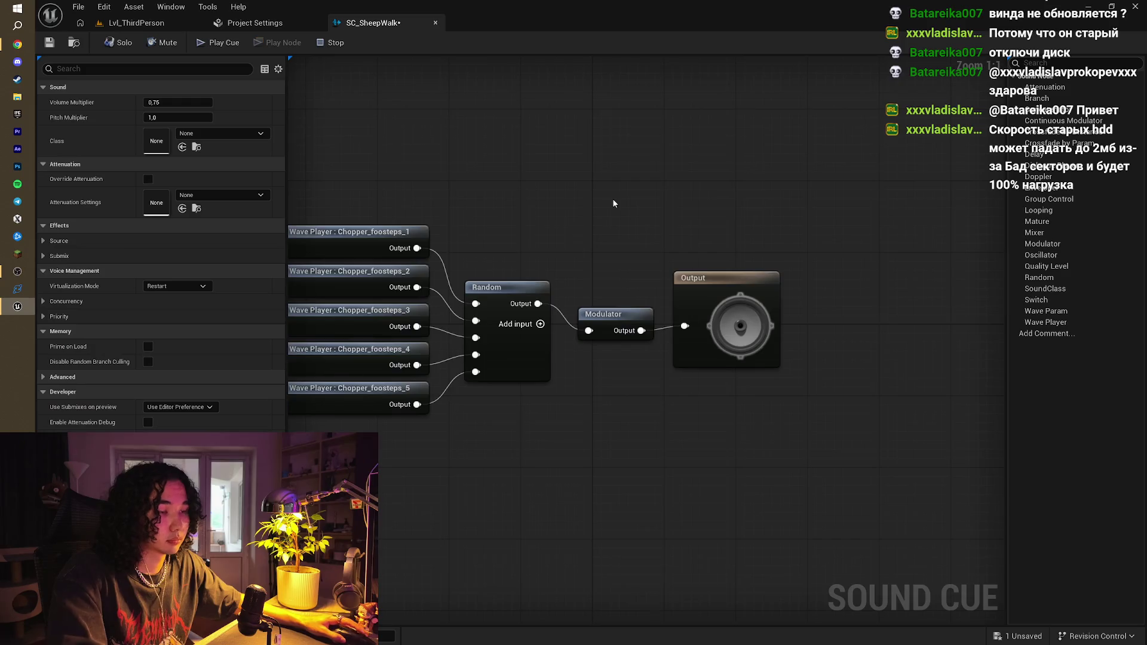
drag(615, 203, 685, 177)
click(136, 23)
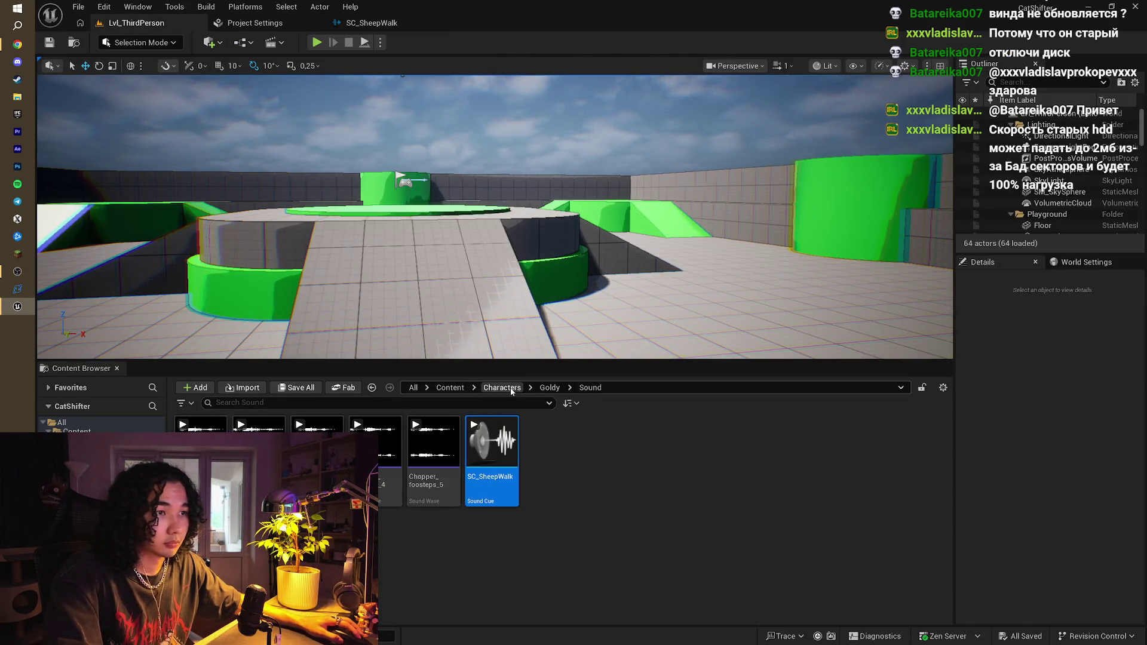
Open AN_SheepWalk from Content > Sound, set Play Sound at Location's Sound to SC_SheepWalk, and save
click(451, 387)
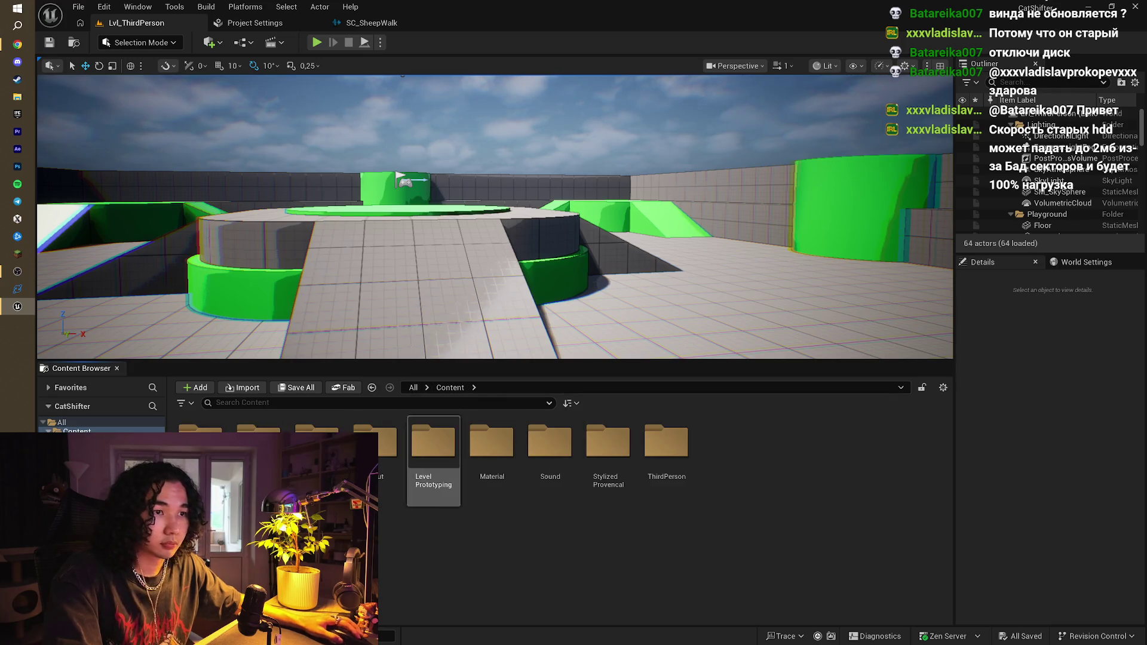
double_click(569, 443)
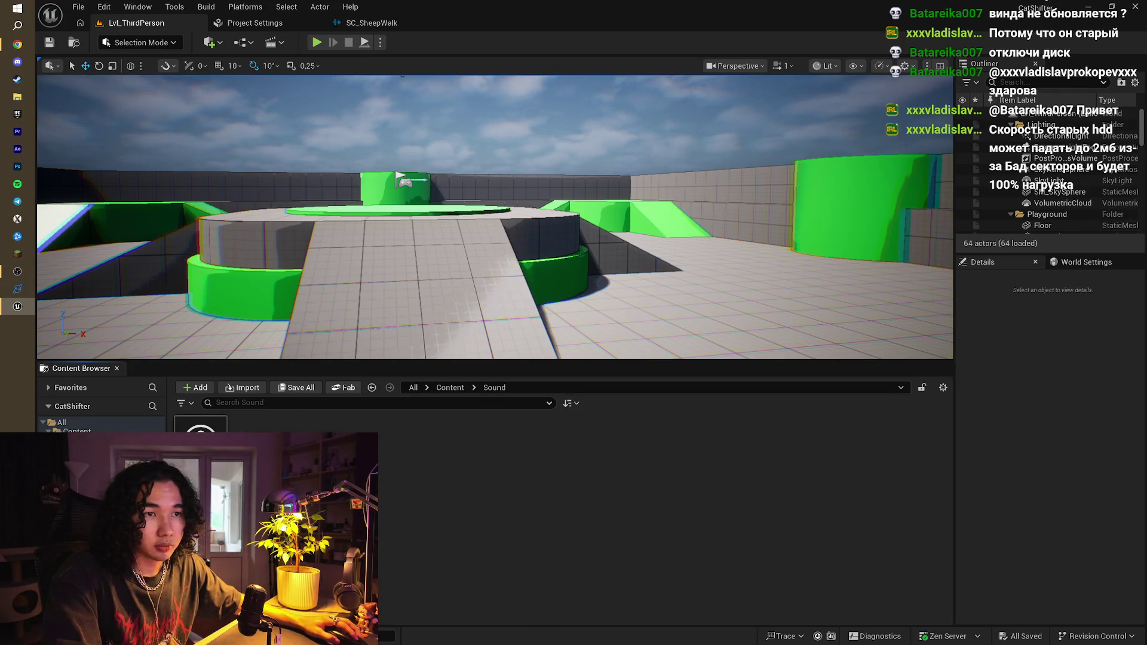
double_click(201, 426)
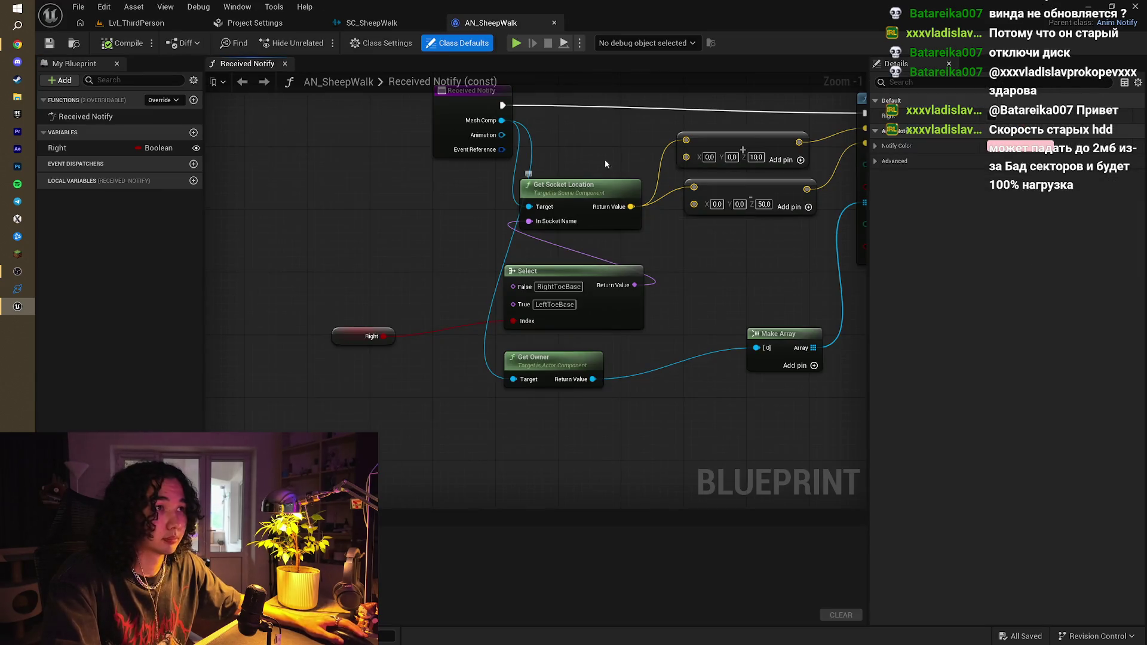
scroll(418, 271, up, 2)
mouse_move(418, 272)
mouse_down()
mouse_move(440, 248)
mouse_move(138, 254)
mouse_up()
click(578, 264)
scroll(669, 368, down, 2)
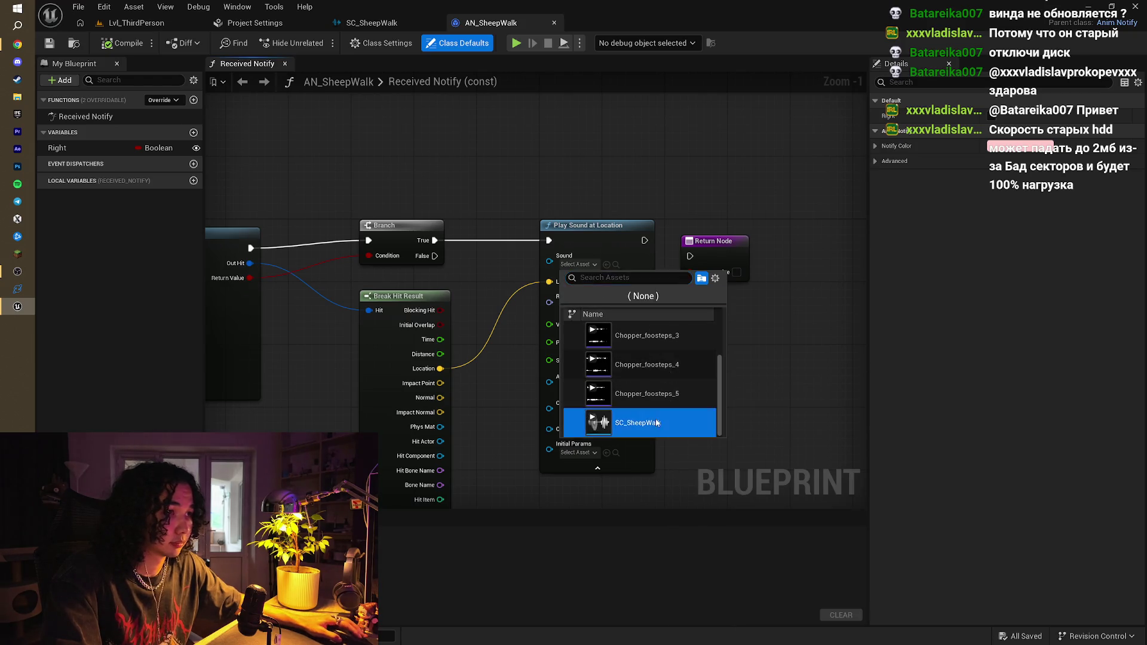
click(648, 421)
key(ctrl+s)
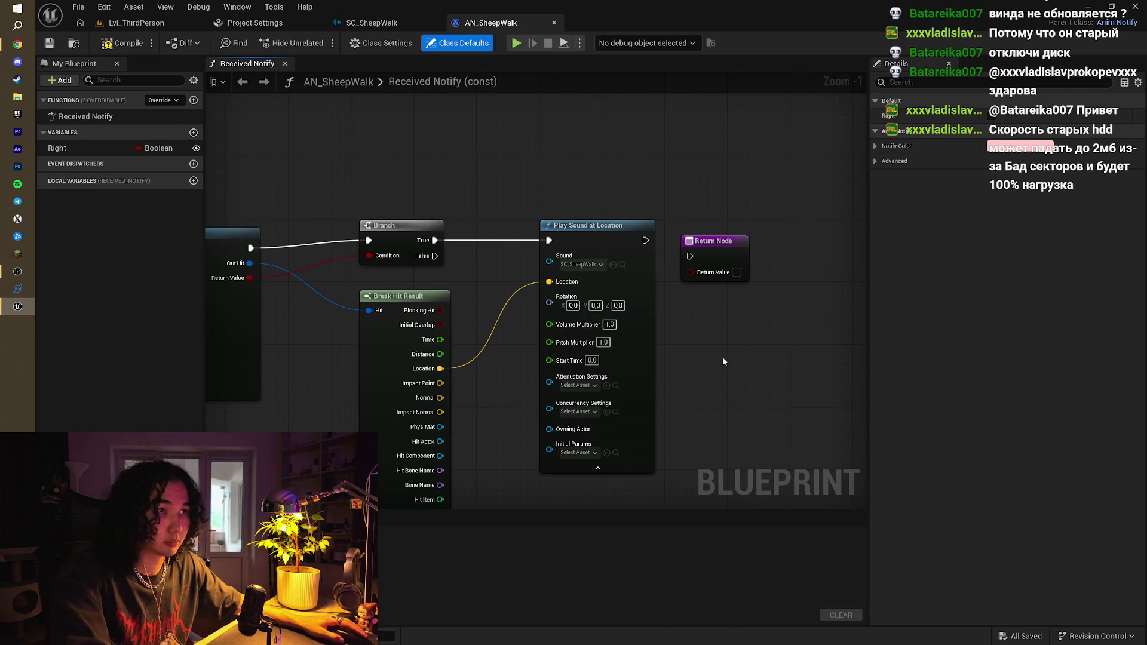
scroll(733, 359, down, 1)
mouse_move(373, 359)
mouse_down()
mouse_move(500, 296)
mouse_move(747, 268)
mouse_up()
click(135, 23)
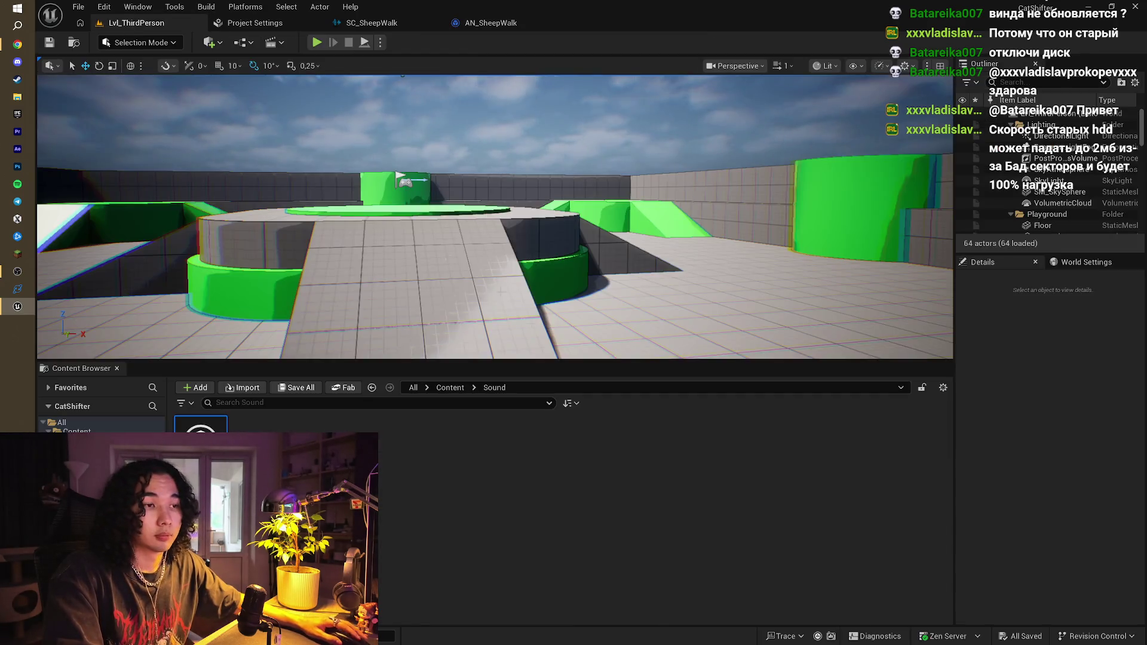
Browse to Content > Characters > Sheep and open the Walking animation sequence
click(459, 388)
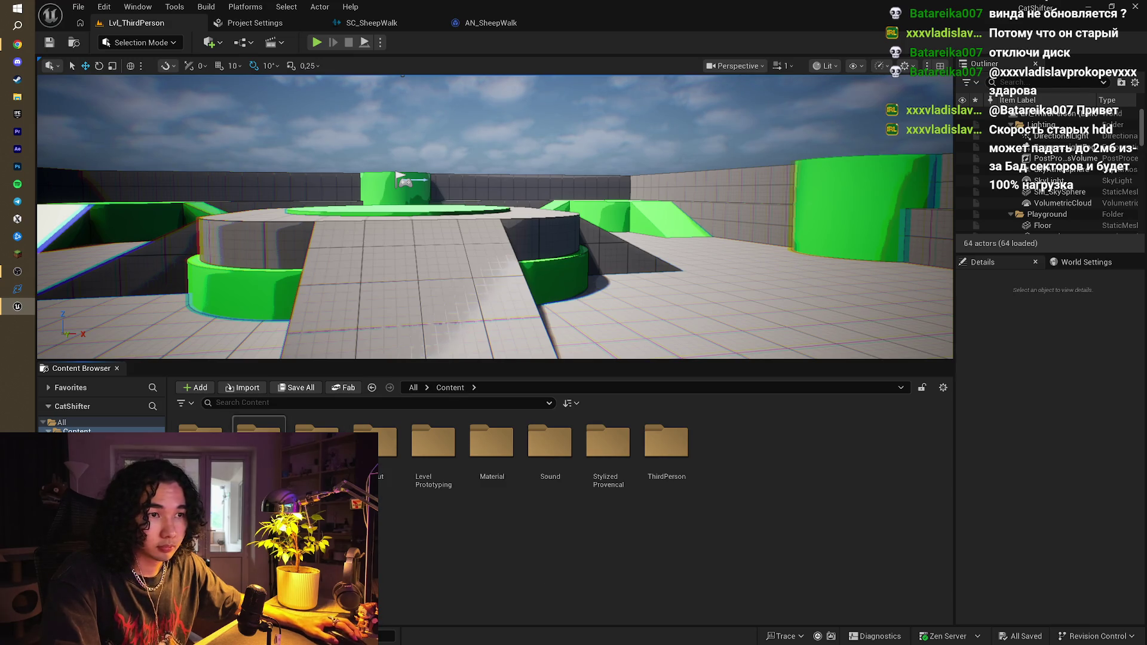
double_click(259, 442)
double_click(317, 442)
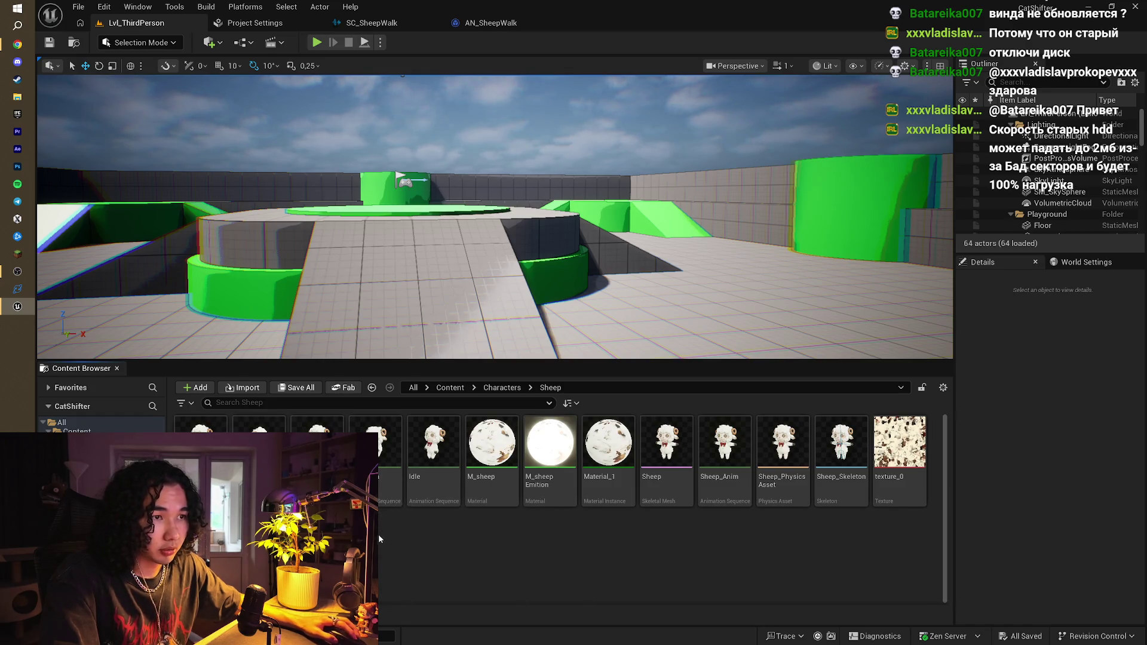
mouse_move(375, 454)
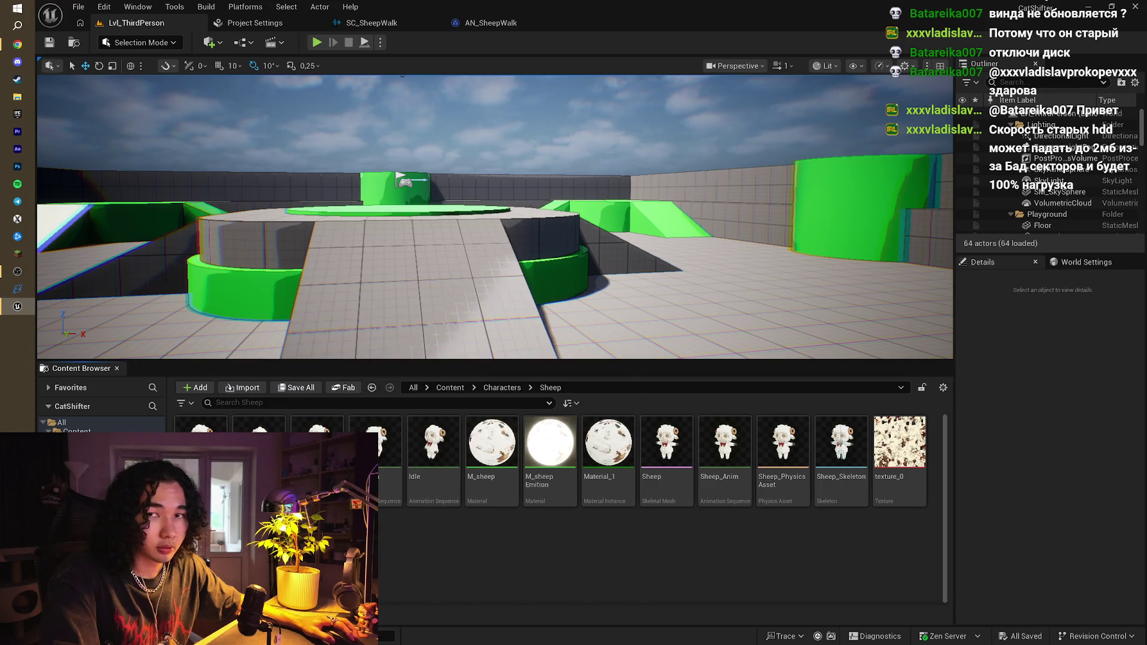
double_click(316, 454)
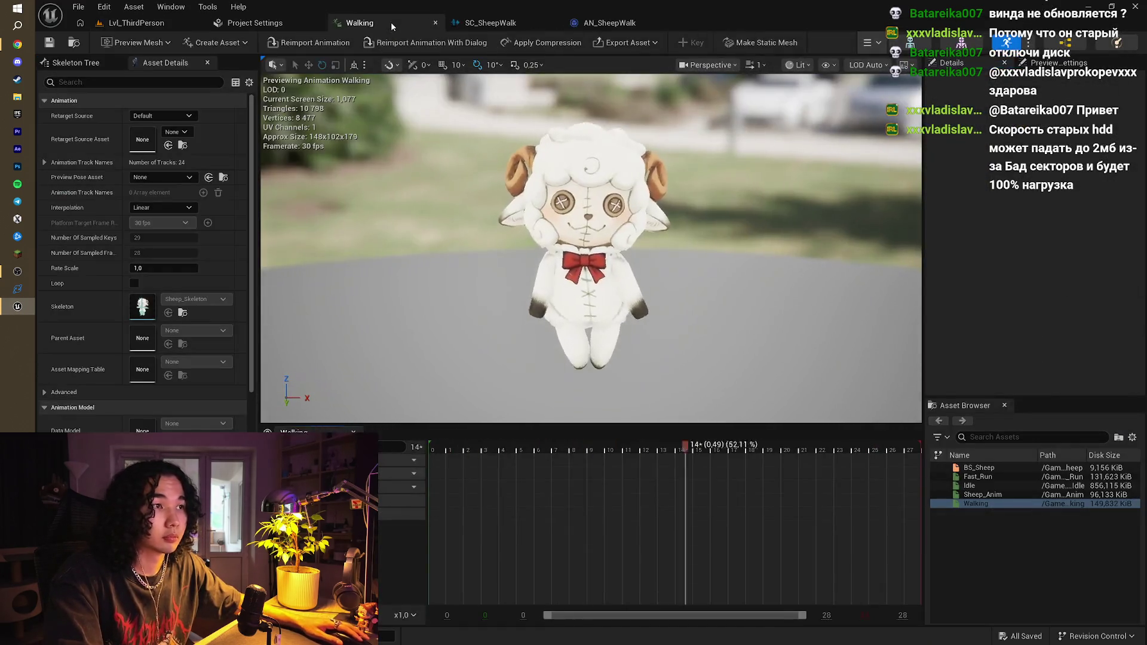
Add an AN_SheepWalk notify at frame 5 on the Walking Notifies track
mouse_move(474, 449)
mouse_down()
mouse_move(443, 449)
mouse_move(587, 453)
mouse_move(407, 457)
mouse_move(553, 454)
mouse_move(576, 470)
mouse_move(448, 469)
mouse_move(530, 471)
mouse_up()
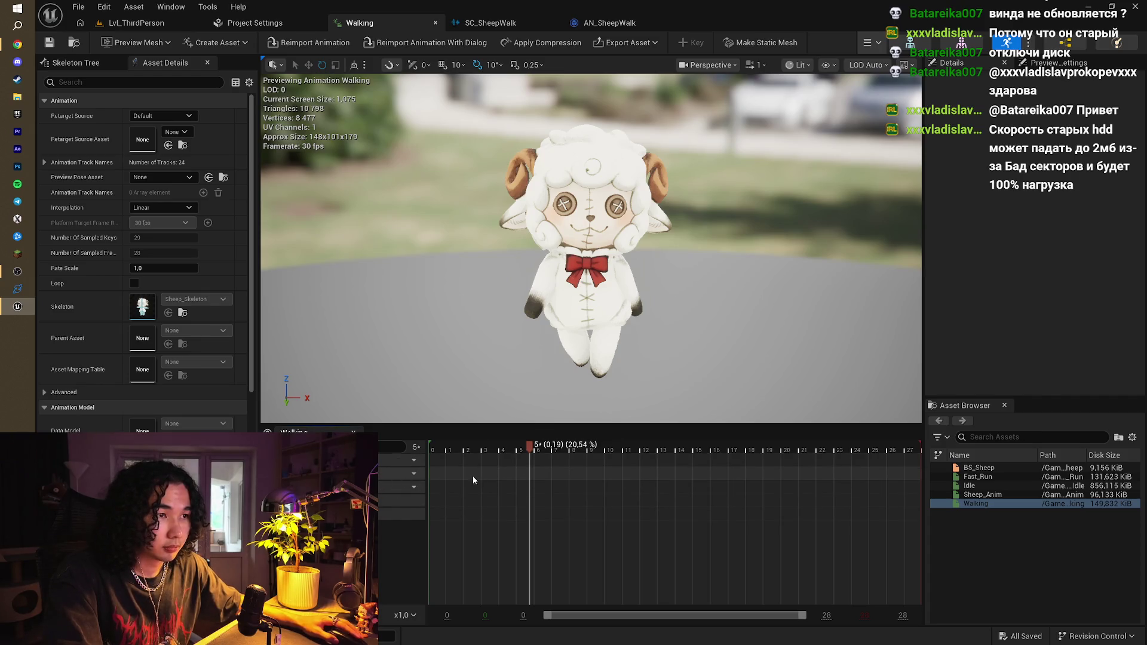
right_click(528, 471)
mouse_move(573, 496)
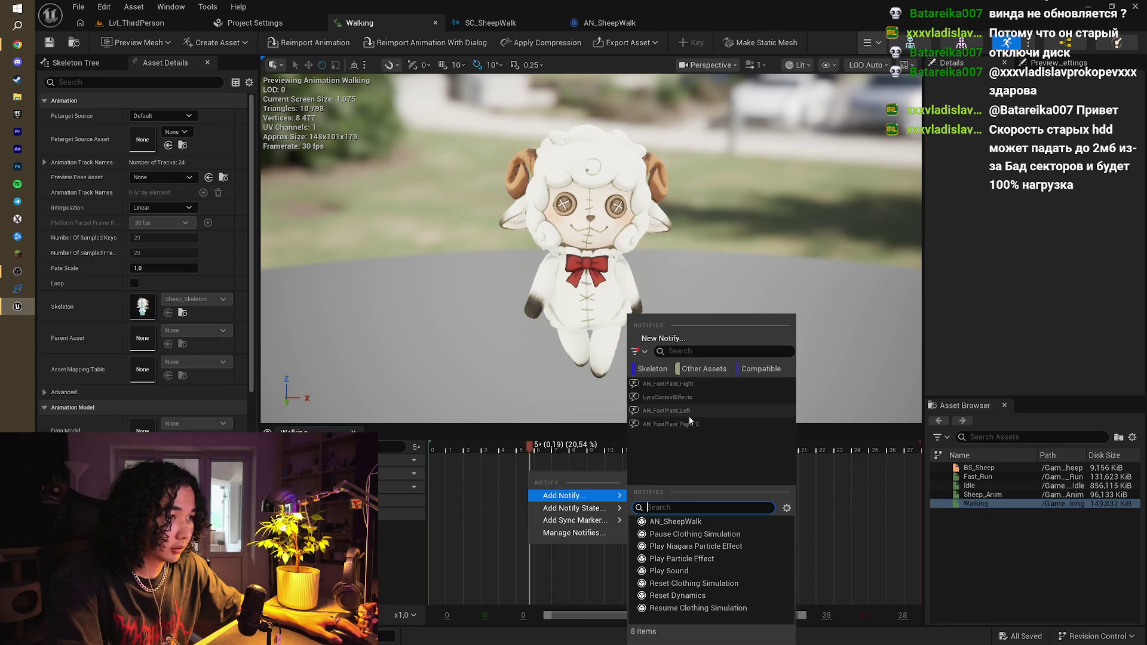
click(690, 523)
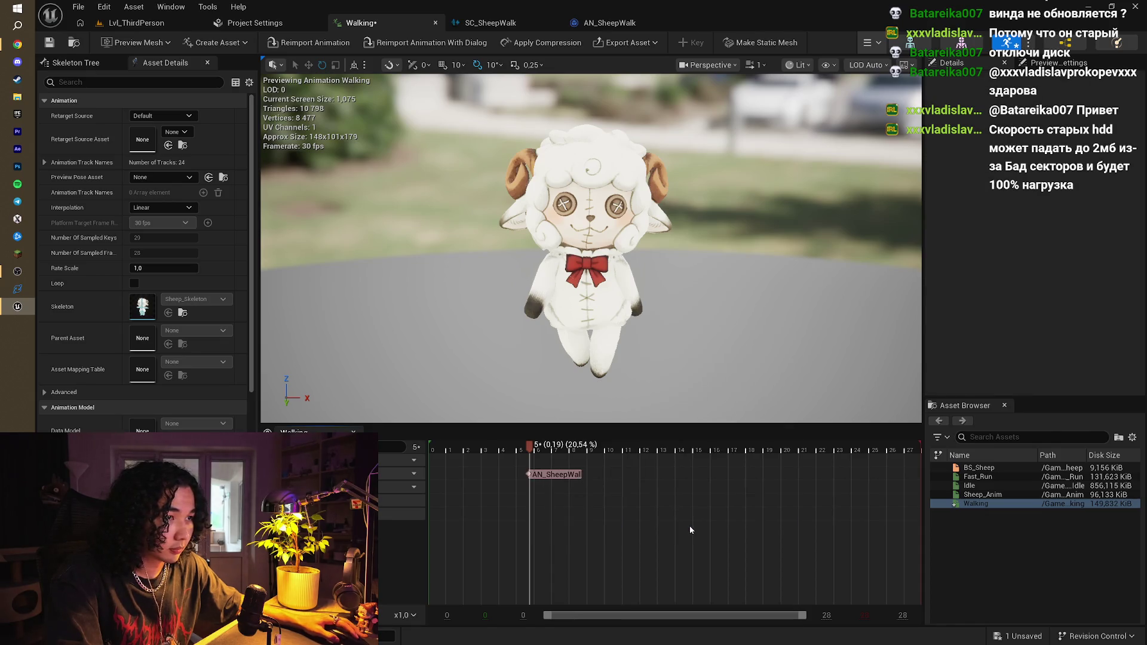
click(544, 475)
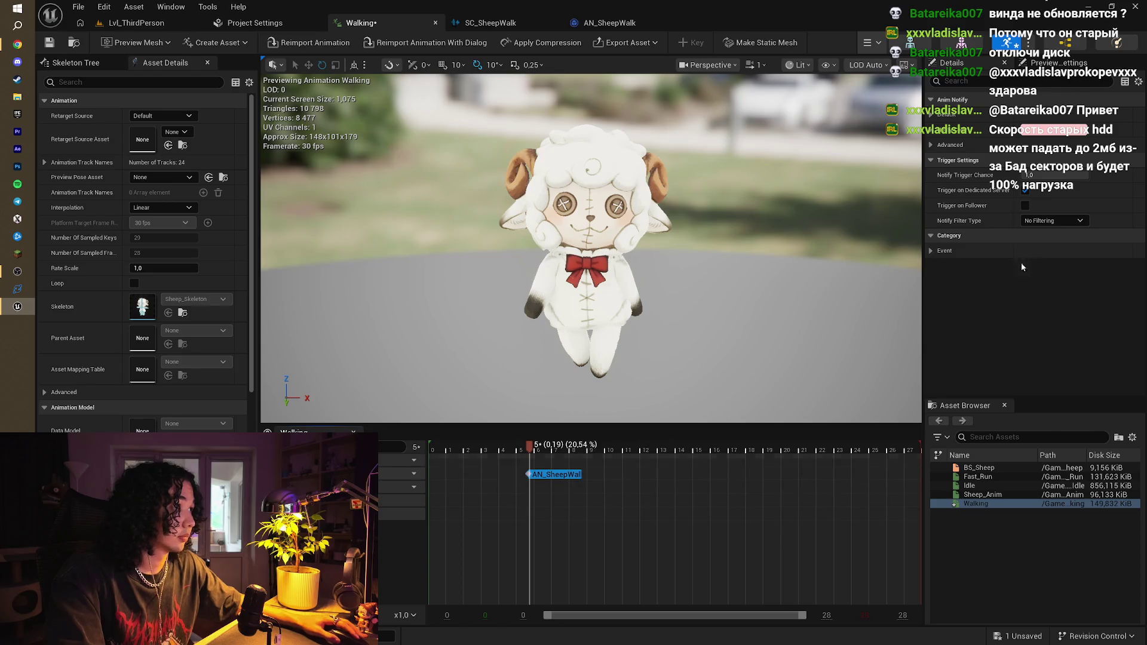
click(931, 251)
click(931, 251)
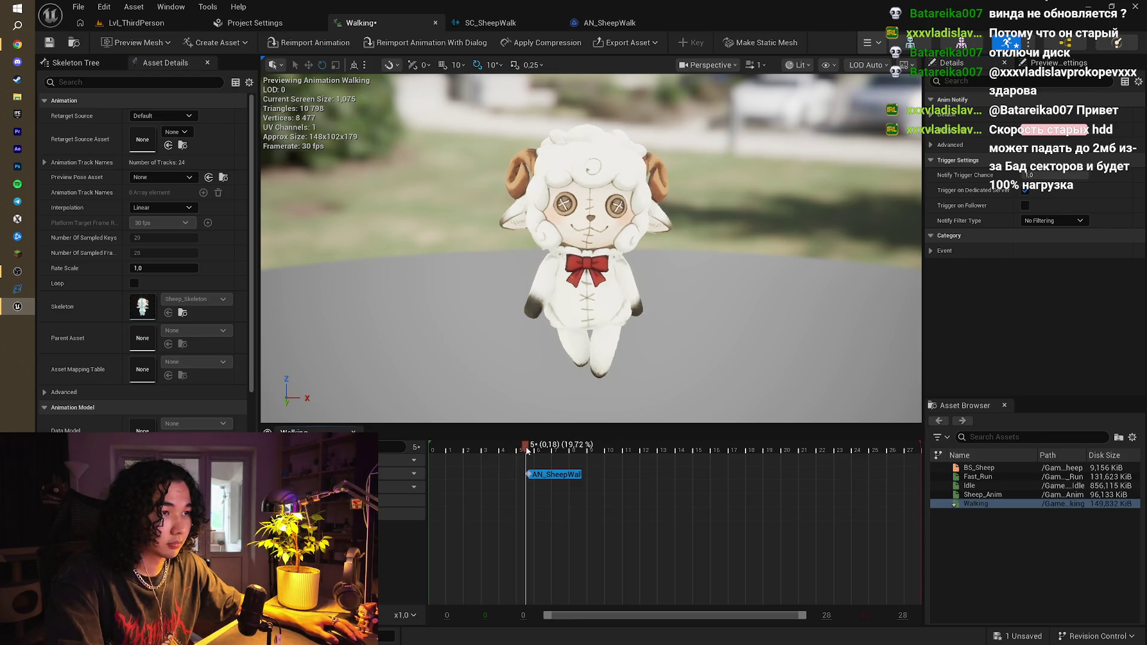
Align the AN_SheepWalk notifies with the walk's footfalls, save Walking, and open Fast_Run
mouse_move(525, 451)
mouse_down()
mouse_move(425, 456)
mouse_move(759, 485)
mouse_up()
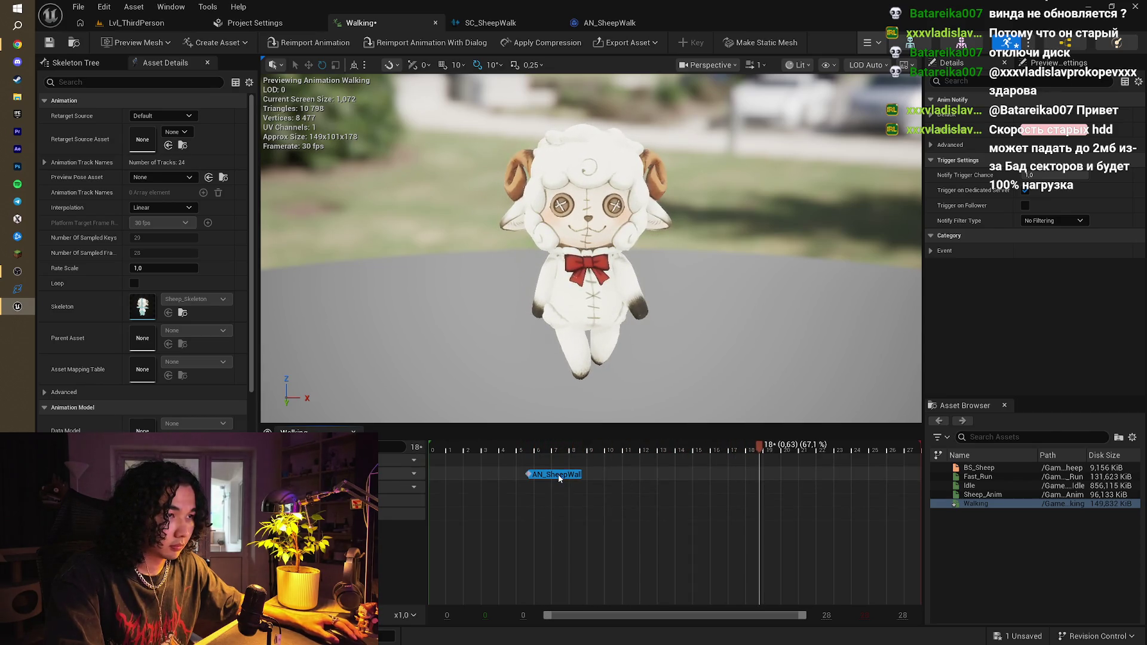
mouse_move(558, 474)
mouse_down()
mouse_move(693, 474)
mouse_move(527, 489)
mouse_up()
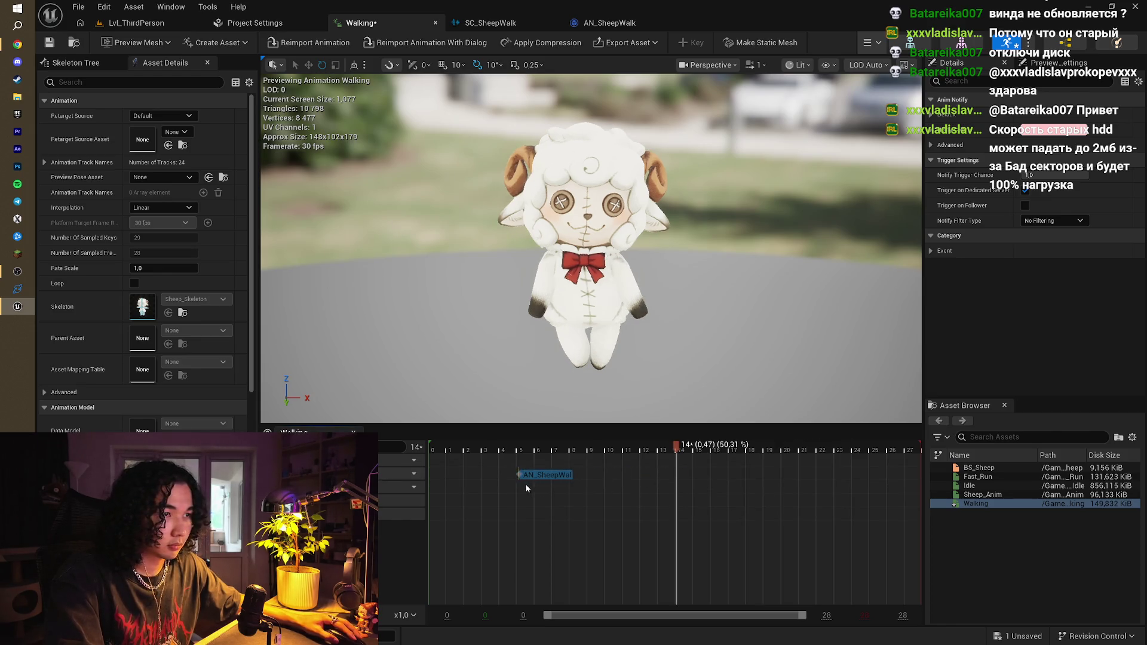
click(523, 449)
mouse_move(524, 449)
mouse_down()
mouse_move(456, 449)
mouse_move(542, 457)
mouse_move(522, 475)
mouse_up()
mouse_move(454, 449)
mouse_down()
mouse_move(413, 450)
mouse_move(733, 469)
mouse_up()
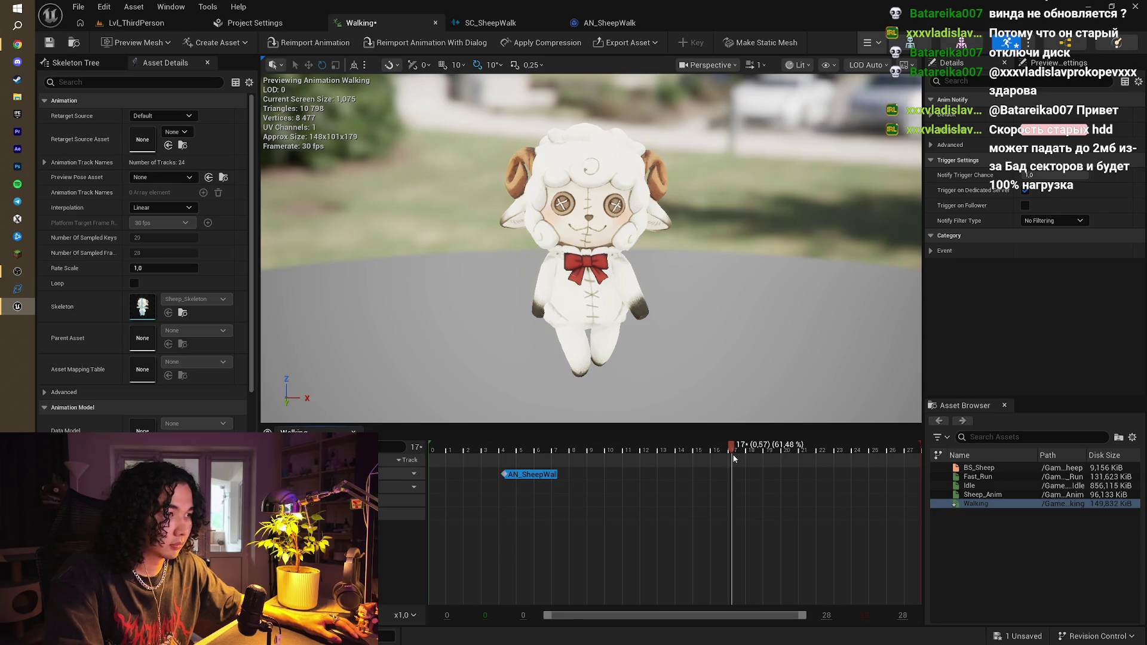
click(733, 475)
mouse_move(734, 454)
mouse_down()
mouse_move(444, 457)
mouse_move(920, 489)
mouse_up()
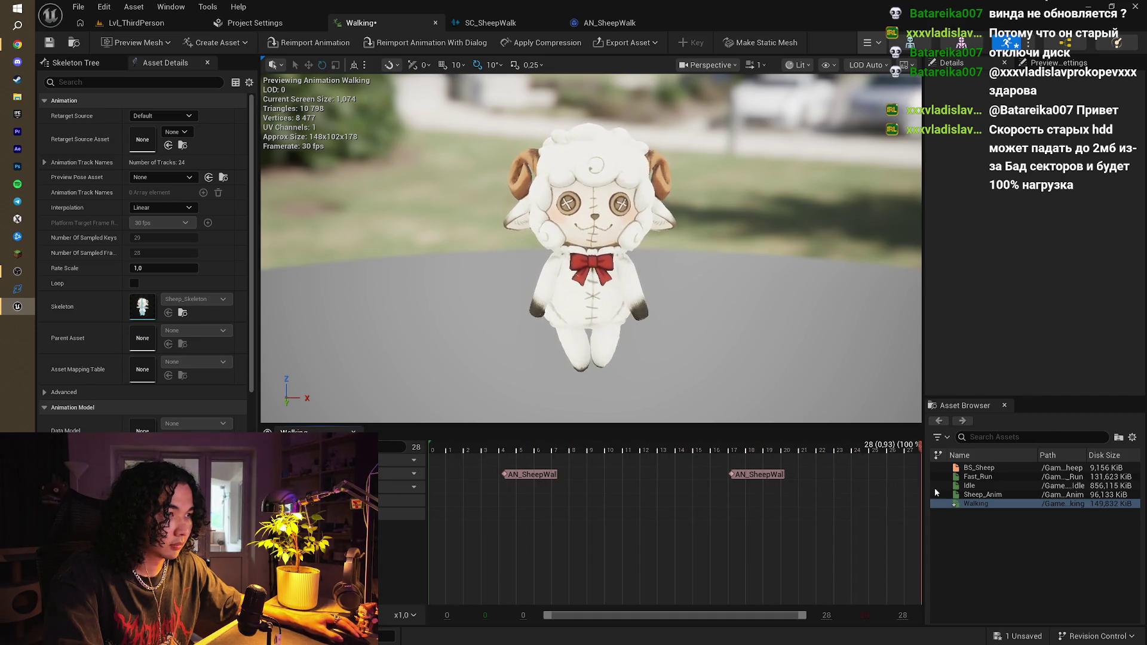
click(51, 43)
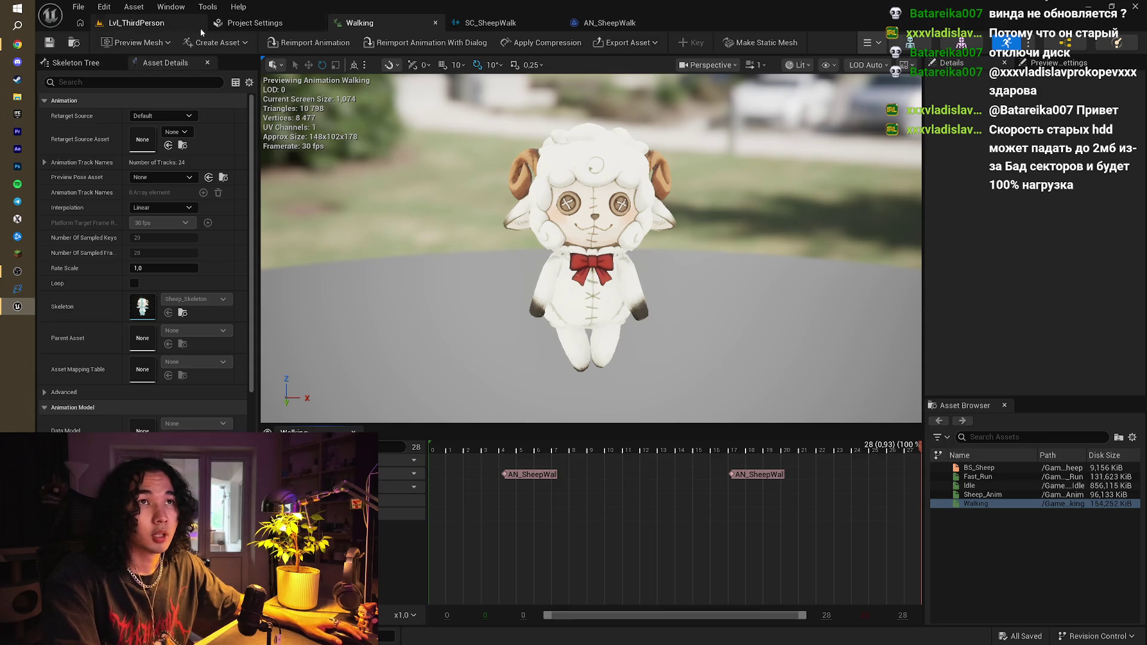
click(136, 22)
double_click(390, 454)
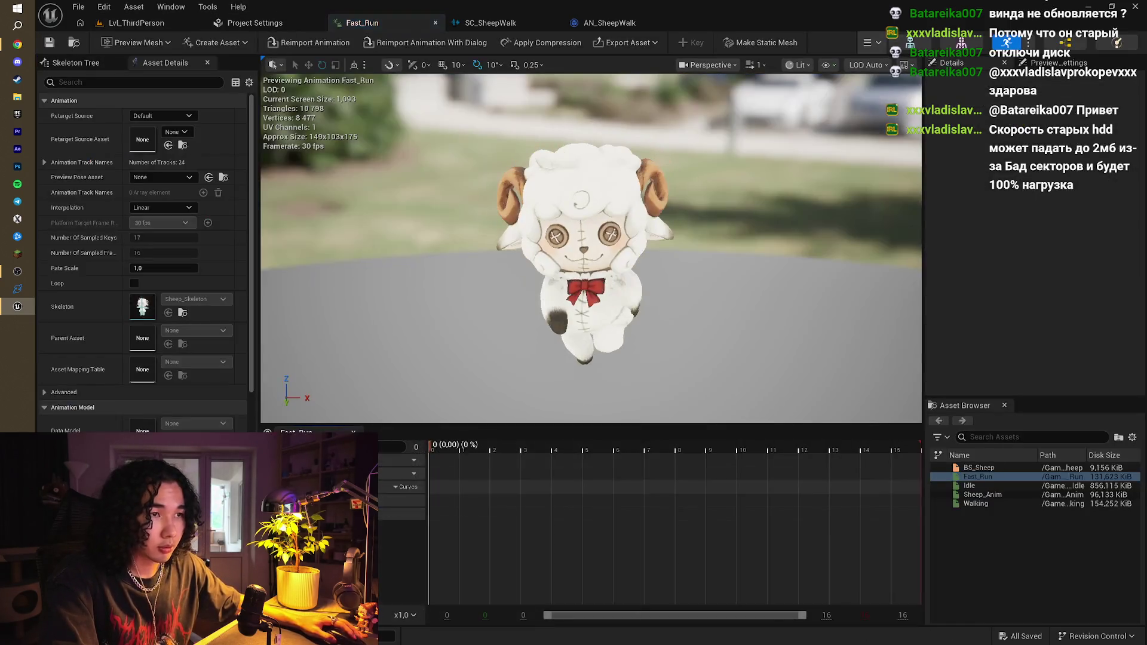
Place AN_SheepWalk notifies at Fast_Run frames 4 and 11, then preview the run playback
mouse_move(442, 445)
mouse_down()
mouse_move(431, 448)
mouse_move(590, 467)
mouse_move(549, 481)
mouse_up()
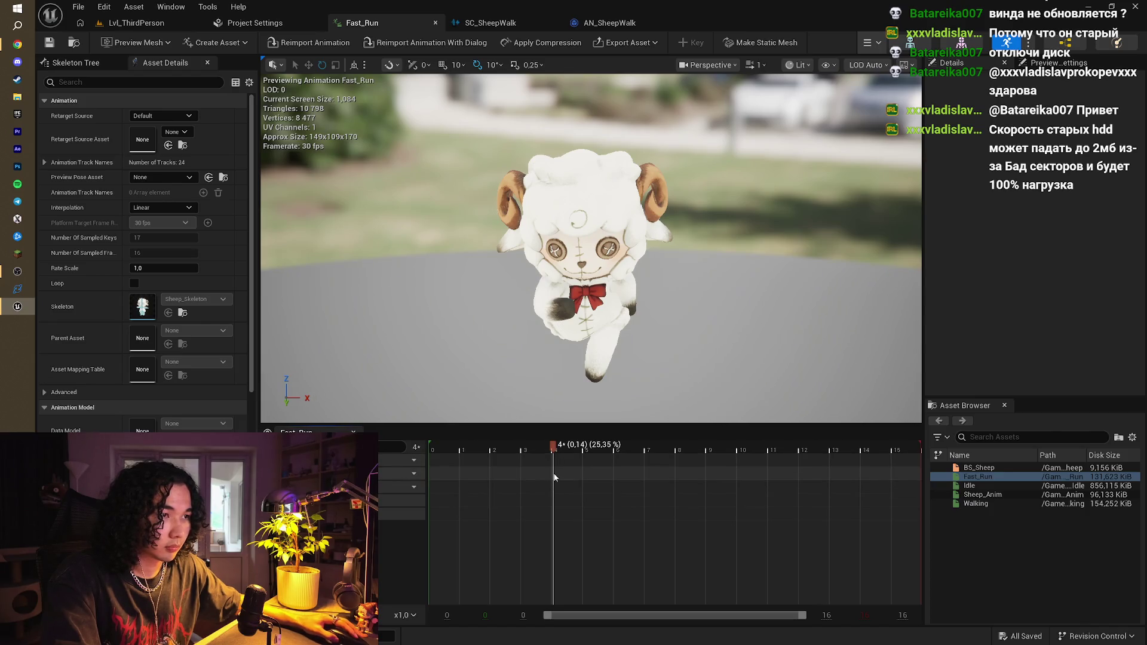
right_click(554, 477)
click(577, 480)
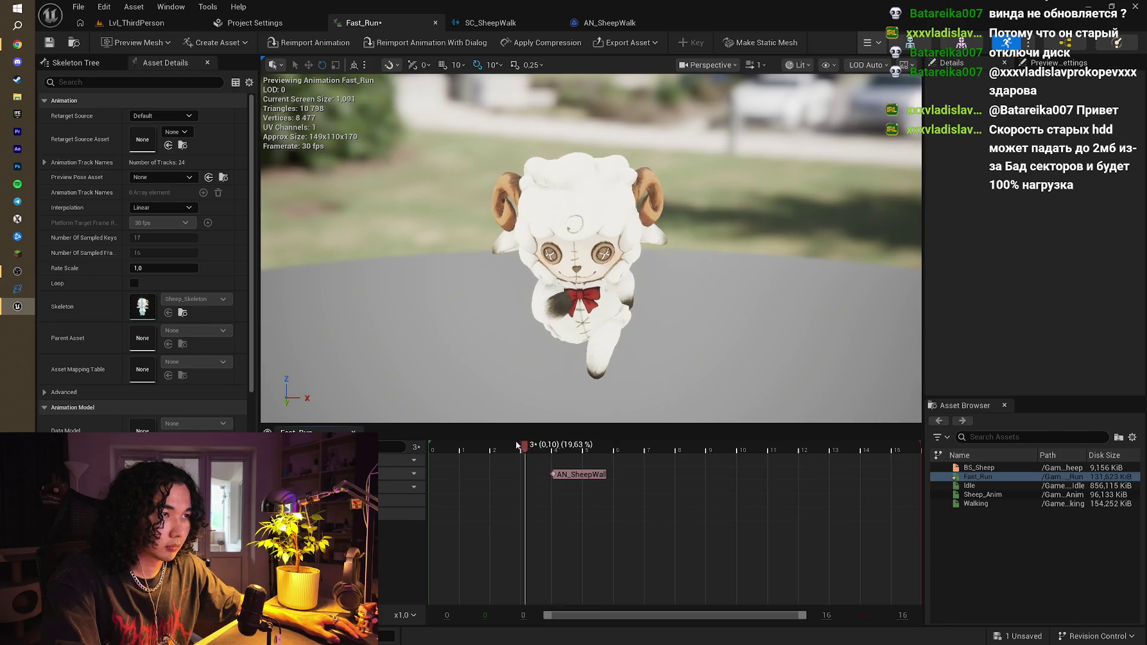
mouse_move(508, 472)
mouse_down()
mouse_move(809, 483)
mouse_move(751, 480)
mouse_move(784, 491)
mouse_move(791, 482)
mouse_up()
key(ctrl+v)
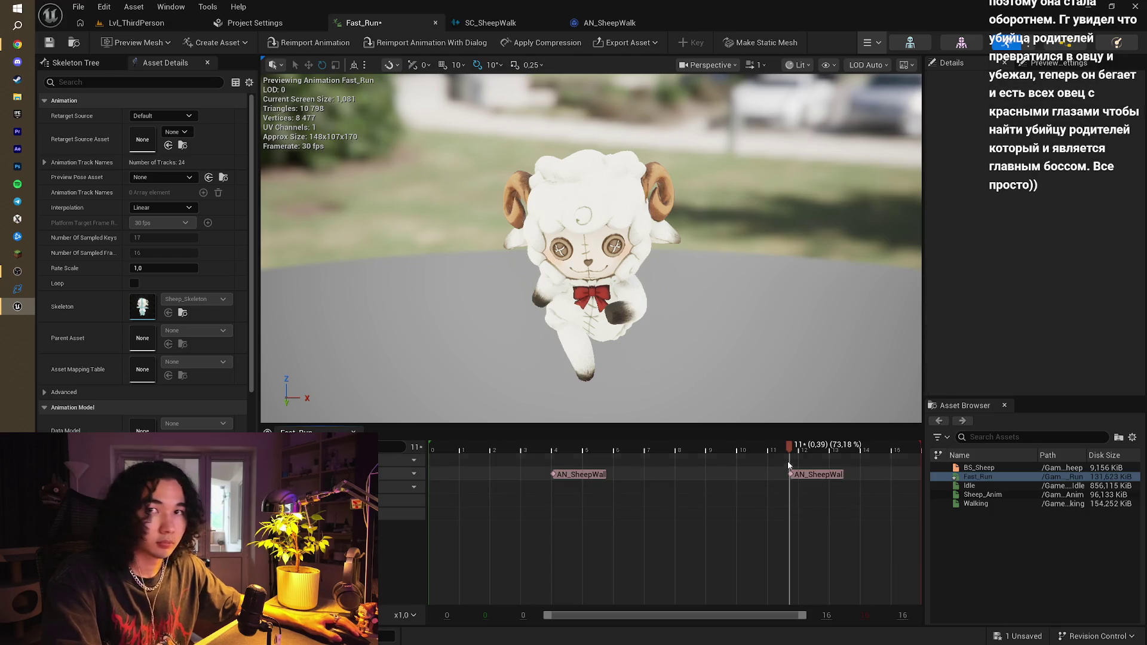
drag(703, 445, 399, 450)
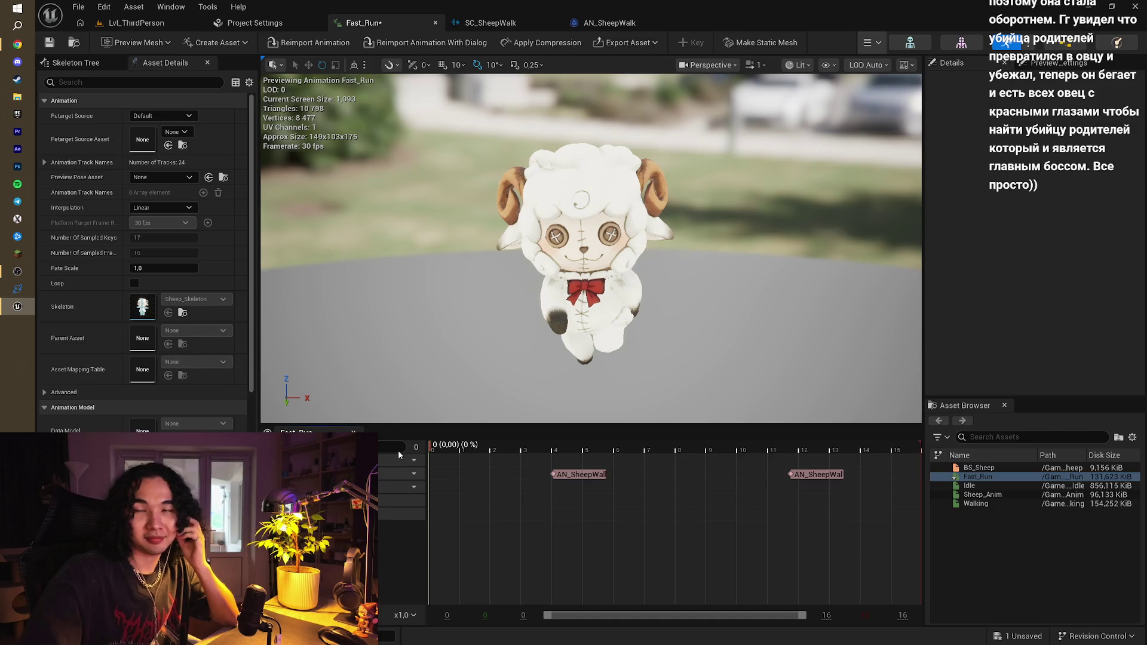
key(space)
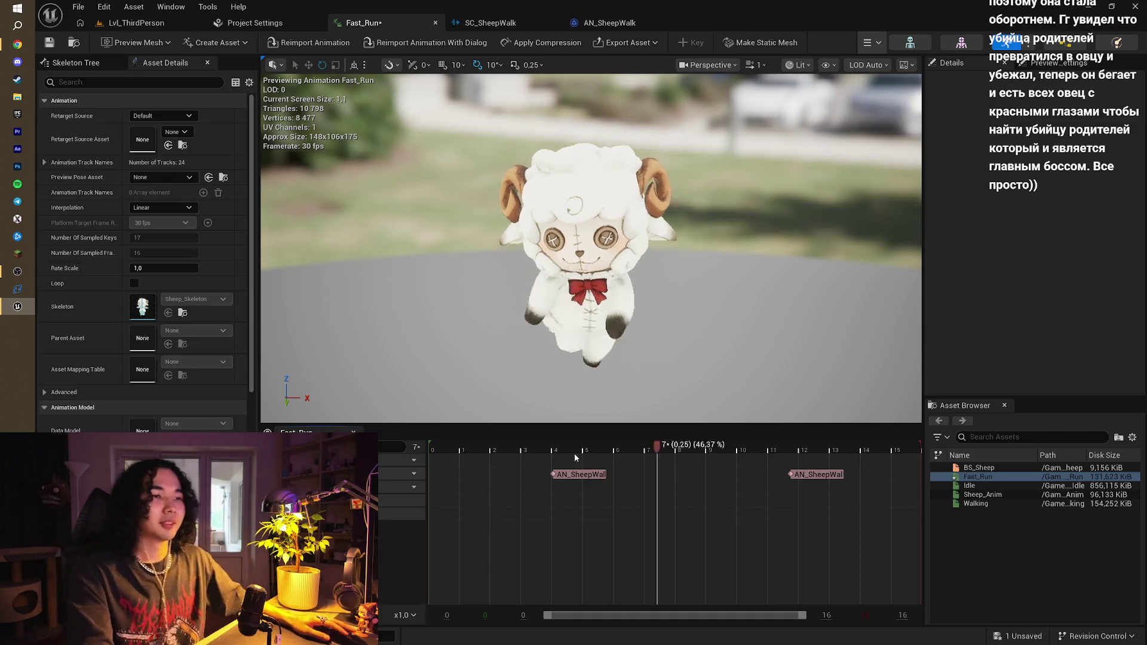
Play-test Lvl_ThirdPerson, running the sheep with D and W to hear footsteps, then open SC_SheepWalk
click(114, 23)
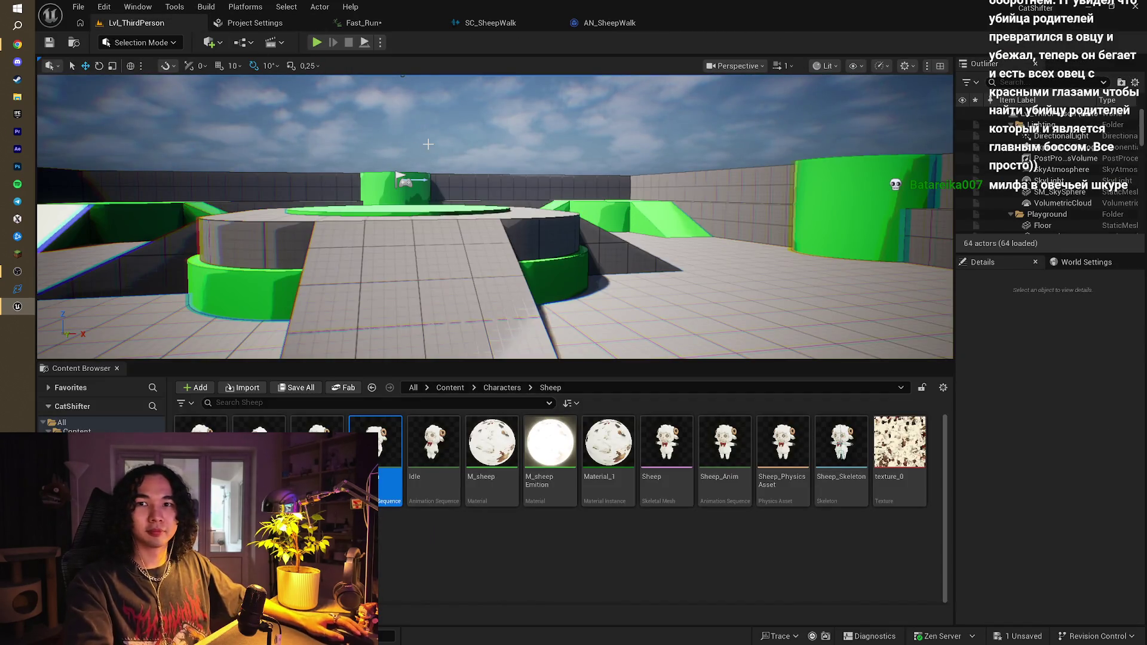
click(317, 43)
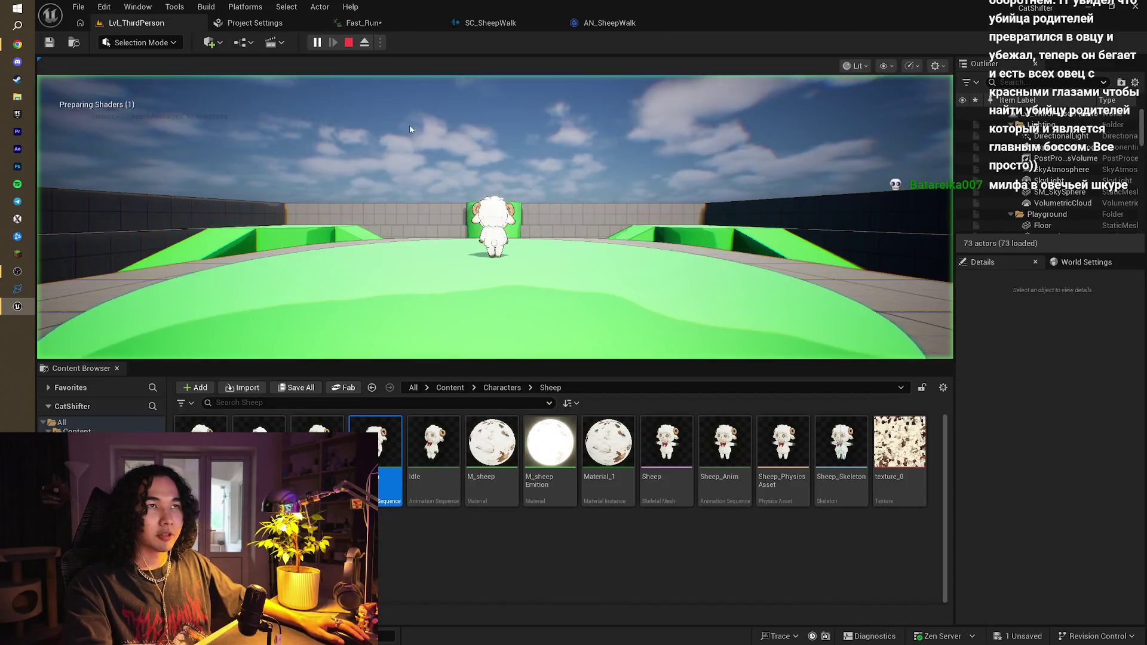
key(d)
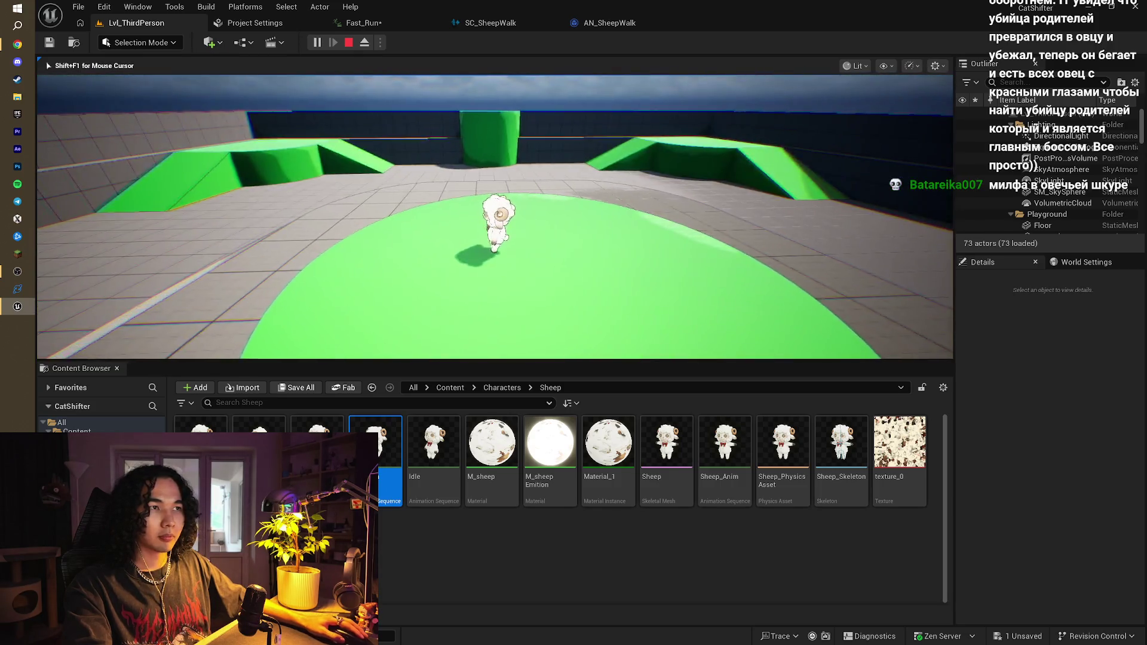
key(w)
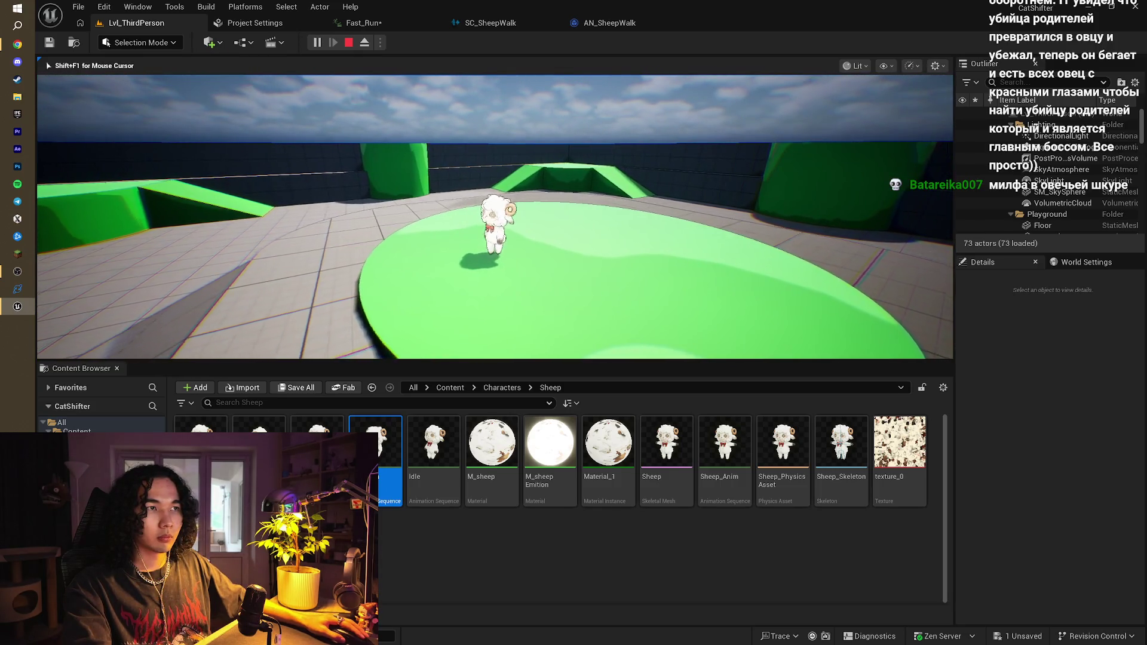
key(w)
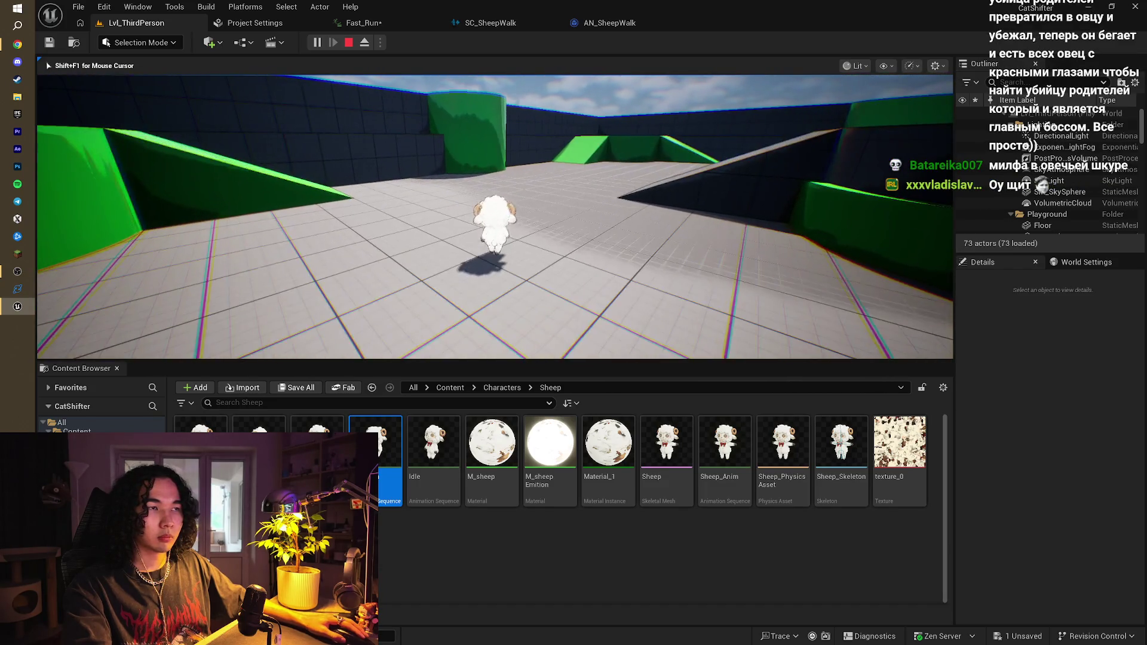
key(Escape)
click(490, 22)
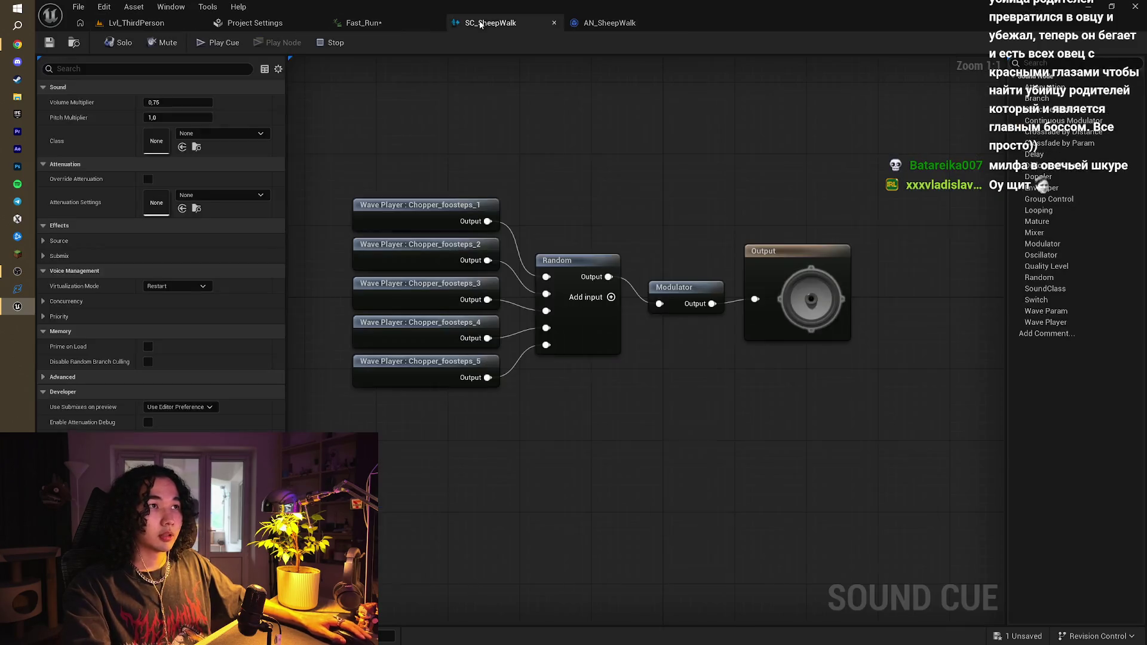
Set the Modulator's Volume Min to 0,4 and Volume Max to 0,5, then save SC_SheepWalk
click(717, 292)
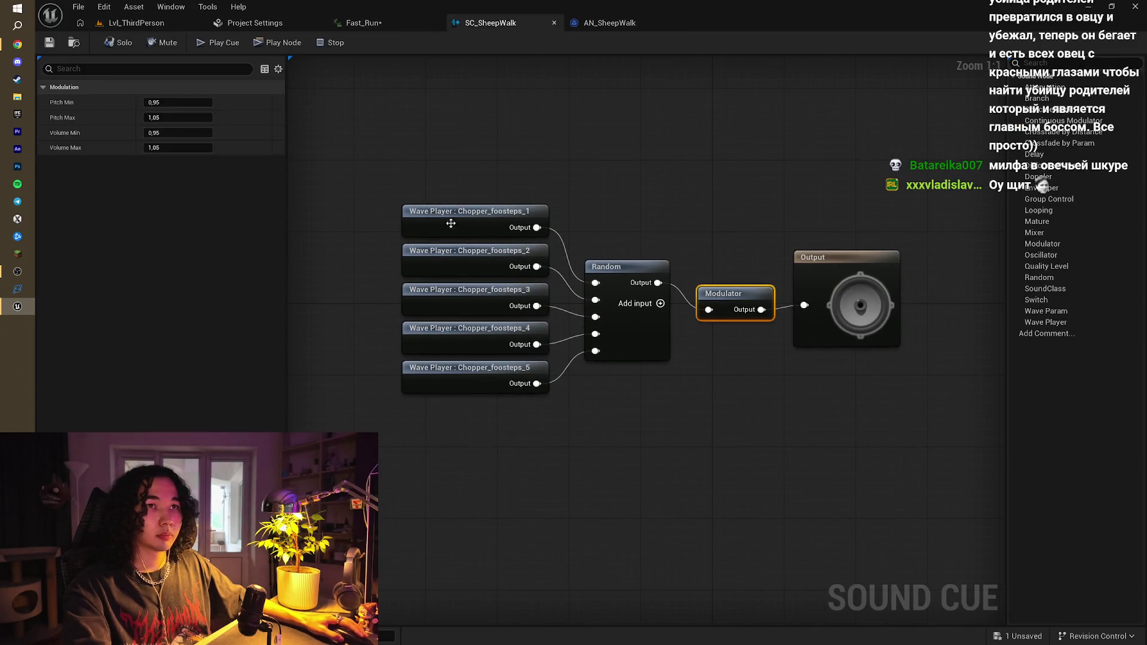
click(157, 133)
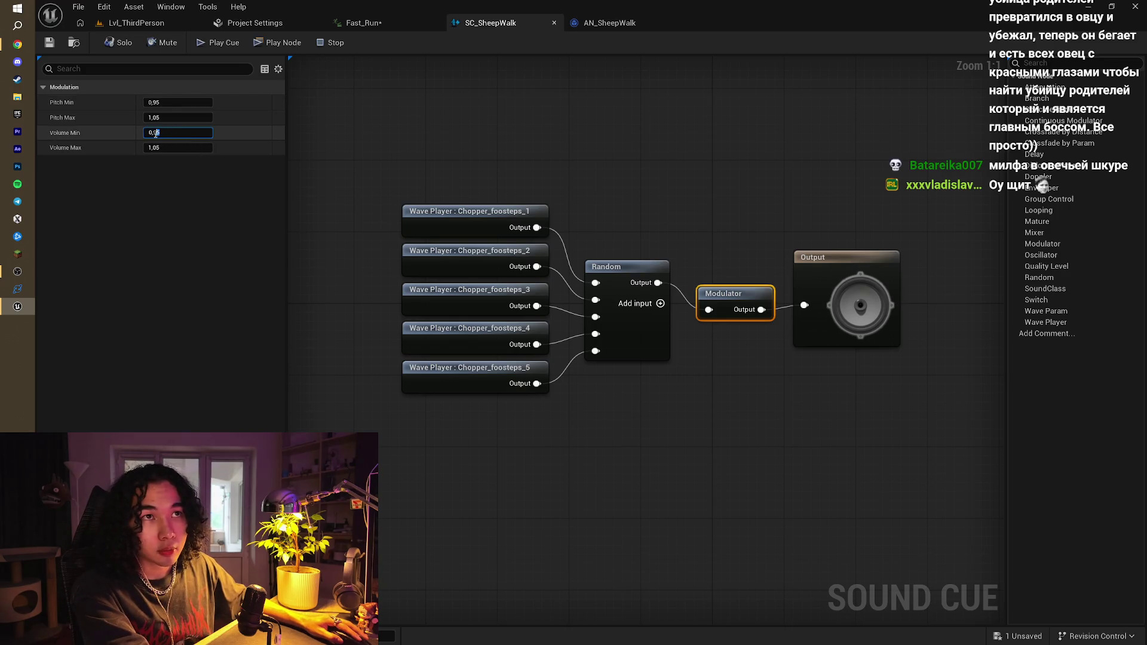
text(0,4)
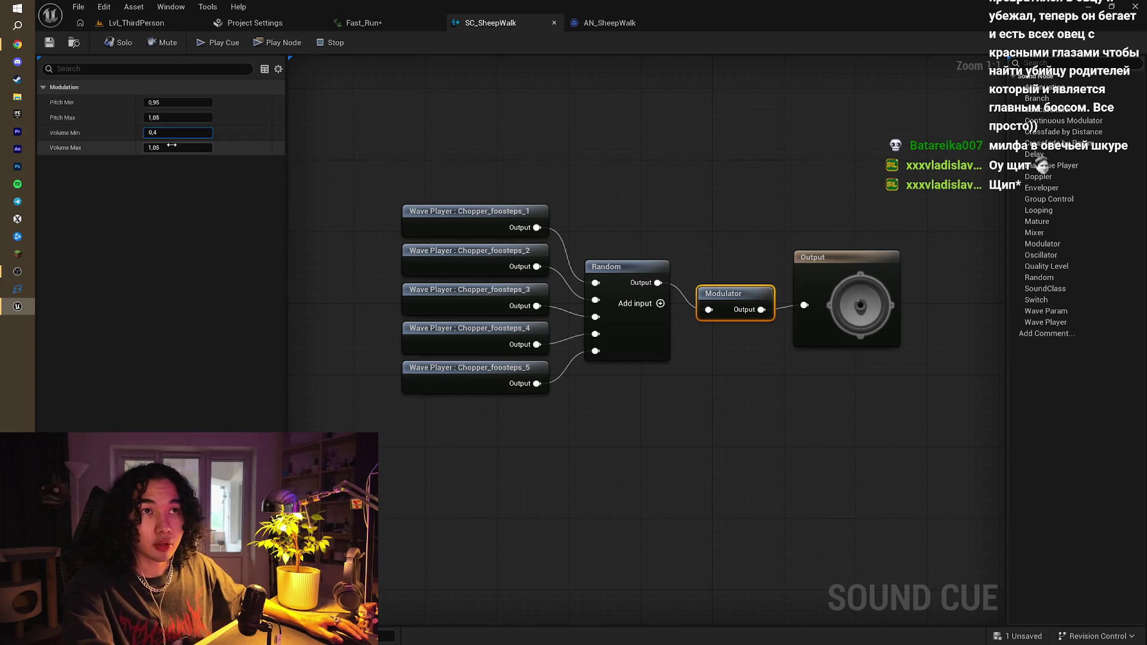
click(150, 147)
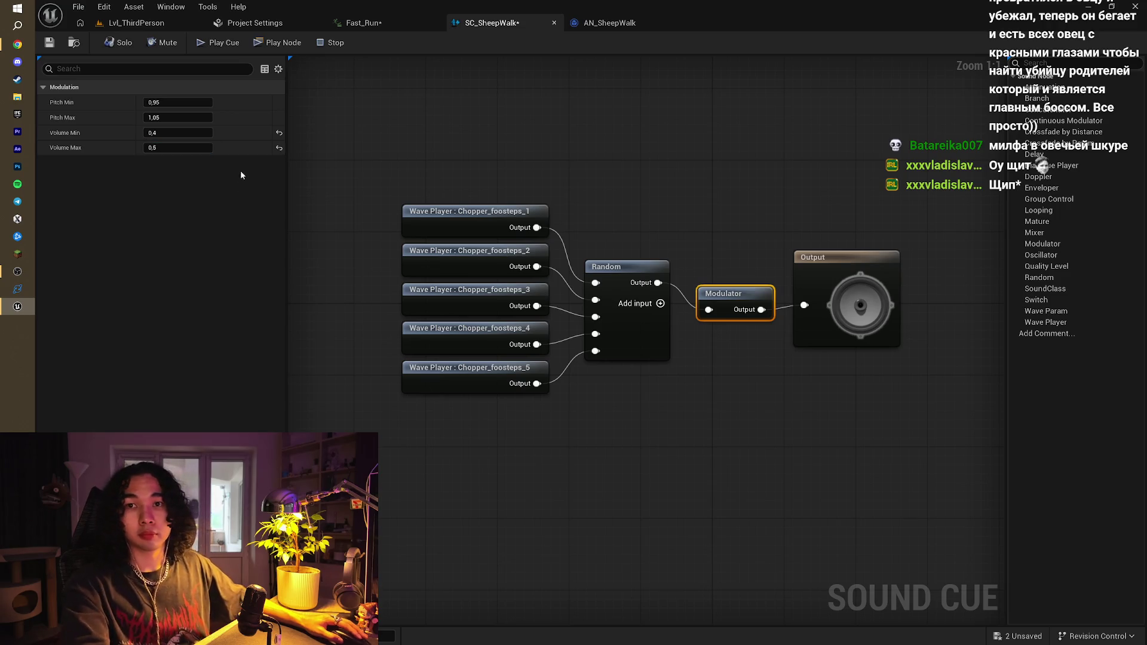
click(49, 42)
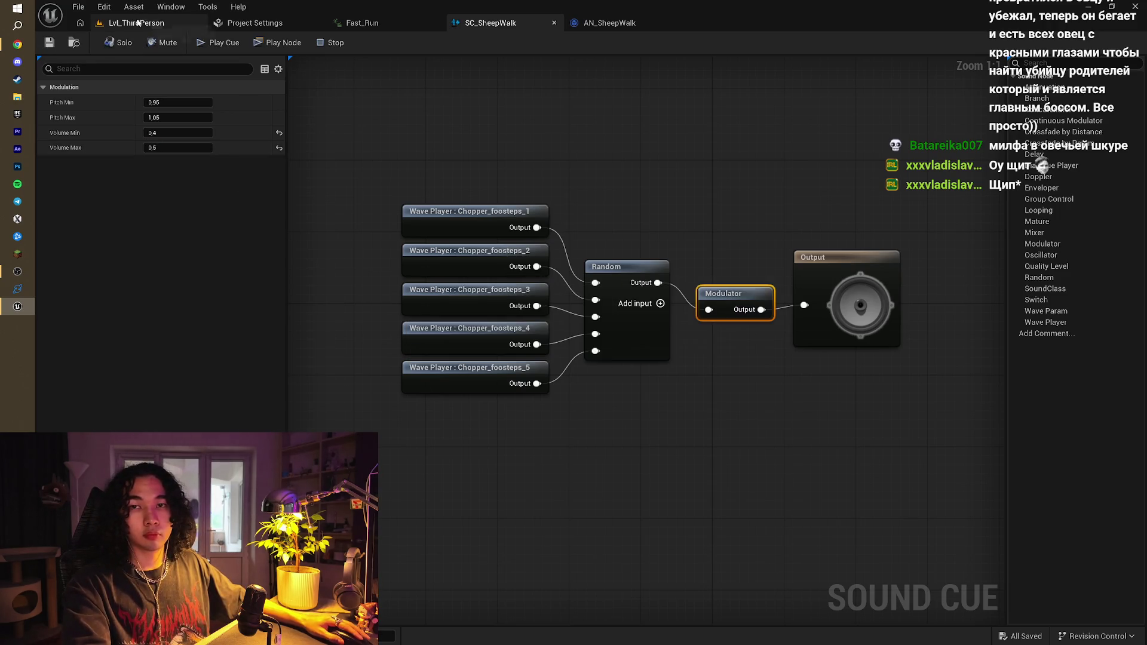
click(137, 23)
Run the sheep toward the ramp in a play session to hear the quieter footsteps, then open Envato in Chrome
click(317, 44)
click(488, 220)
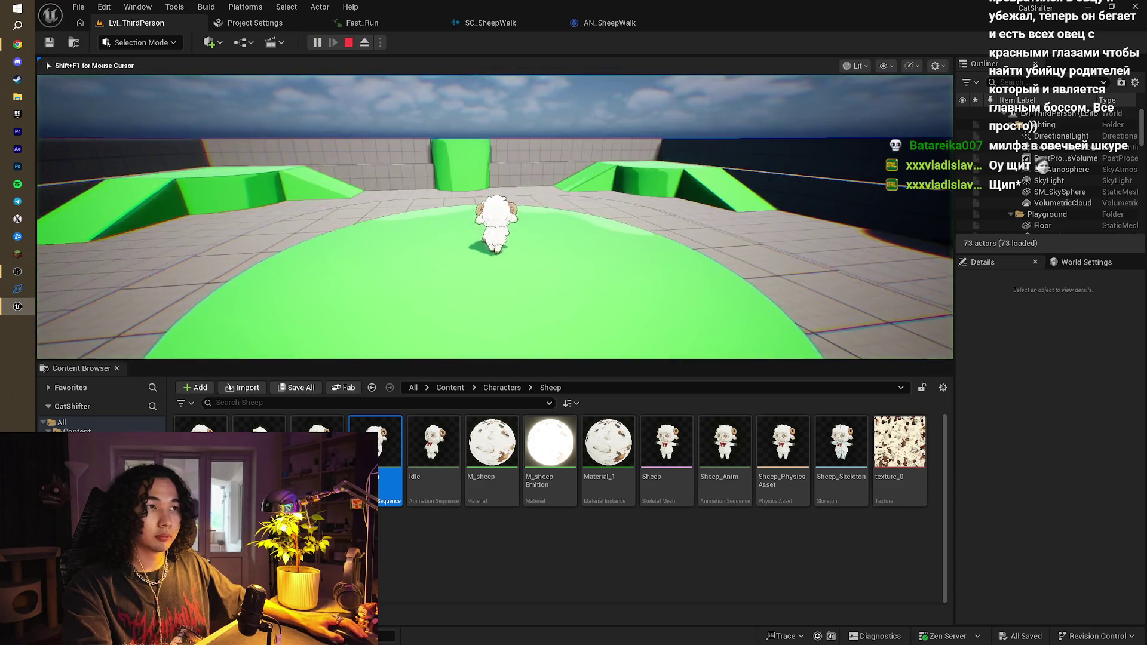
key(w)
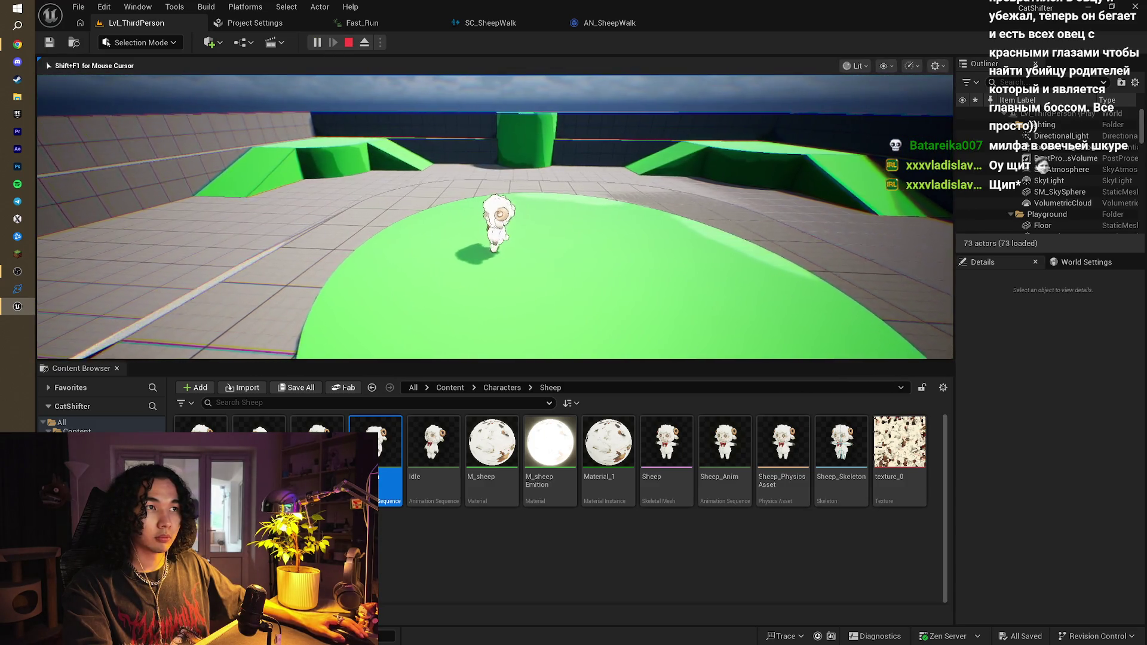
key(w)
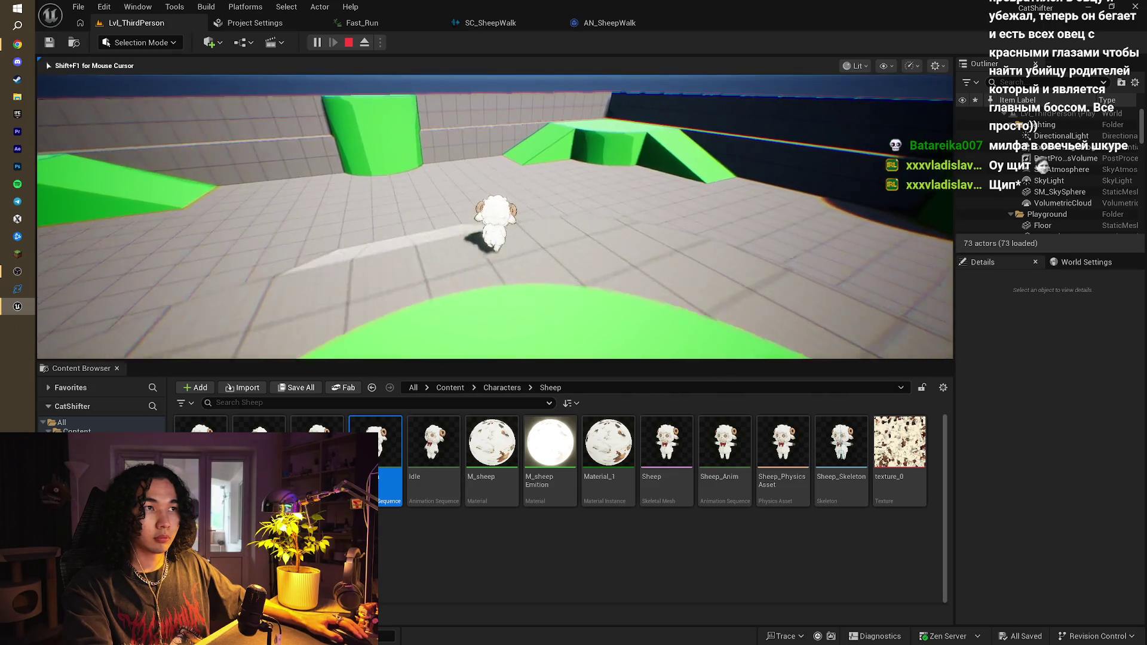
key(w)
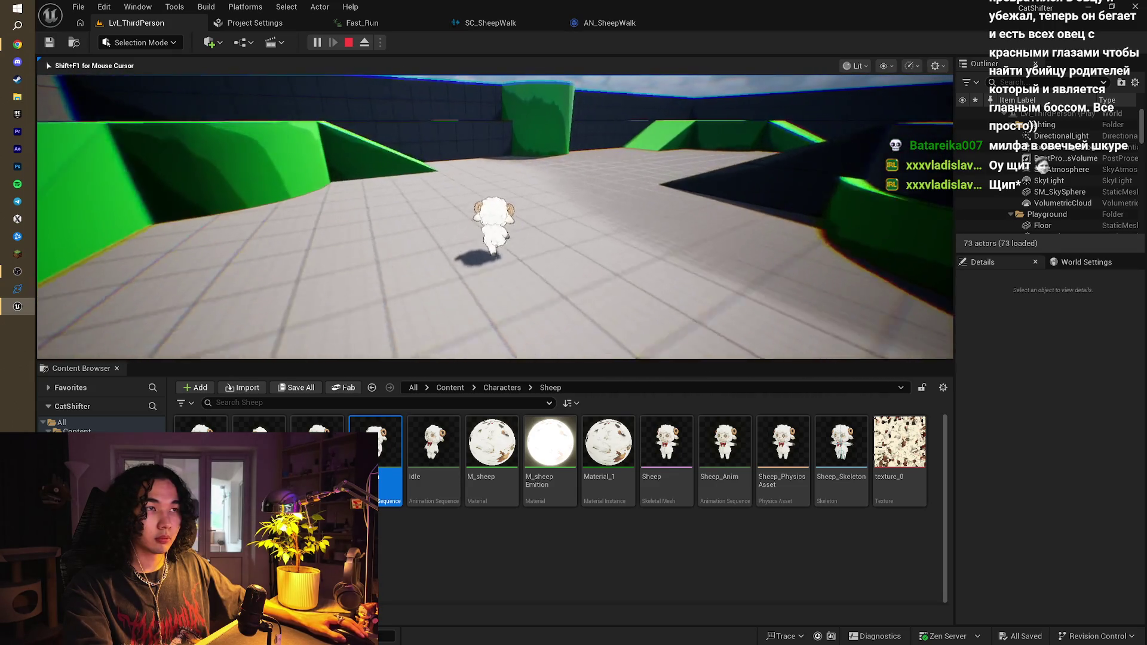
key(w)
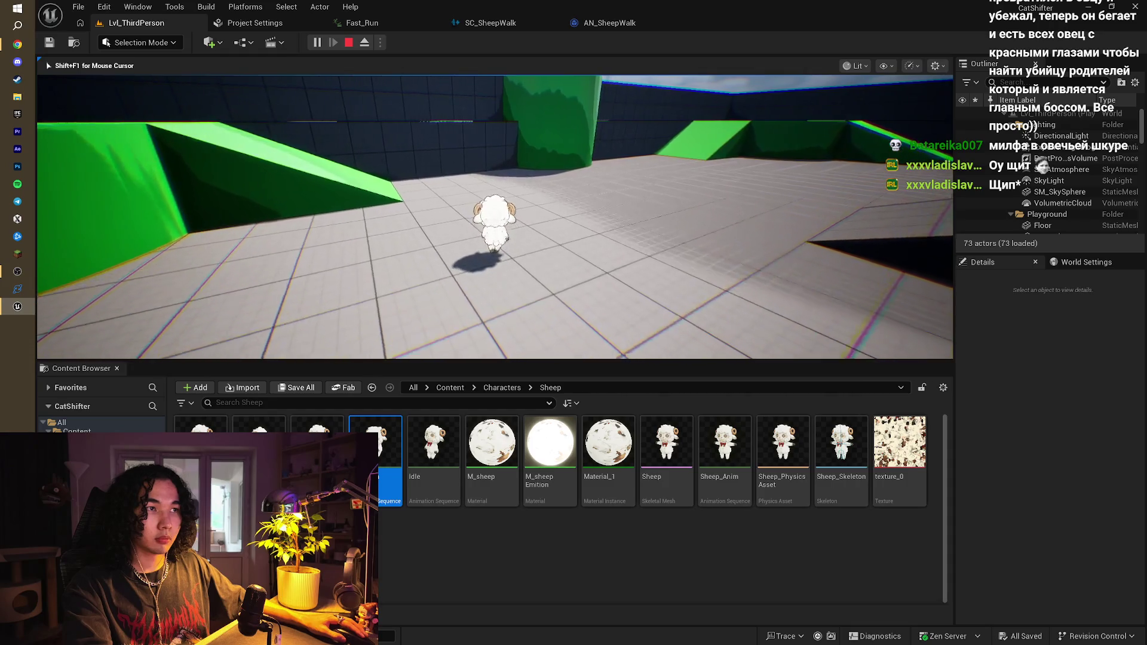
key(w)
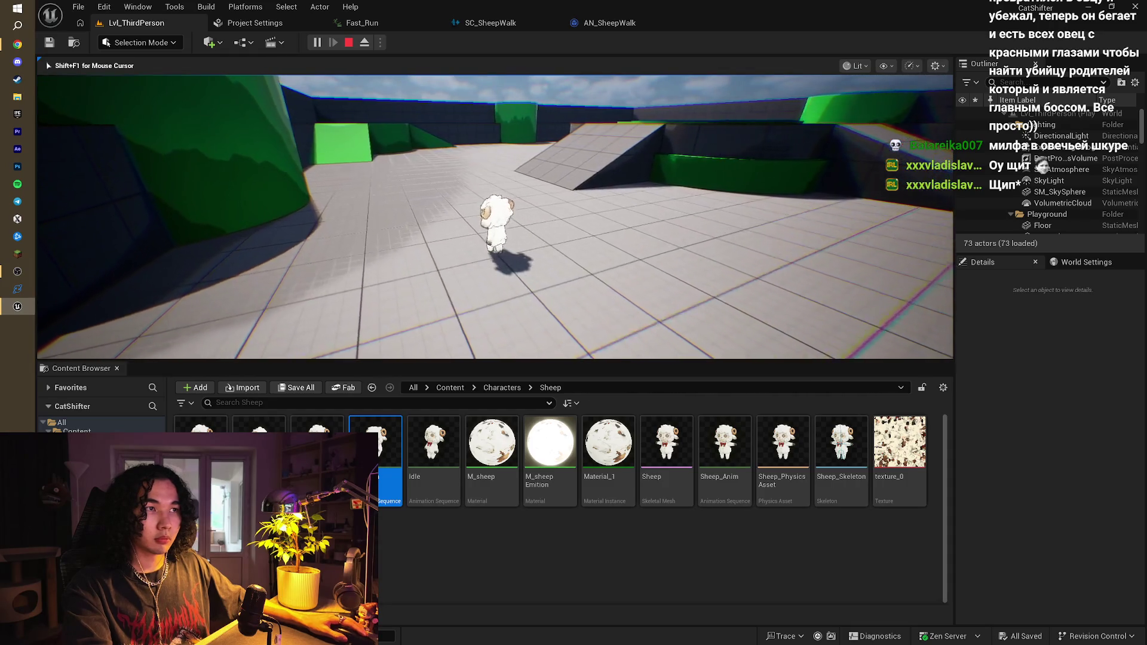
key(w)
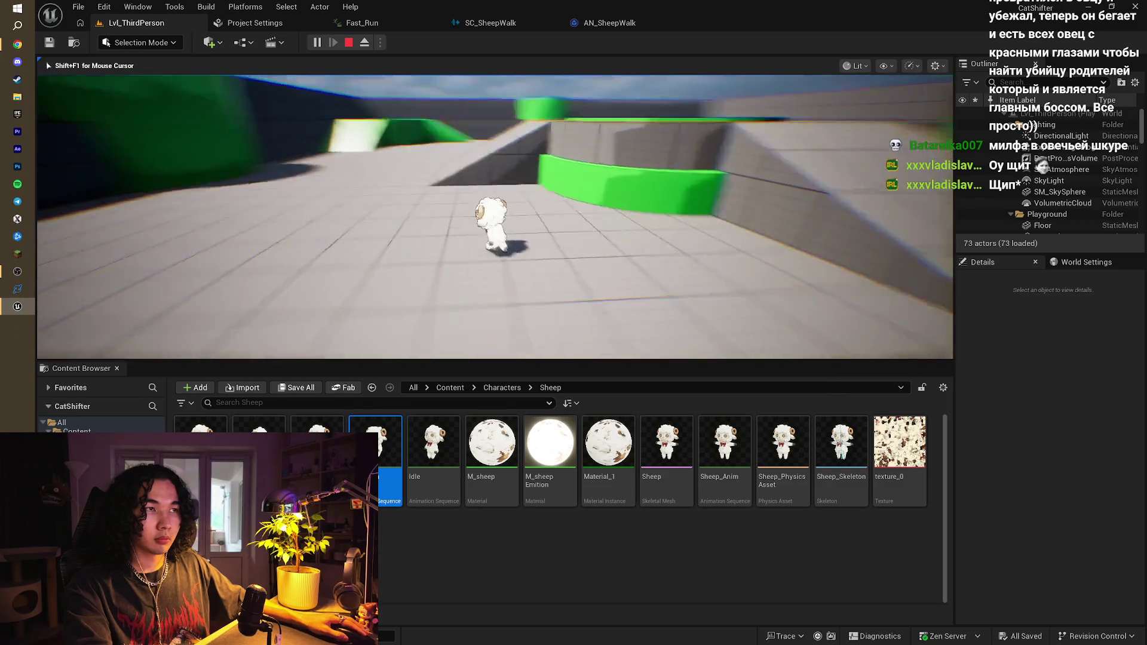
key(Escape)
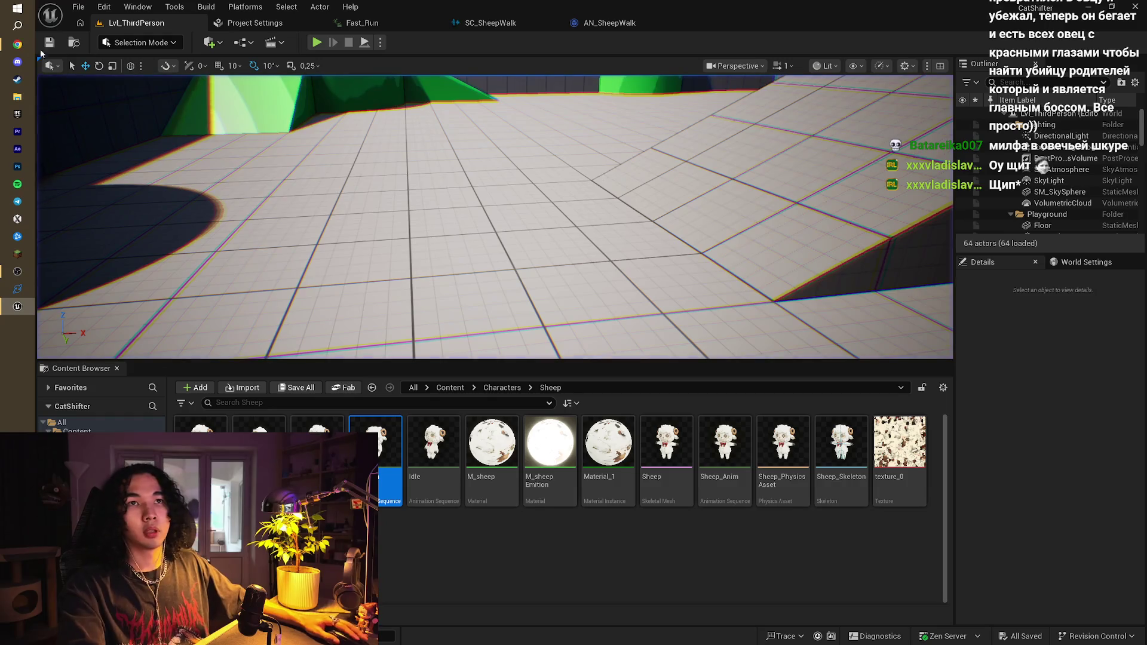
click(17, 45)
click(1032, 12)
Search Envato's Sound Effects library for 'monster walk'
click(1052, 56)
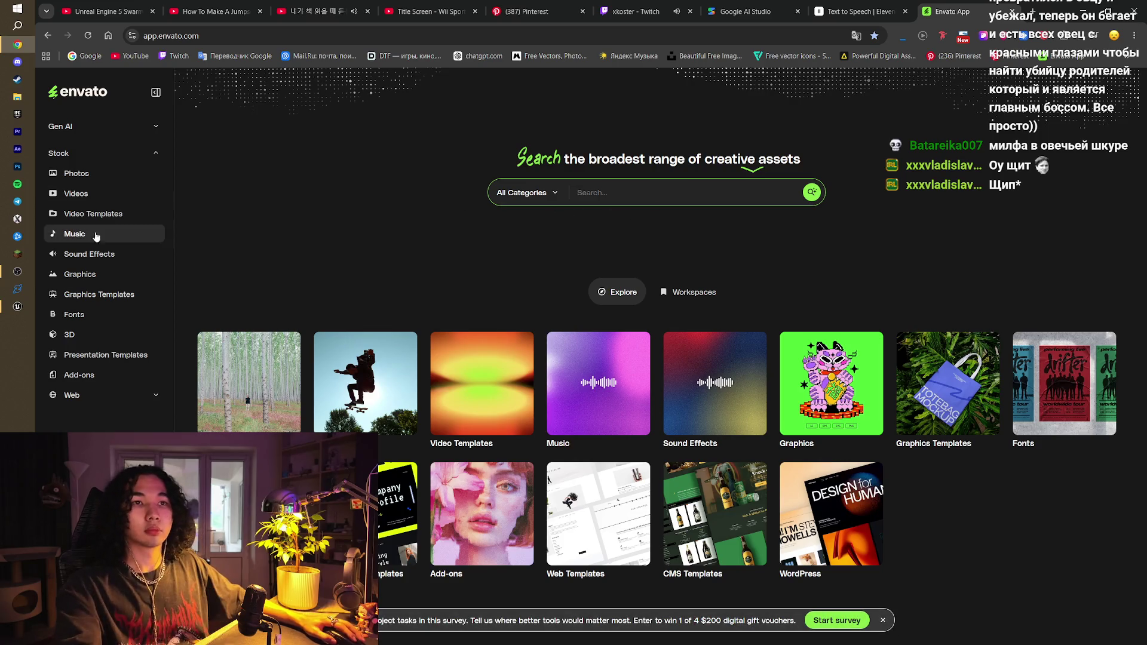
click(109, 261)
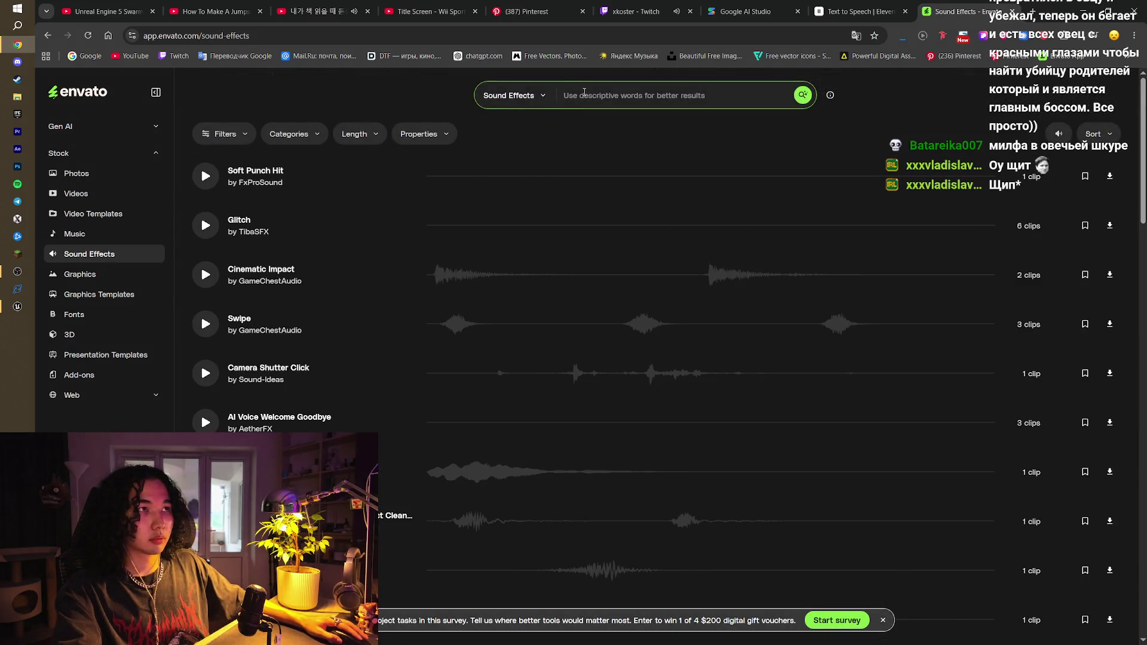
click(584, 92)
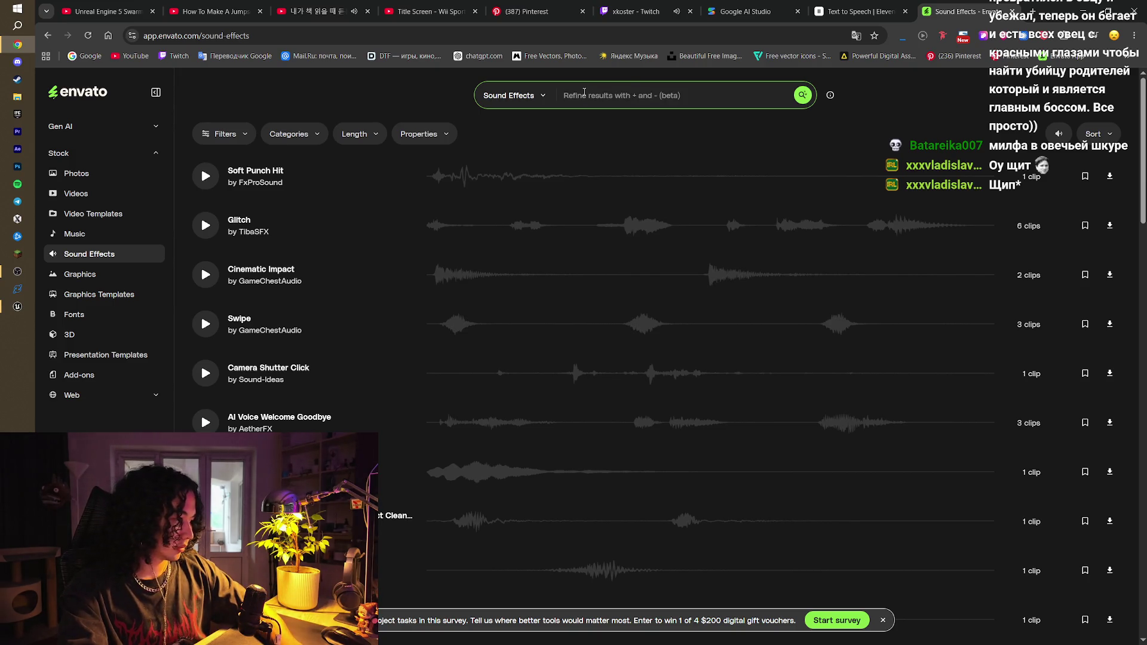
text(mobn)
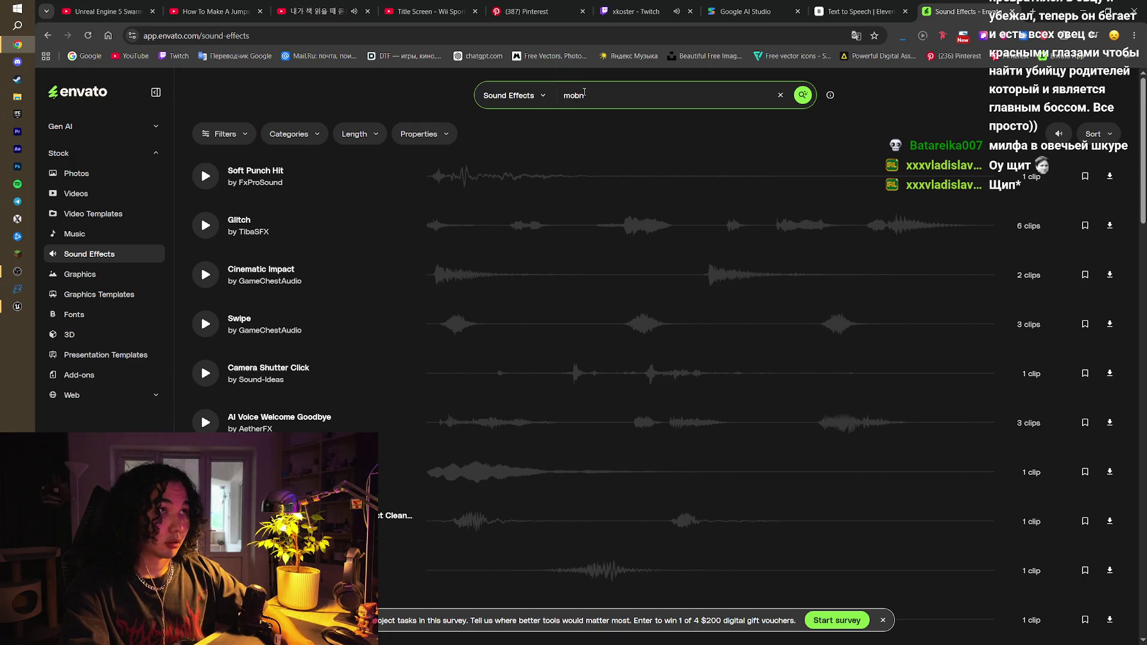
key(BackSpace)
text(nster walk)
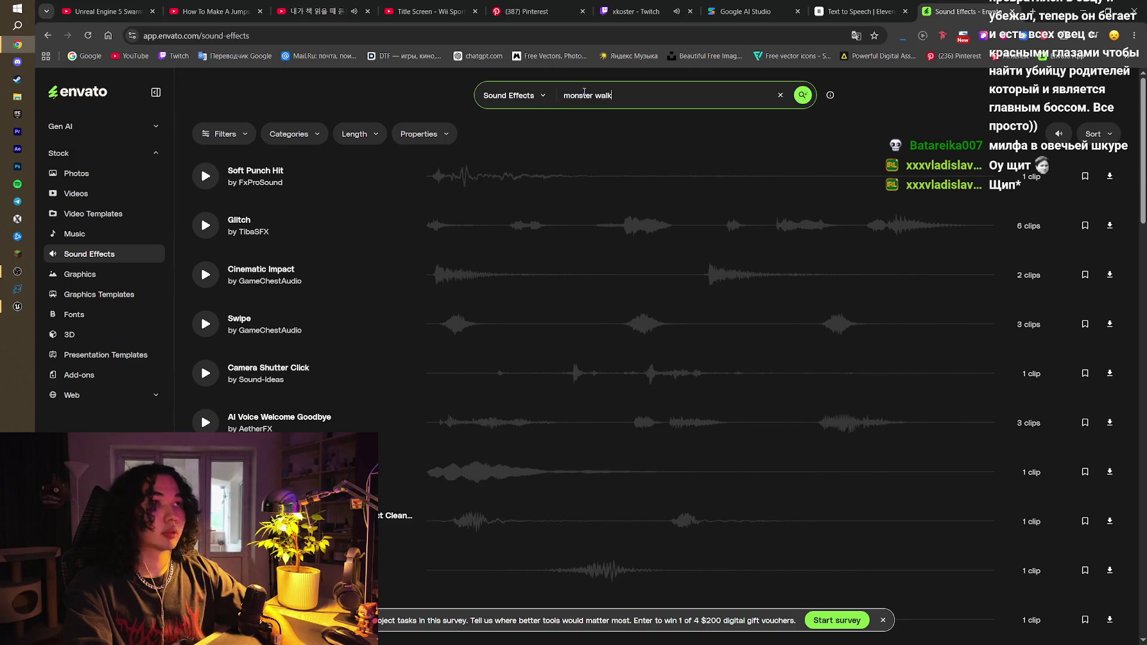
key(Return)
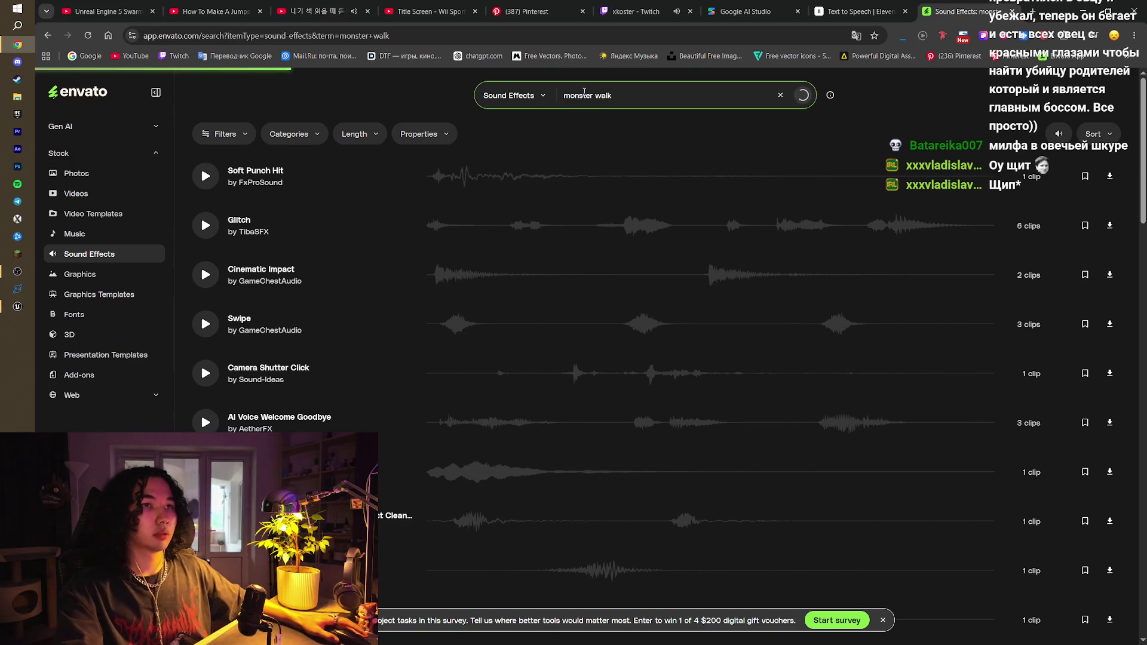
Preview several monster walk results, including the Staggering monster footsteps sound
click(200, 183)
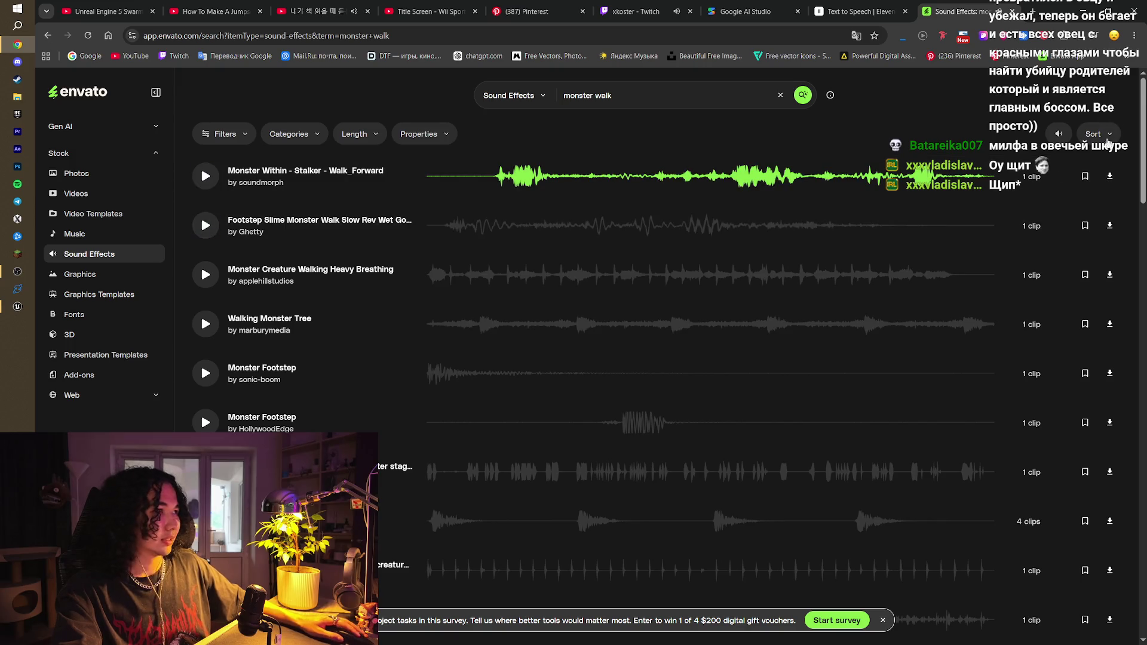
mouse_move(1060, 135)
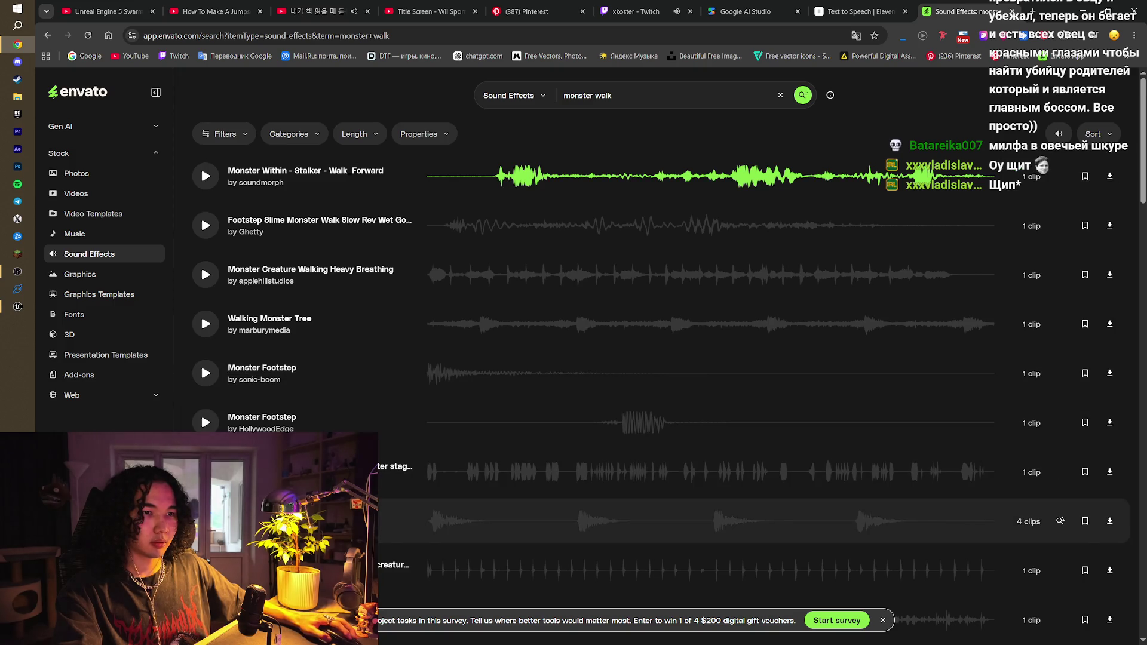
scroll(418, 520, down, 4)
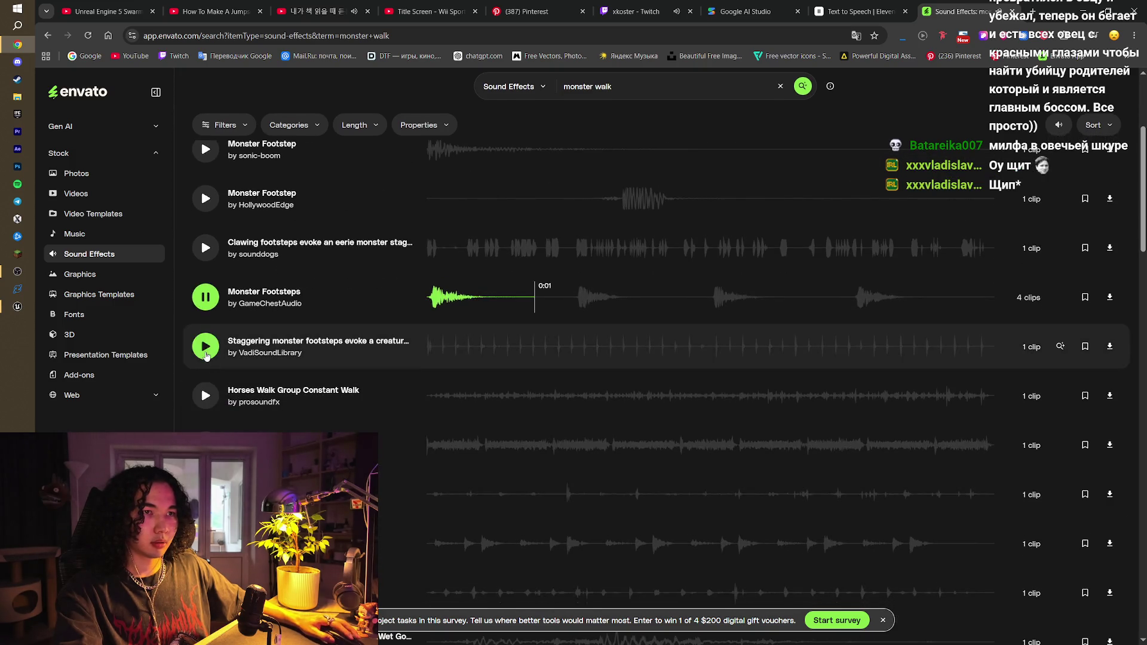
click(205, 346)
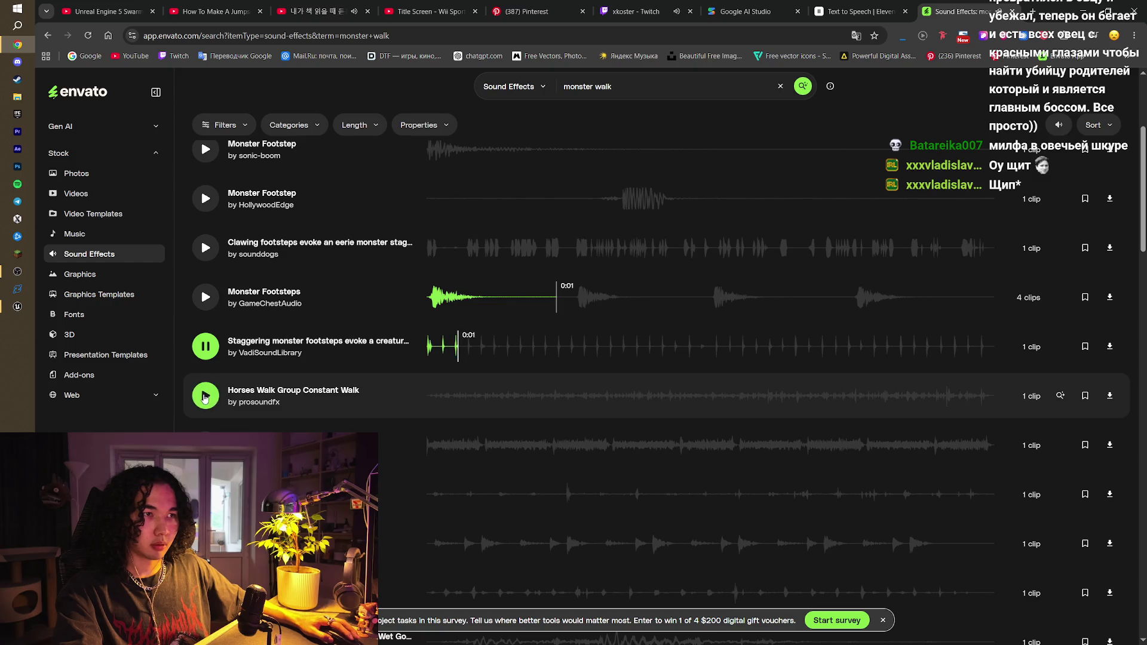
click(205, 494)
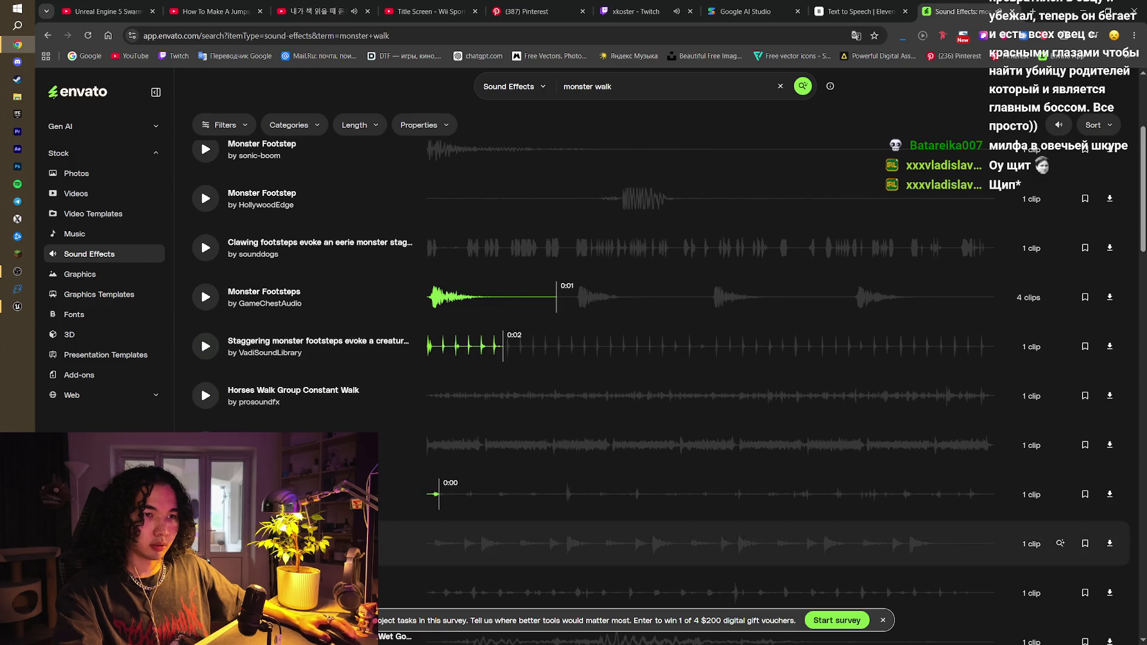
scroll(657, 383, down, 3)
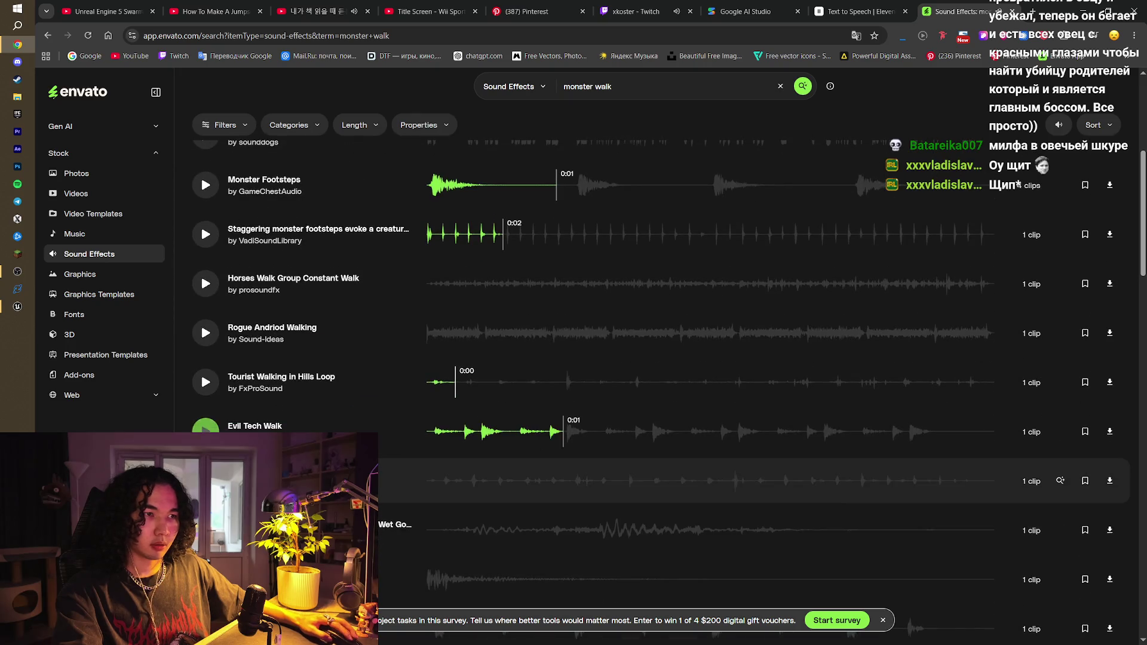